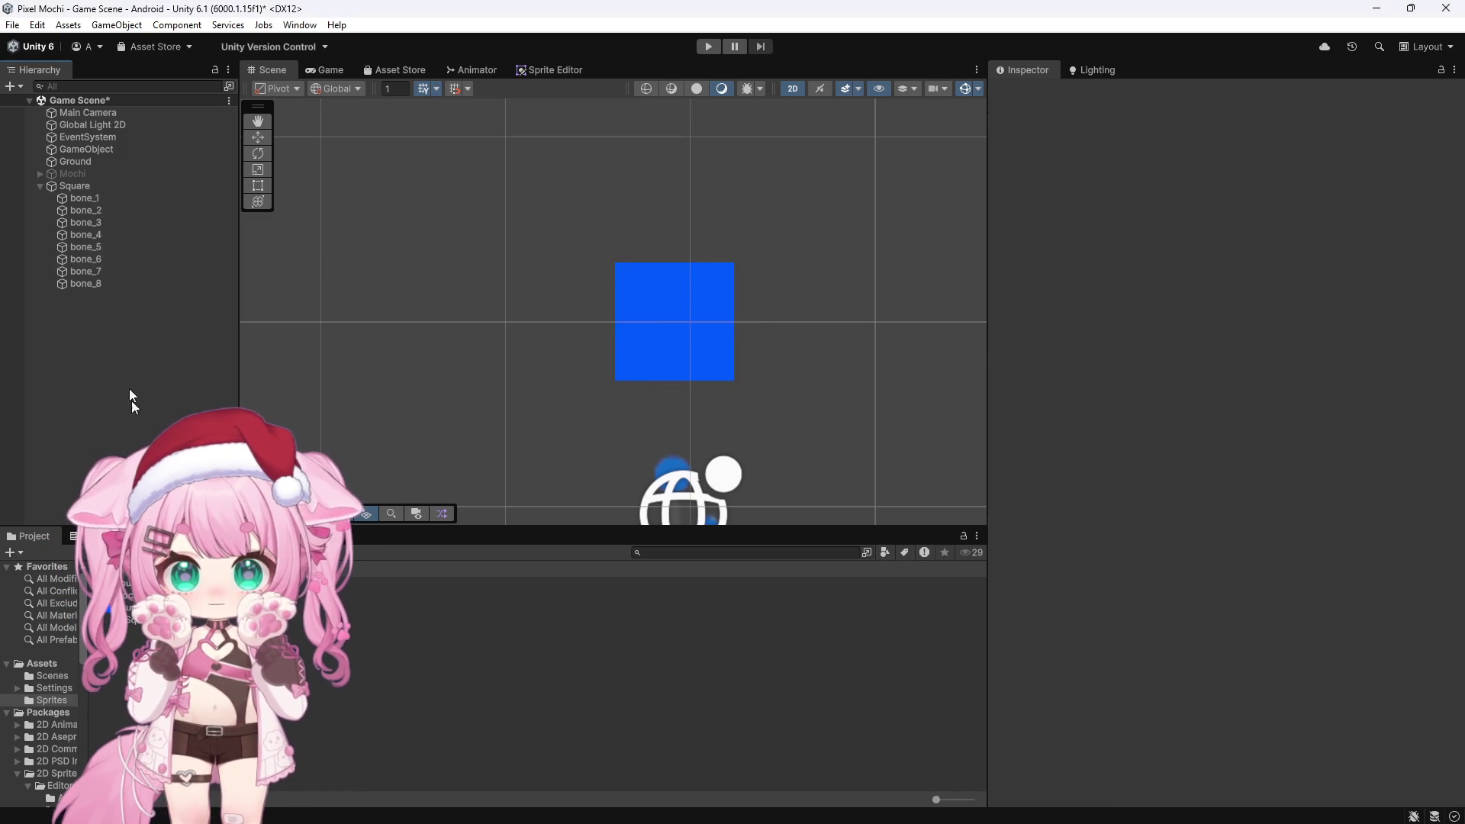
Select bone_1 alone and review its Circle Collider 2D and spring joints to bone_7, bone_5 and bone_2
{"action": "left_click", "coordinate": [92, 200]}
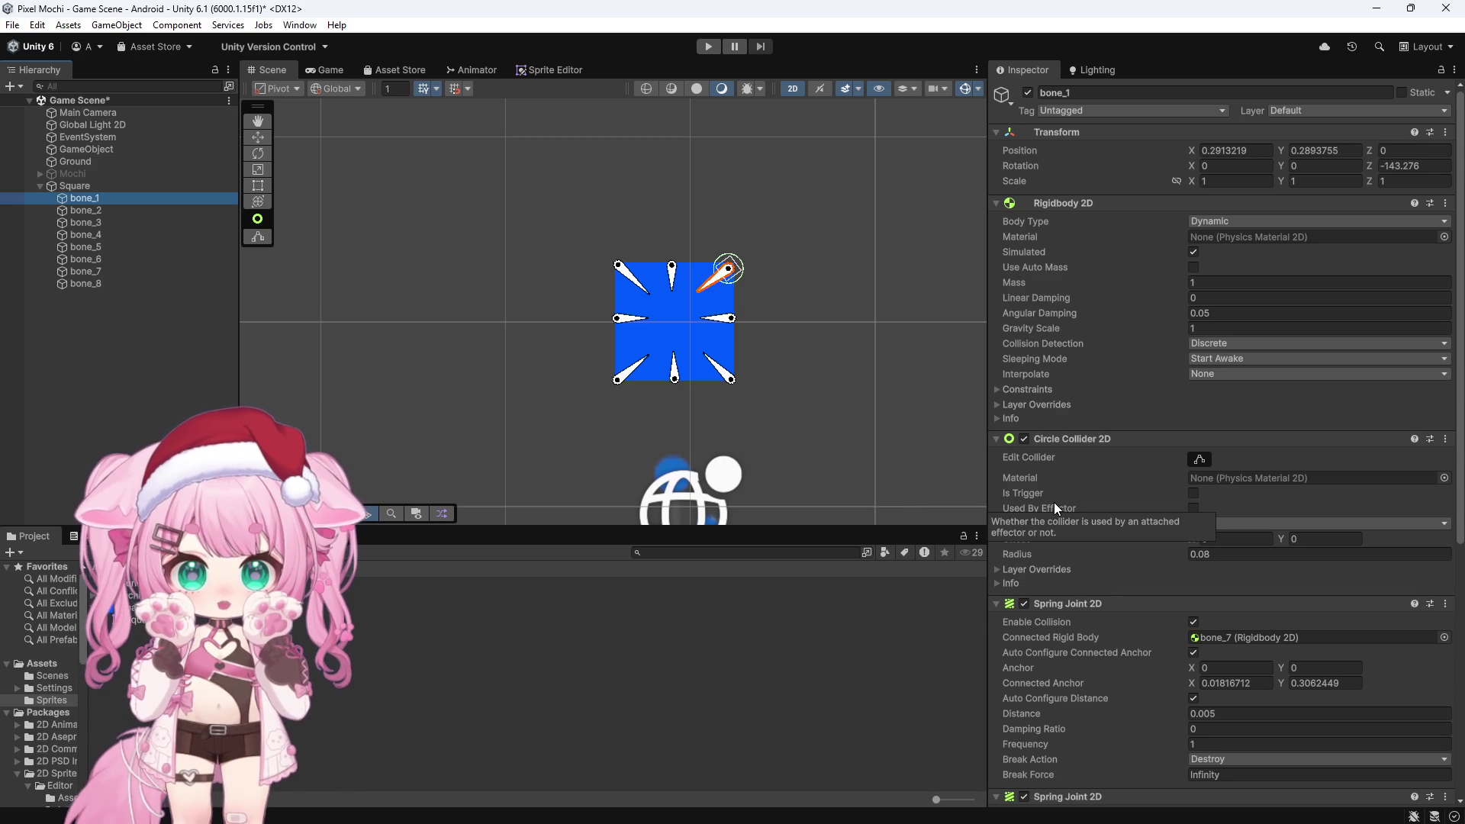
{"action": "scroll", "coordinate": [1055, 503], "scroll_direction": "down", "scroll_amount": 10}
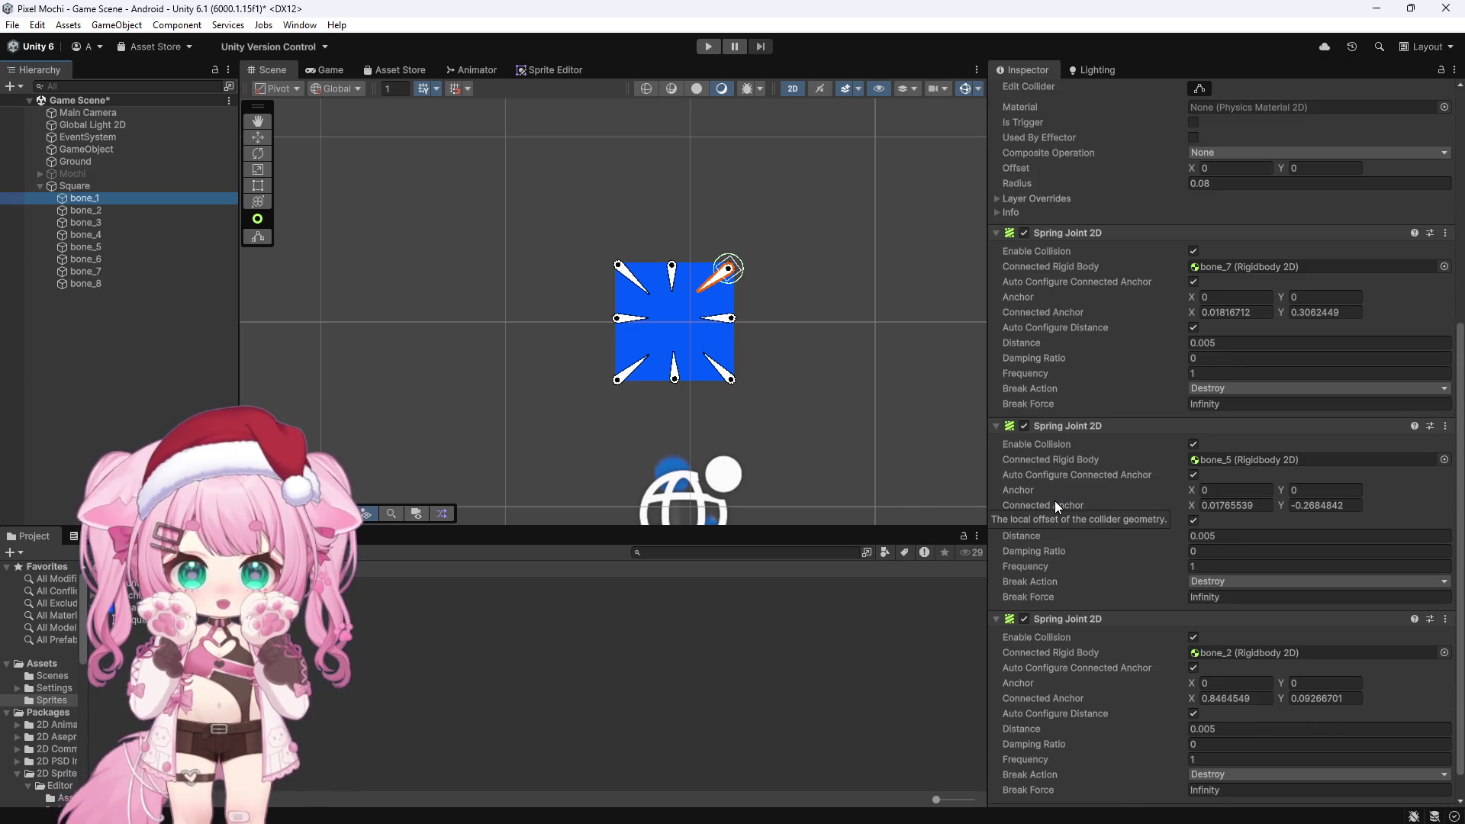
{"action": "scroll", "coordinate": [1094, 507], "scroll_direction": "up", "scroll_amount": 2}
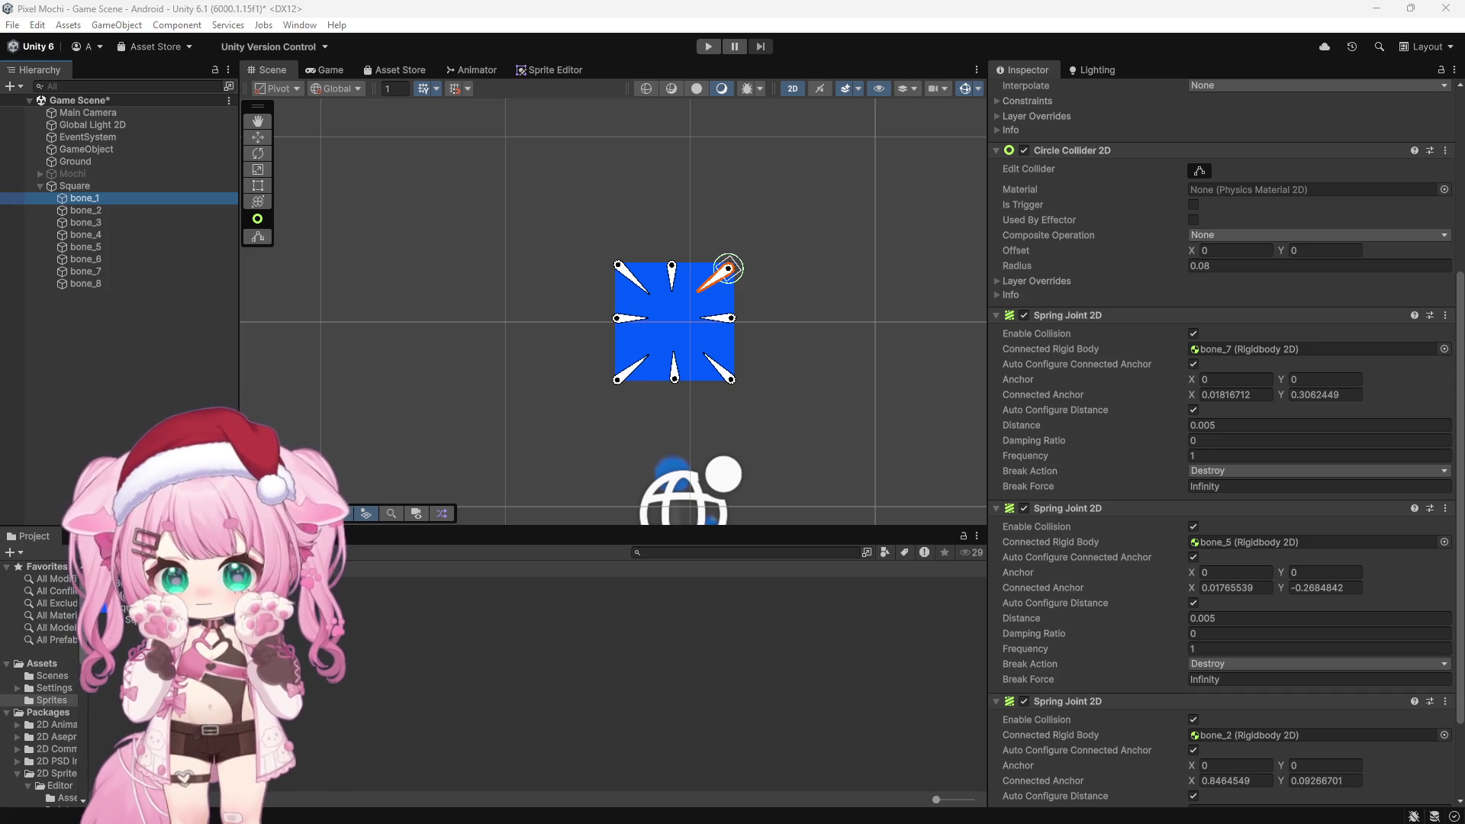
{"action": "scroll", "coordinate": [1124, 488], "scroll_direction": "down", "scroll_amount": 3}
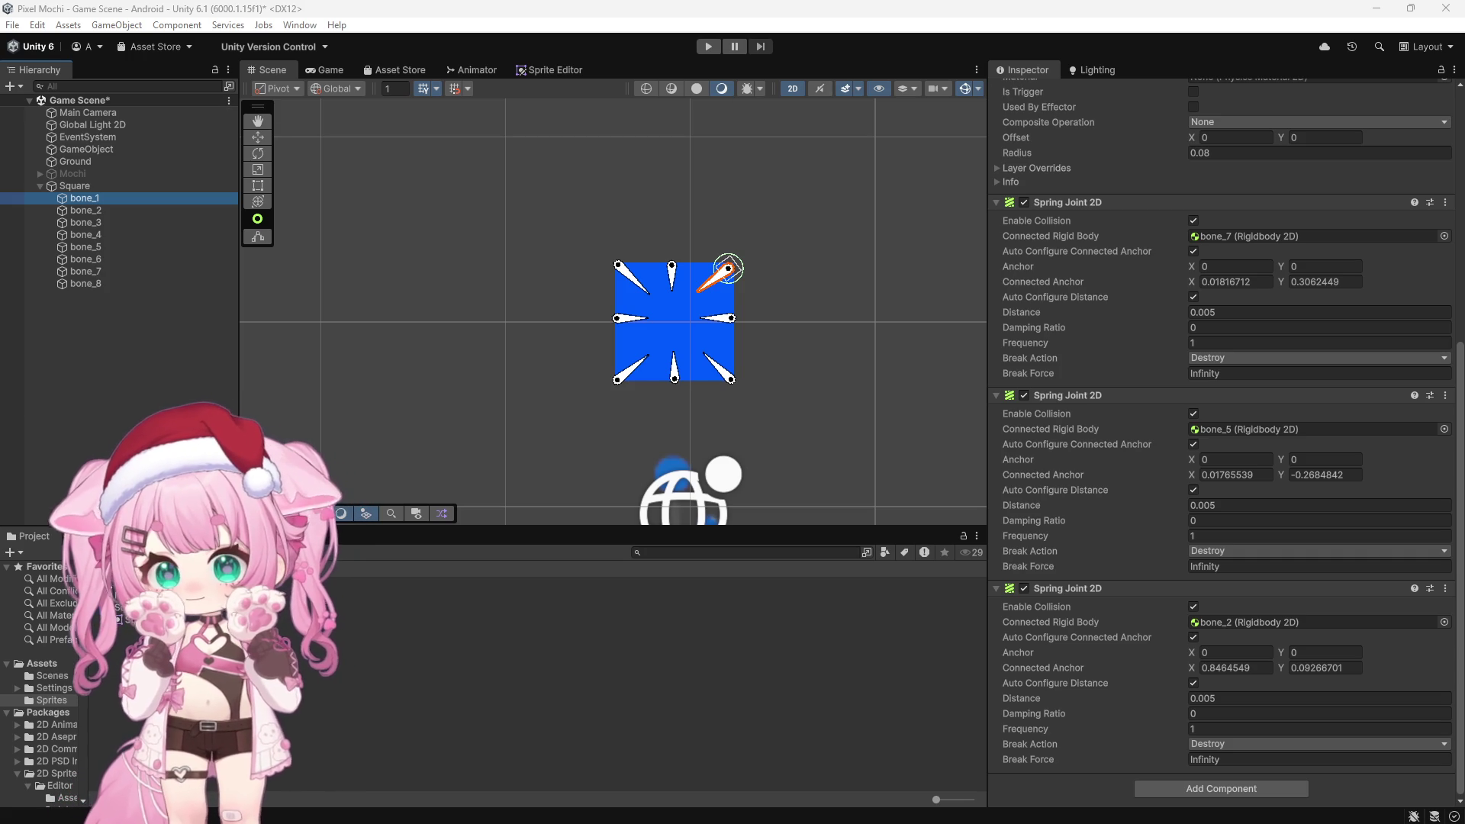
{"action": "key", "text": "super+shift+s"}
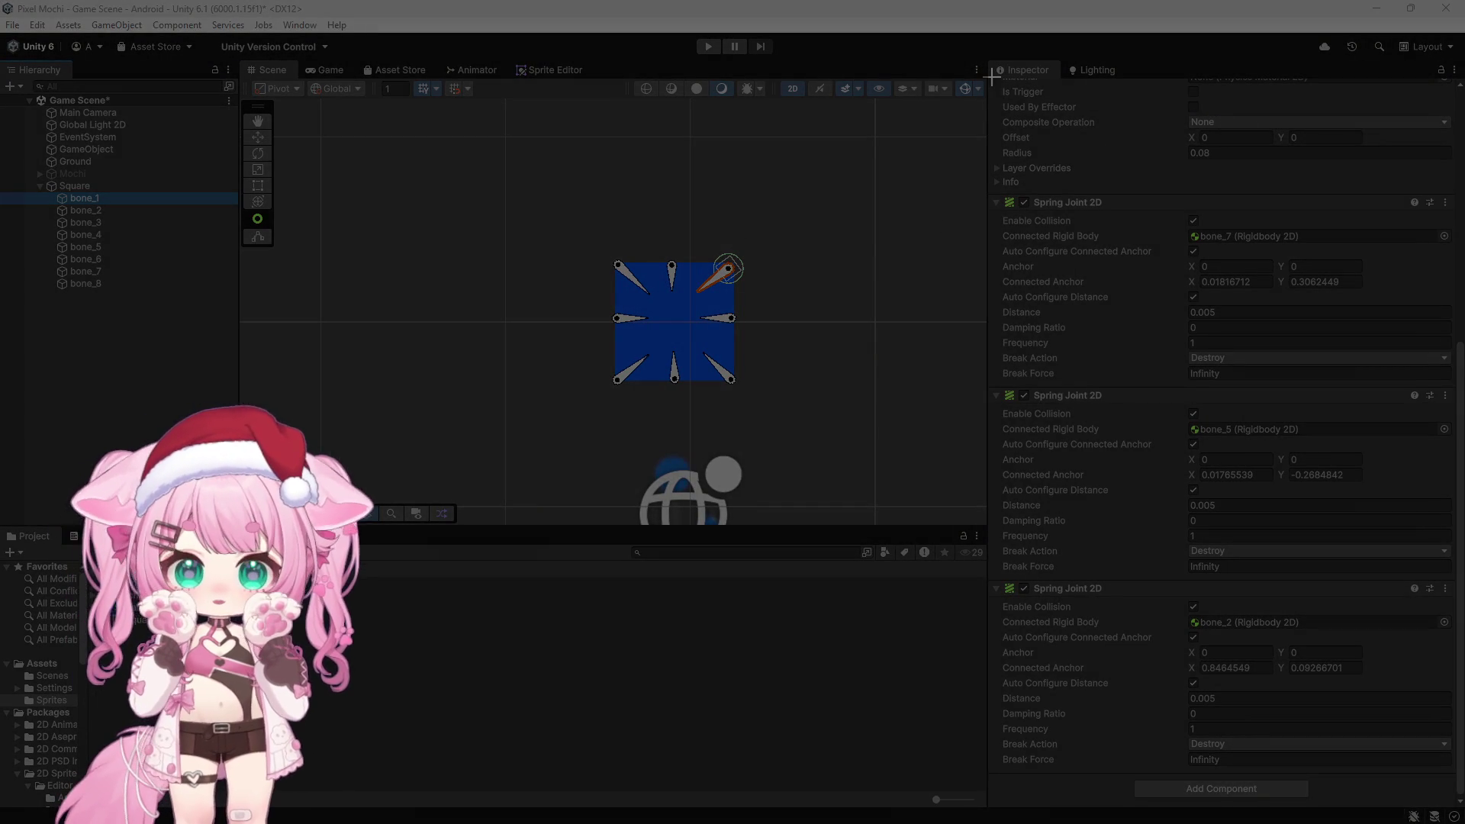
{"action": "mouse_move", "coordinate": [993, 78]}
{"action": "left_mouse_down"}
{"action": "mouse_move", "coordinate": [1457, 776]}
{"action": "mouse_move", "coordinate": [1458, 817]}
{"action": "left_mouse_up"}
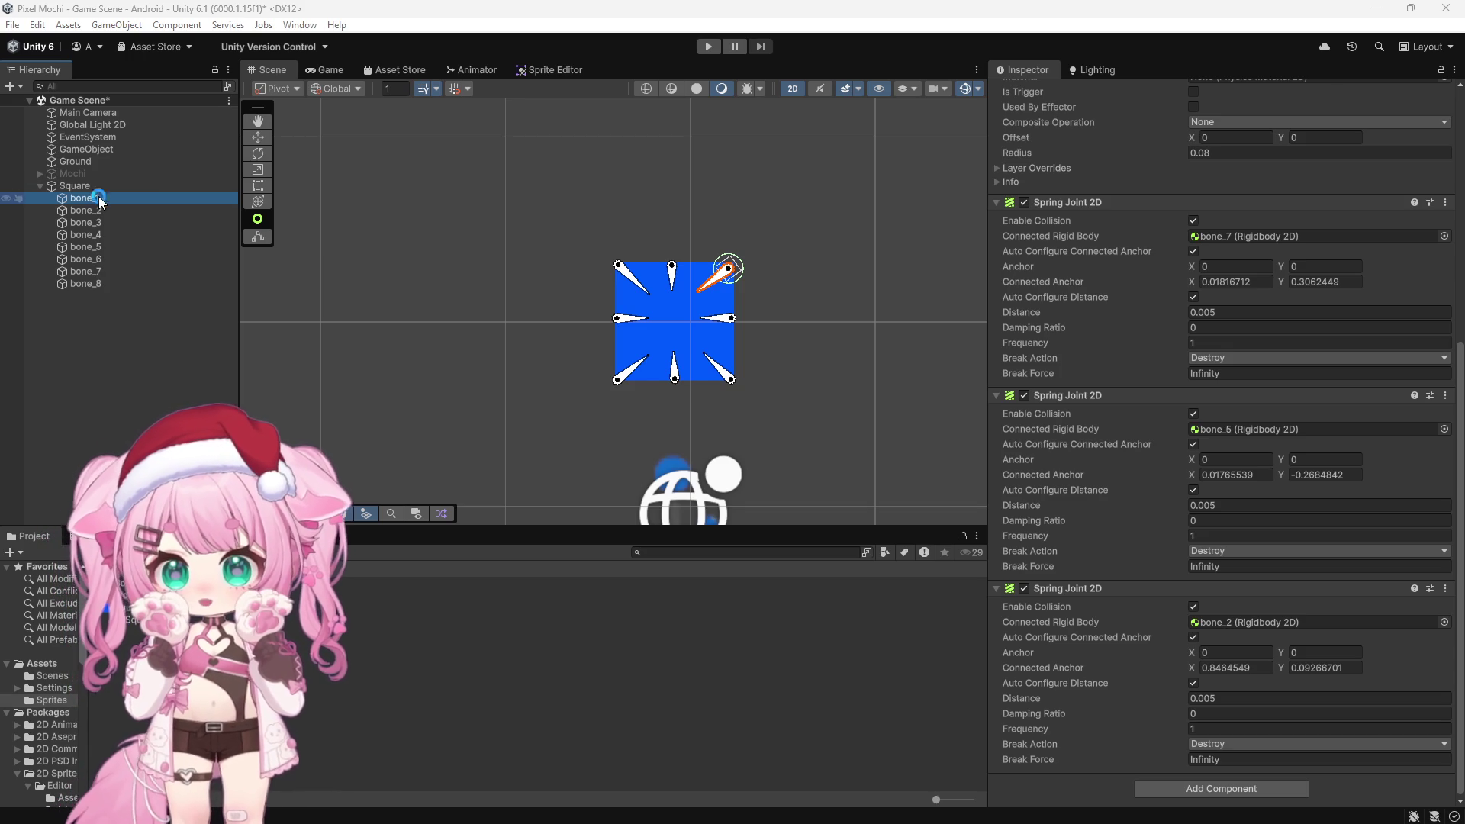
{"action": "left_click", "coordinate": [106, 285], "text": "shift"}
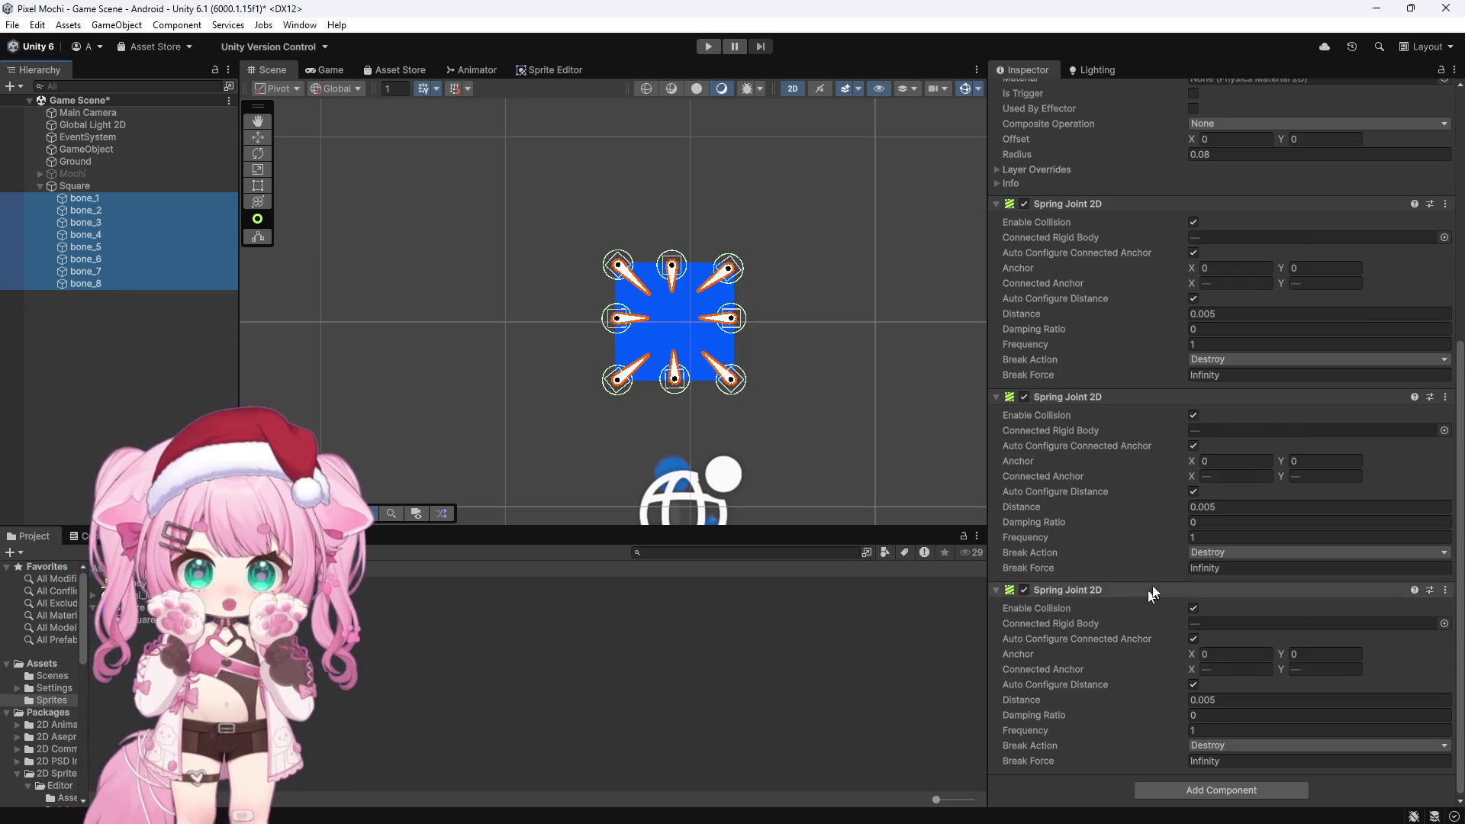
{"action": "left_click", "coordinate": [1194, 299]}
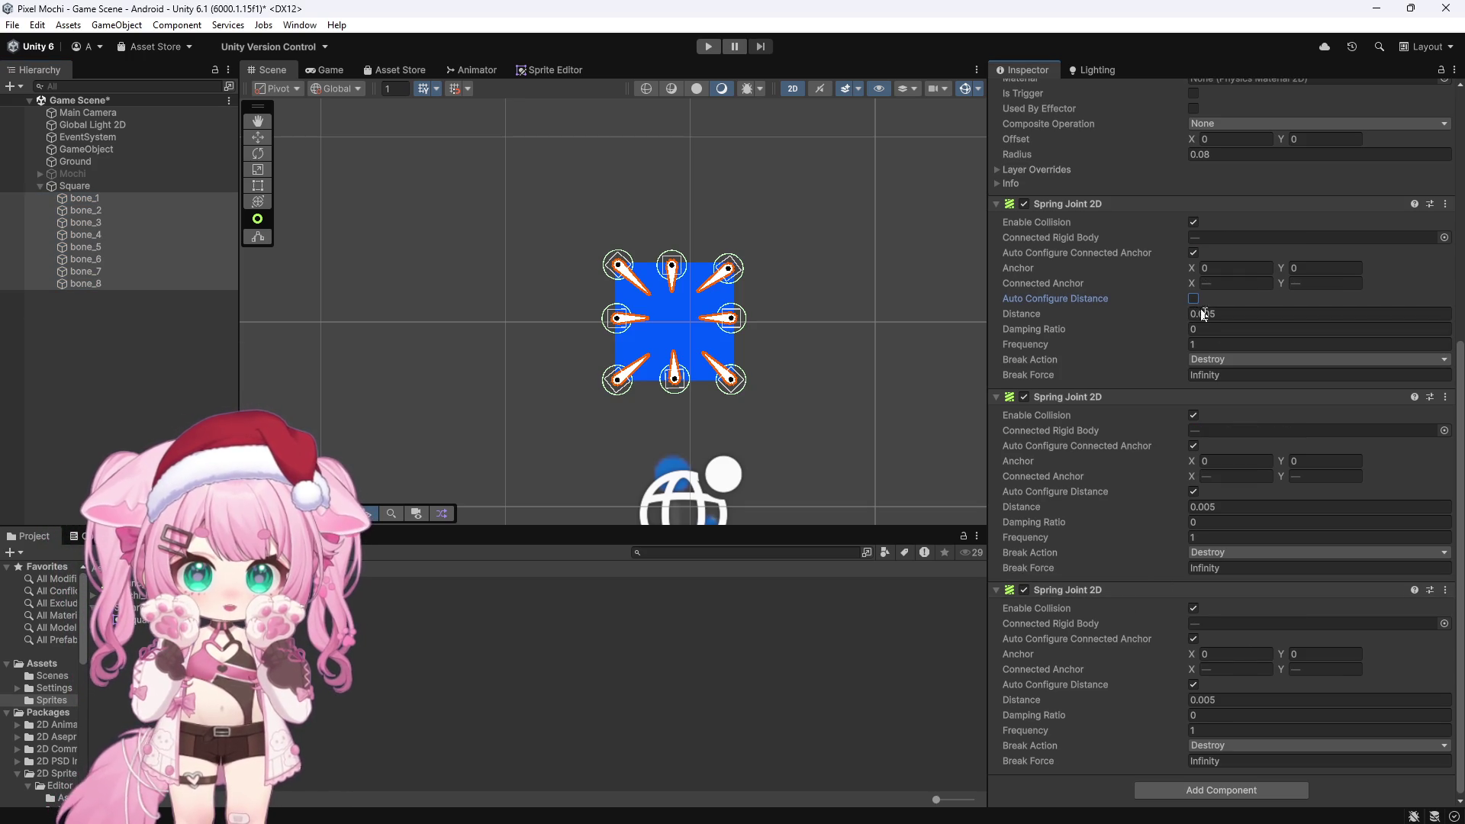
{"action": "left_click", "coordinate": [1194, 492]}
{"action": "left_click", "coordinate": [1194, 684]}
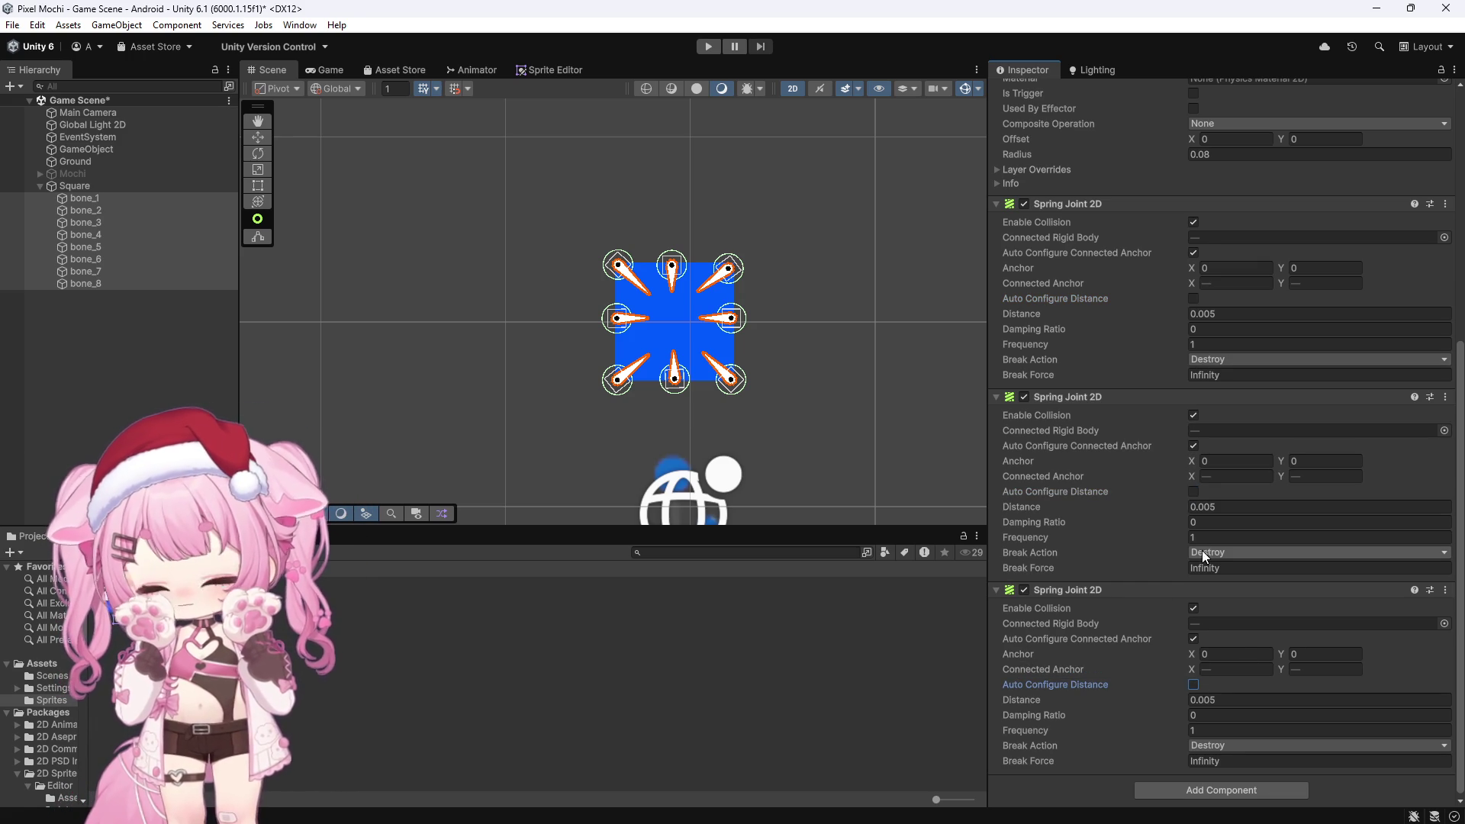
{"action": "left_click", "coordinate": [1193, 298]}
{"action": "left_click", "coordinate": [1194, 491]}
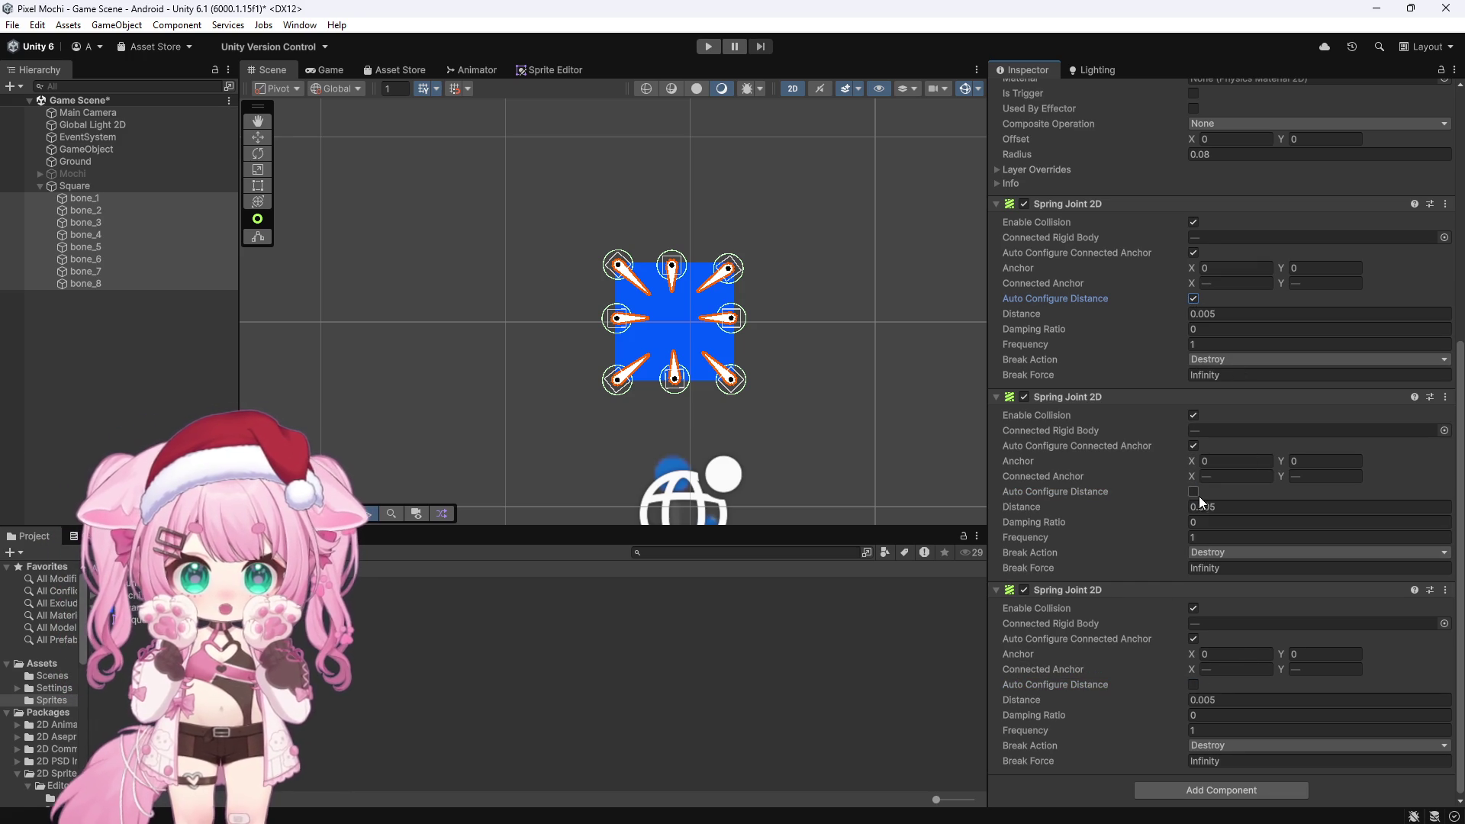
{"action": "left_click", "coordinate": [1193, 684]}
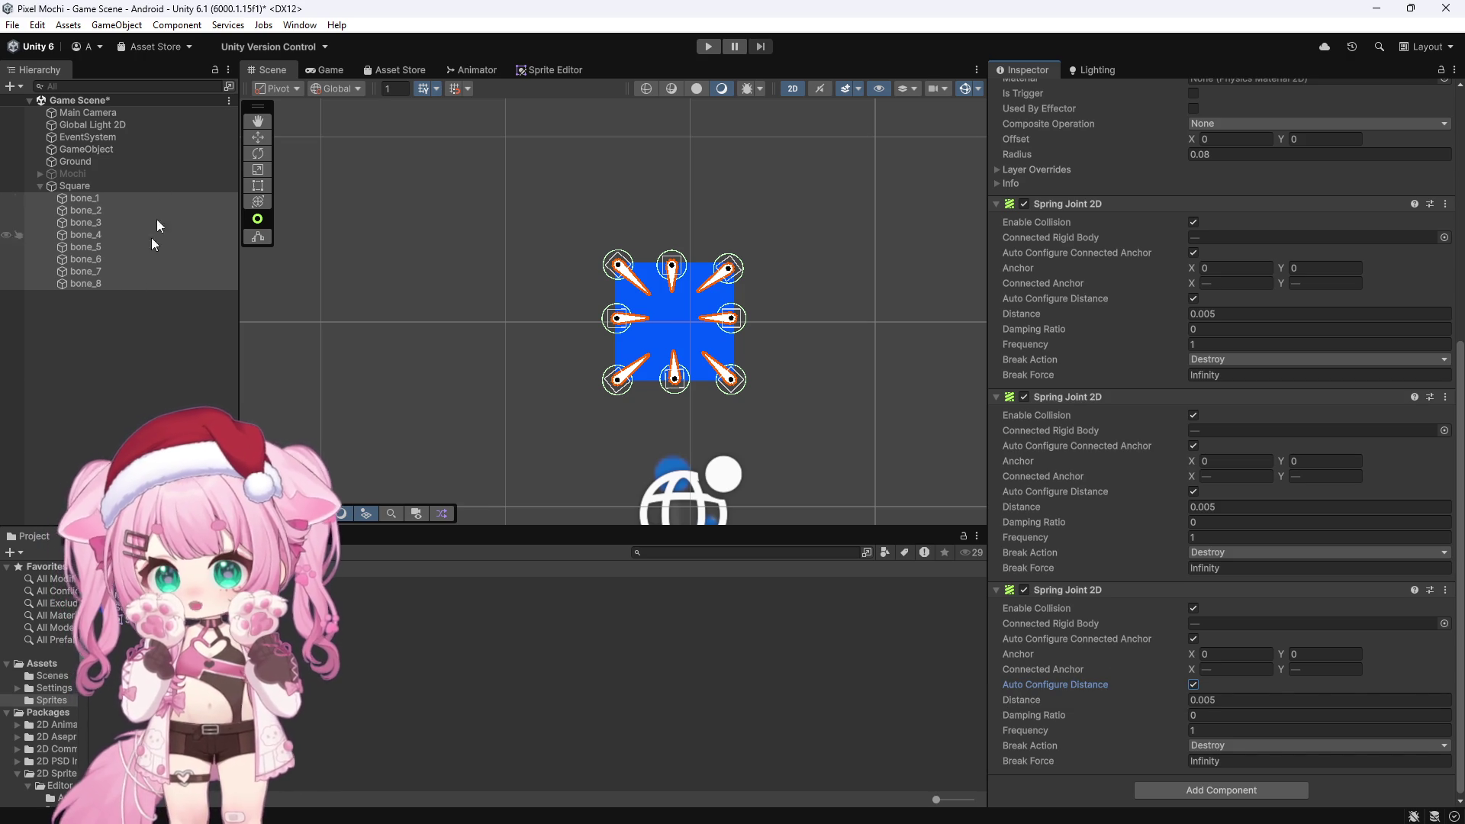
{"action": "left_click", "coordinate": [113, 200]}
{"action": "left_click", "coordinate": [1194, 298]}
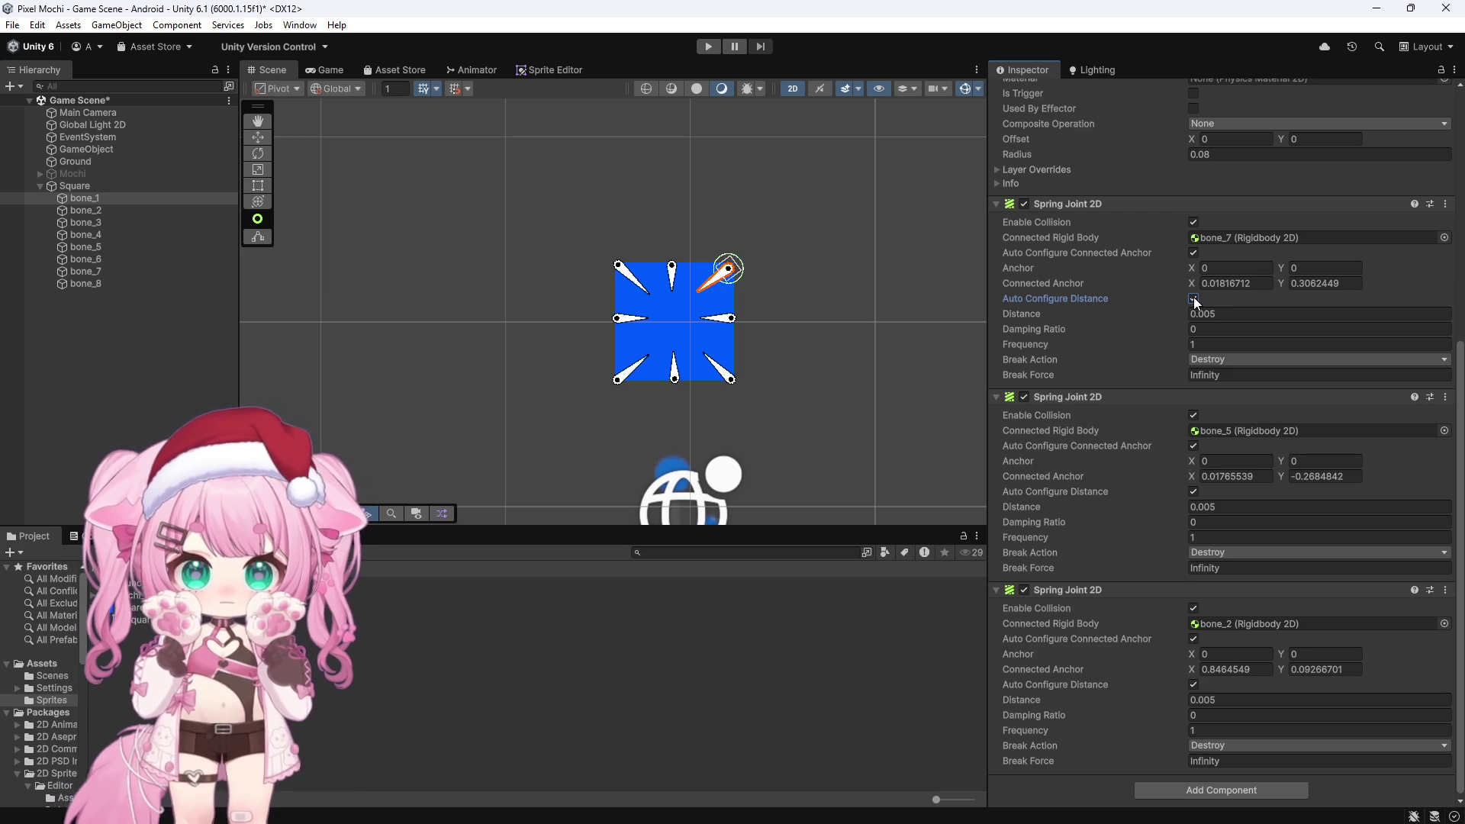
{"action": "left_click", "coordinate": [1197, 253]}
{"action": "left_click", "coordinate": [1193, 253]}
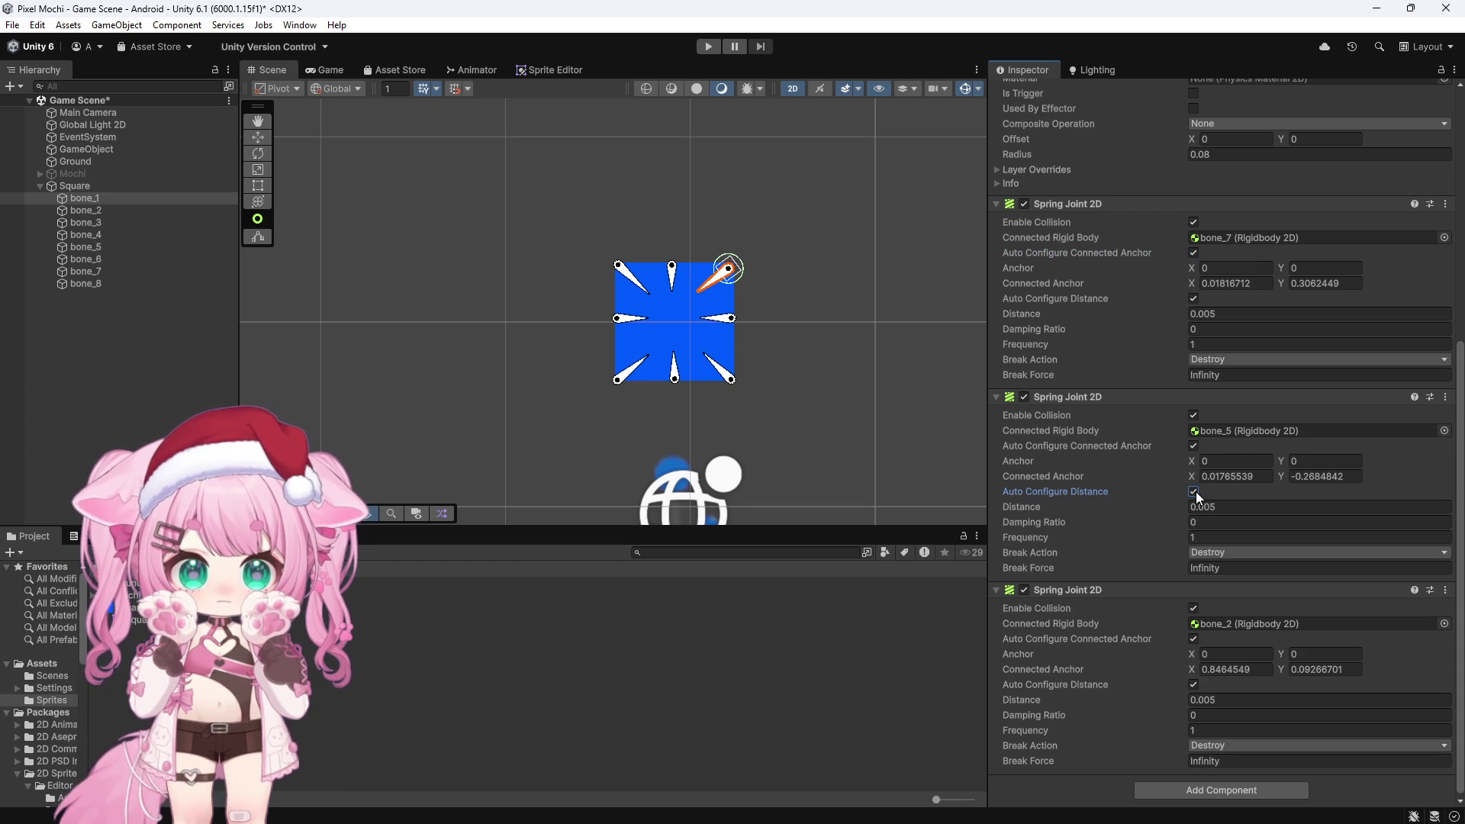
{"action": "left_click", "coordinate": [1193, 684]}
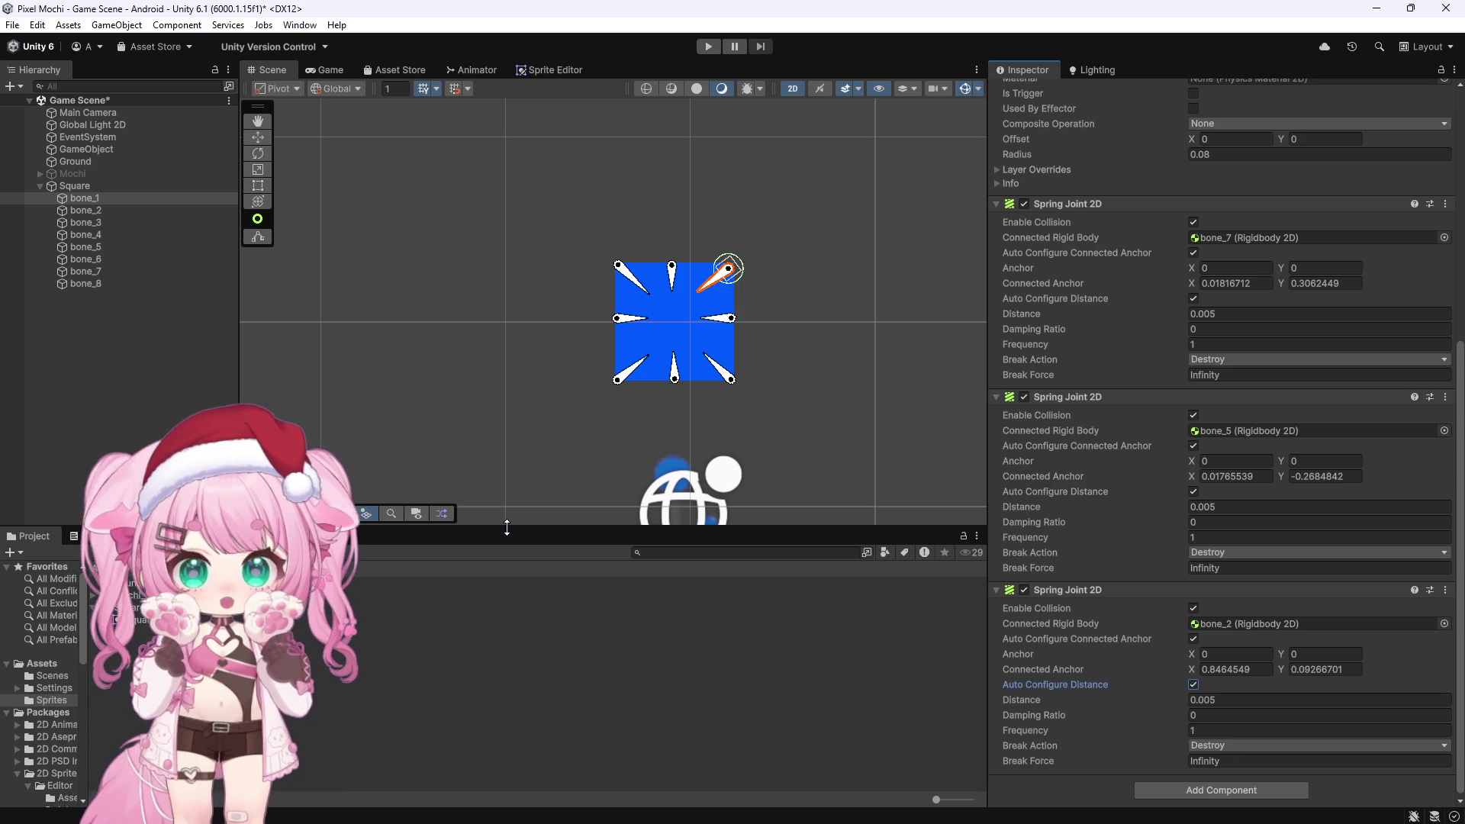
{"action": "left_click", "coordinate": [85, 198]}
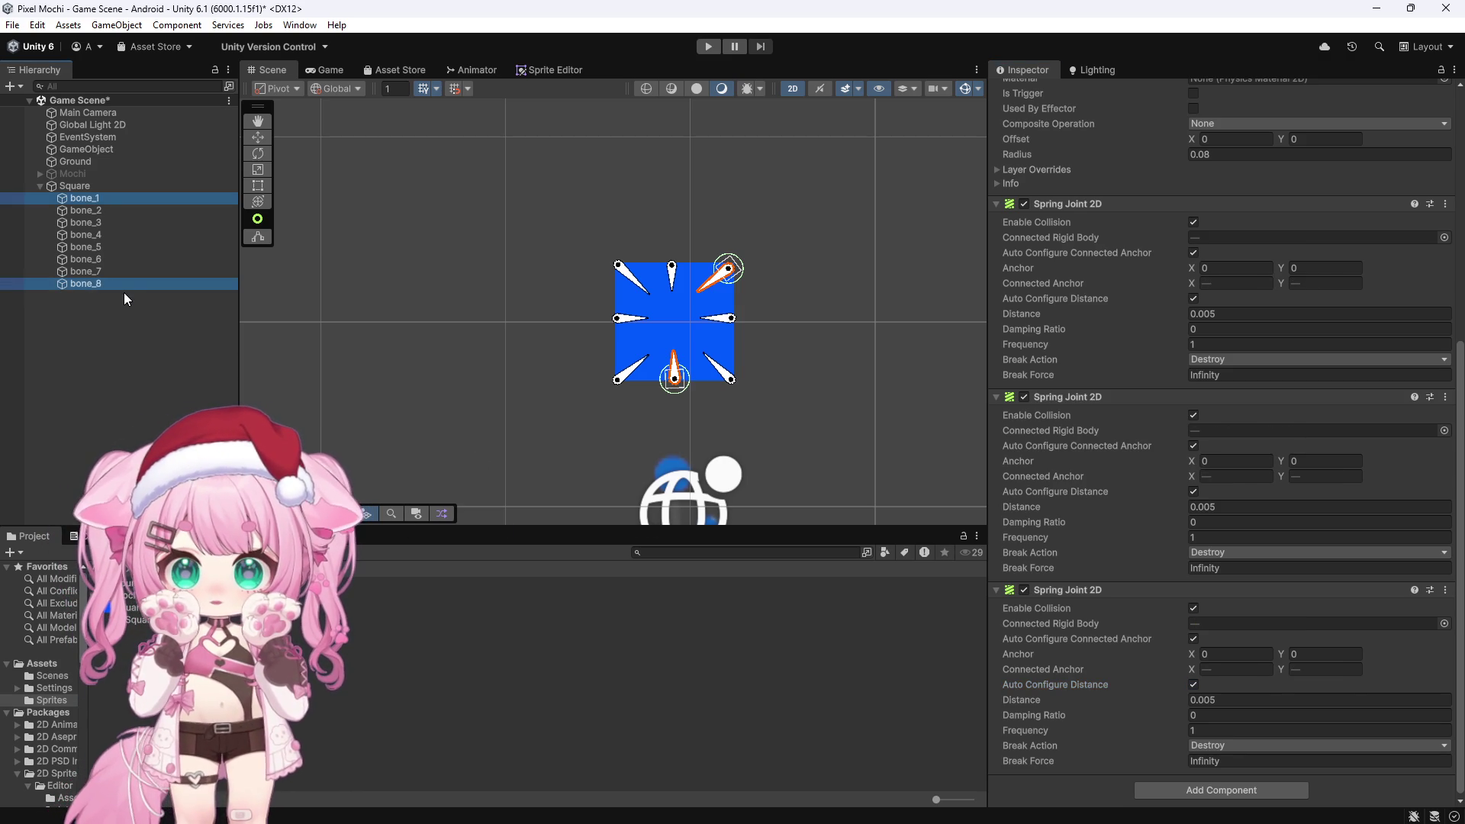
Select bone_1 through bone_8 and set the three spring joint frequencies to 5, 5 and 3
{"action": "left_click", "coordinate": [94, 284], "text": "shift"}
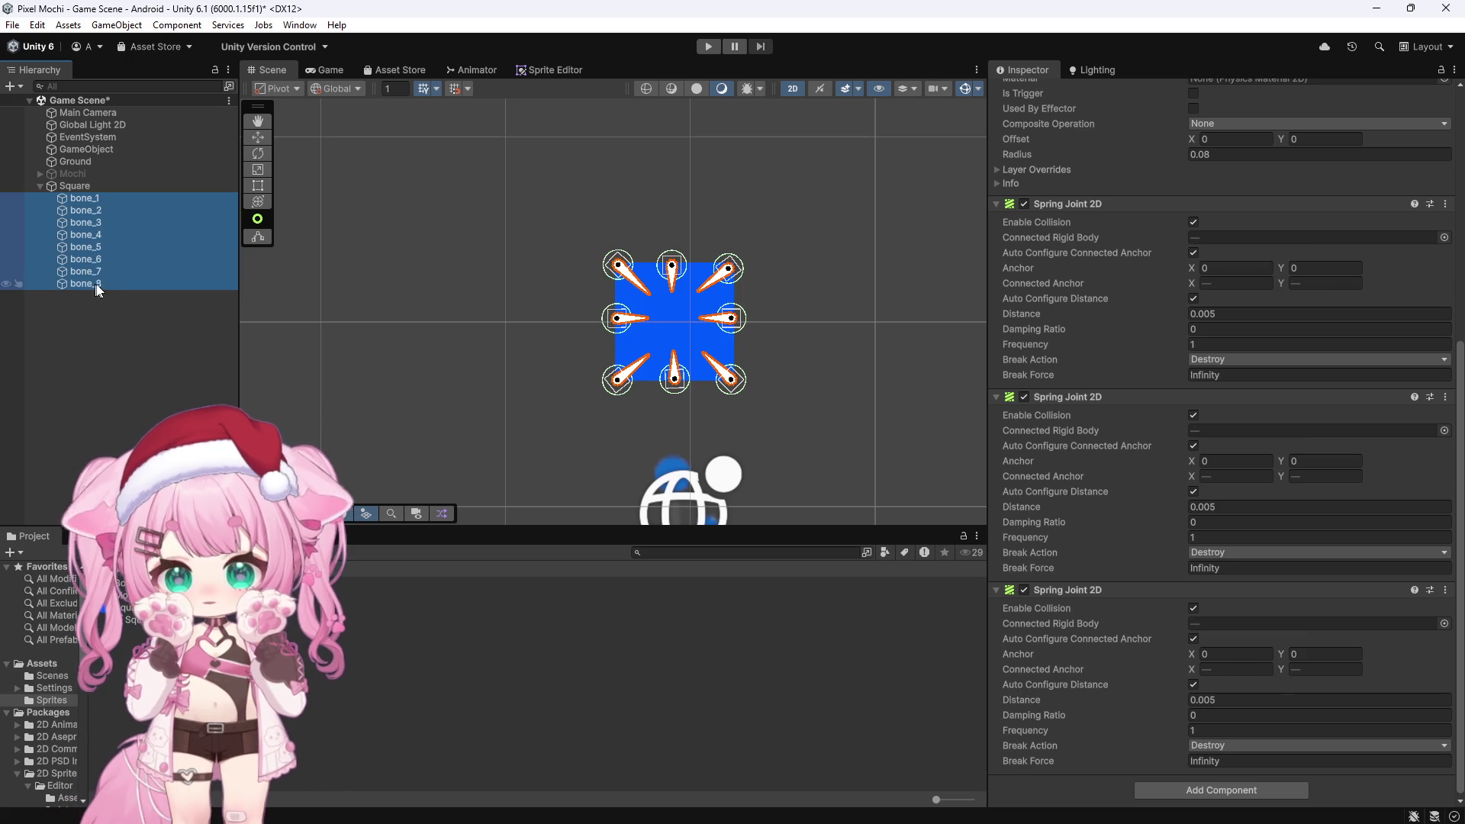
{"action": "left_click", "coordinate": [1206, 342]}
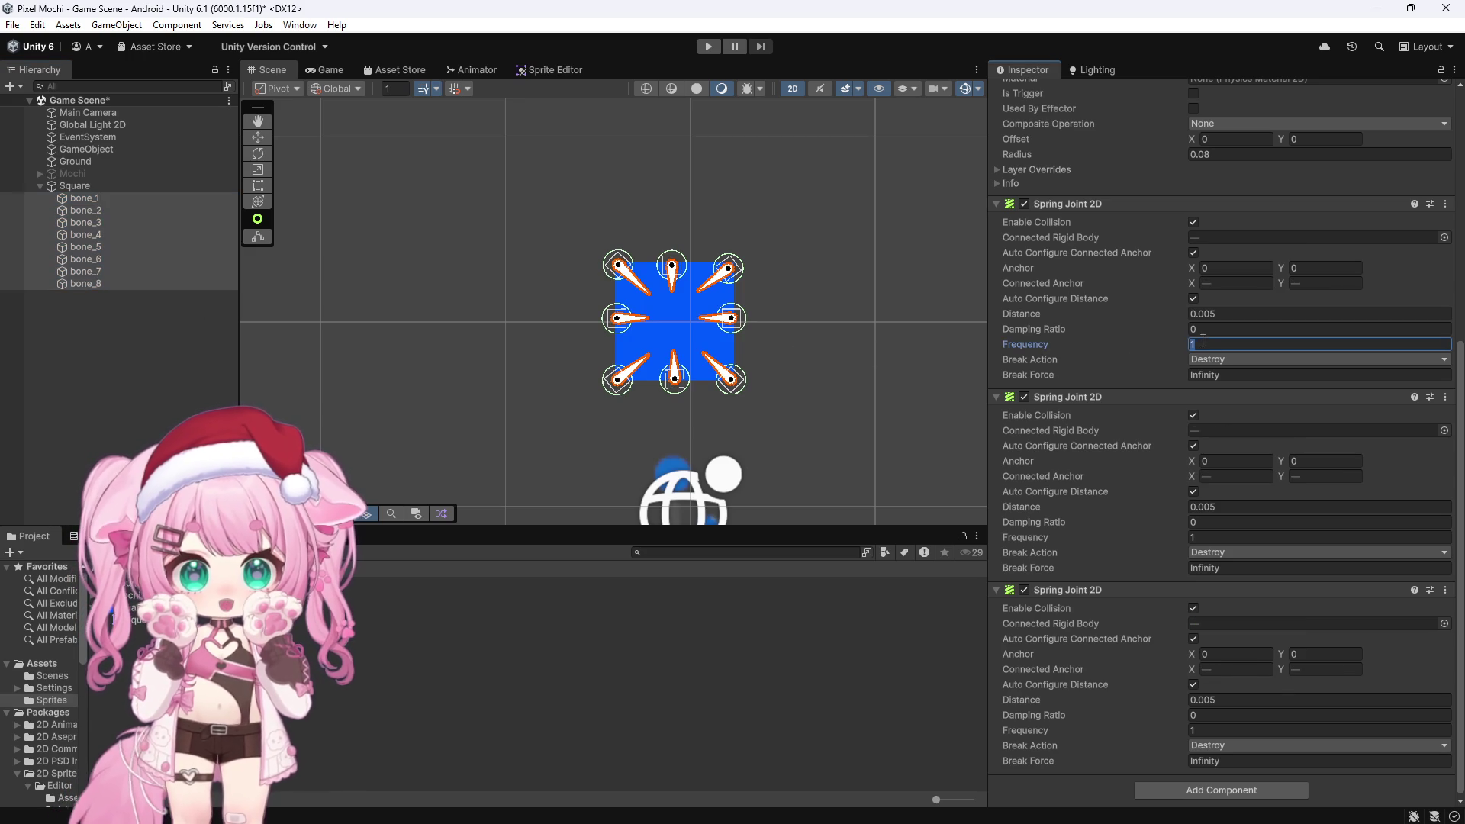
{"action": "type", "text": "5"}
{"action": "left_click", "coordinate": [1234, 535]}
{"action": "type", "text": "5"}
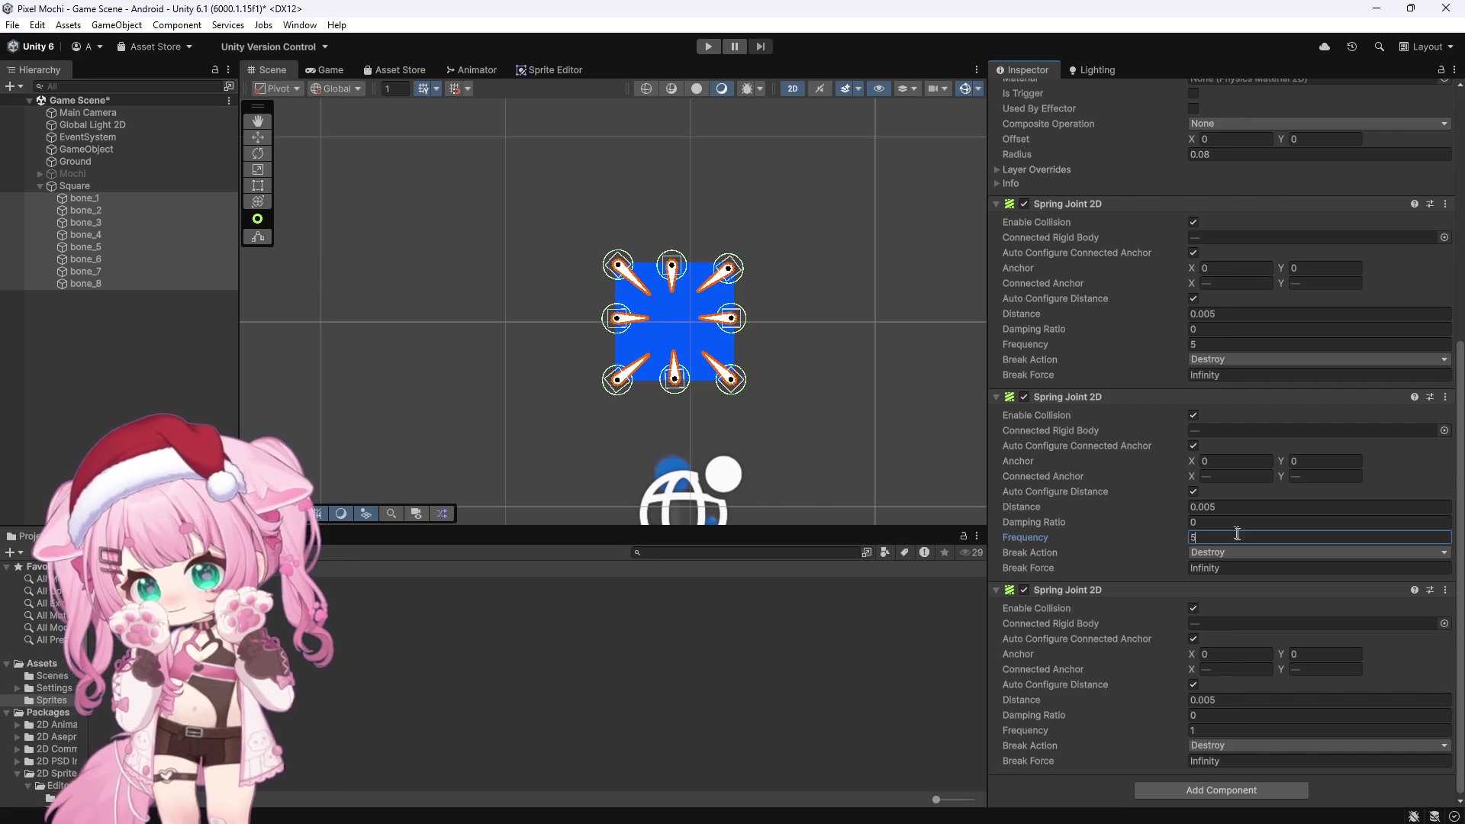
{"action": "left_click", "coordinate": [1208, 730]}
{"action": "type", "text": "3"}
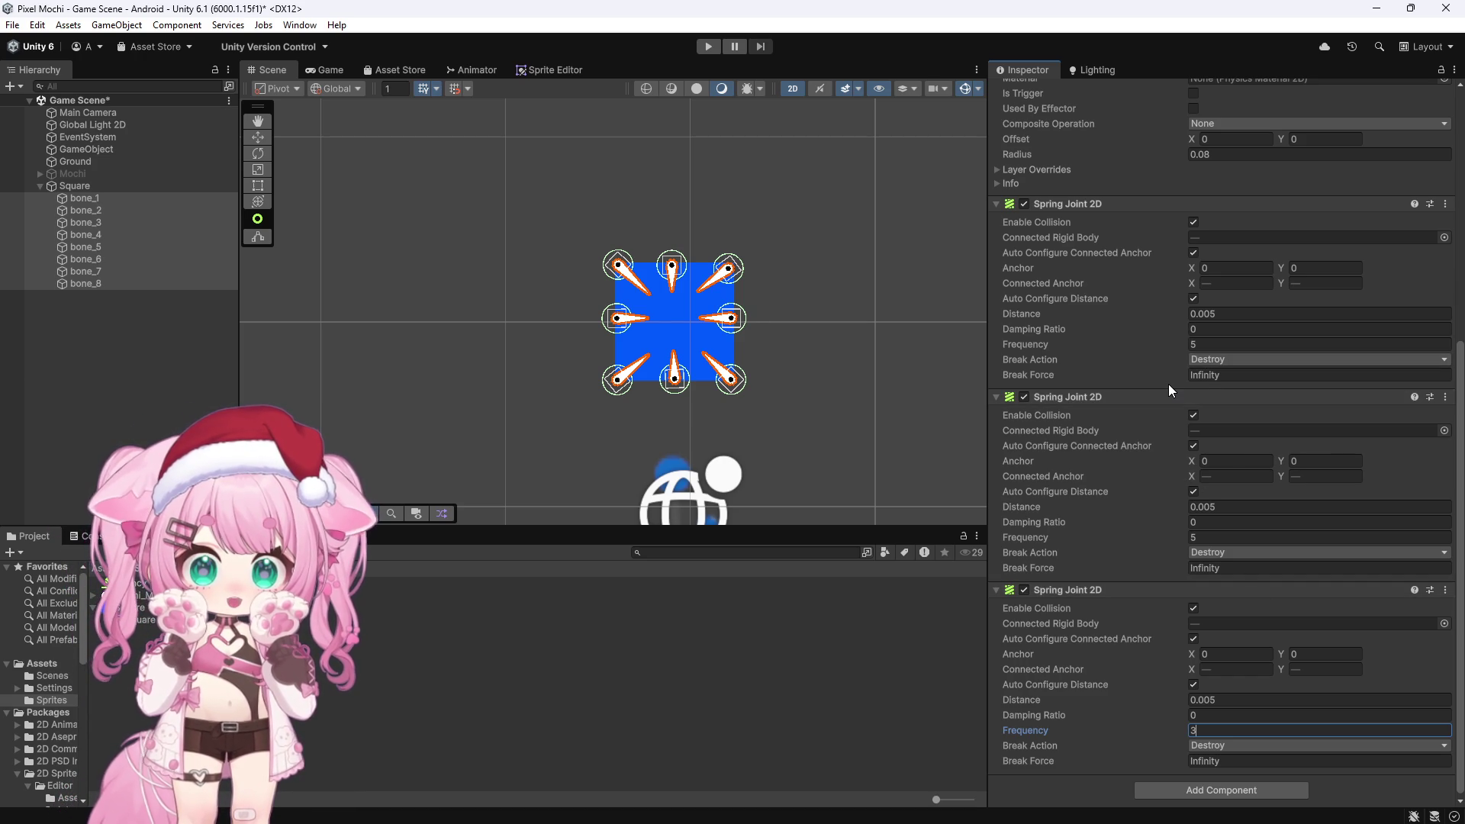
Set the three spring joints' damping ratios to 0.8, 0.8 and 0.9
{"action": "left_click", "coordinate": [1204, 328]}
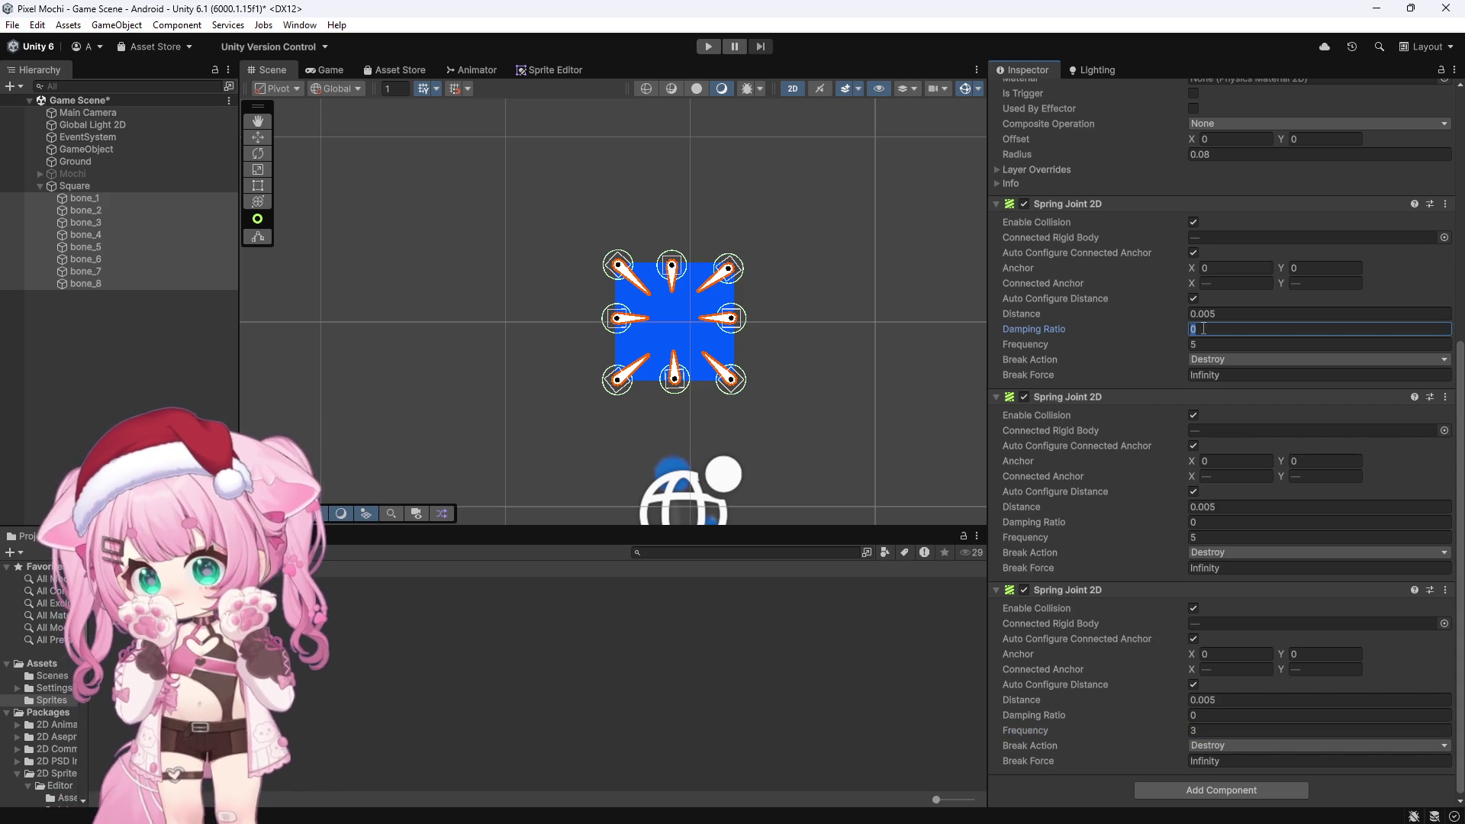
{"action": "type", "text": "0.8"}
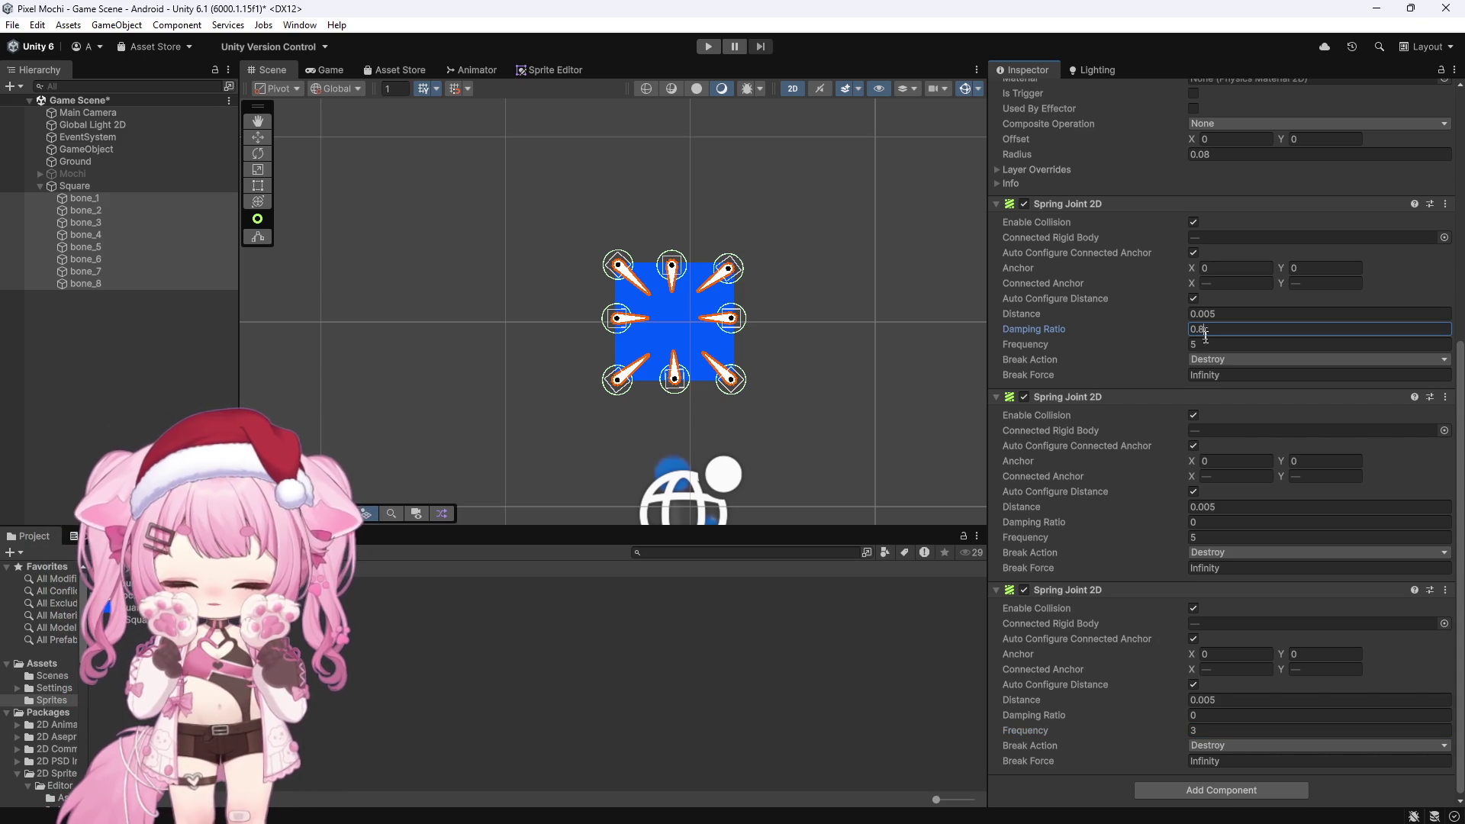
{"action": "left_click", "coordinate": [1220, 521]}
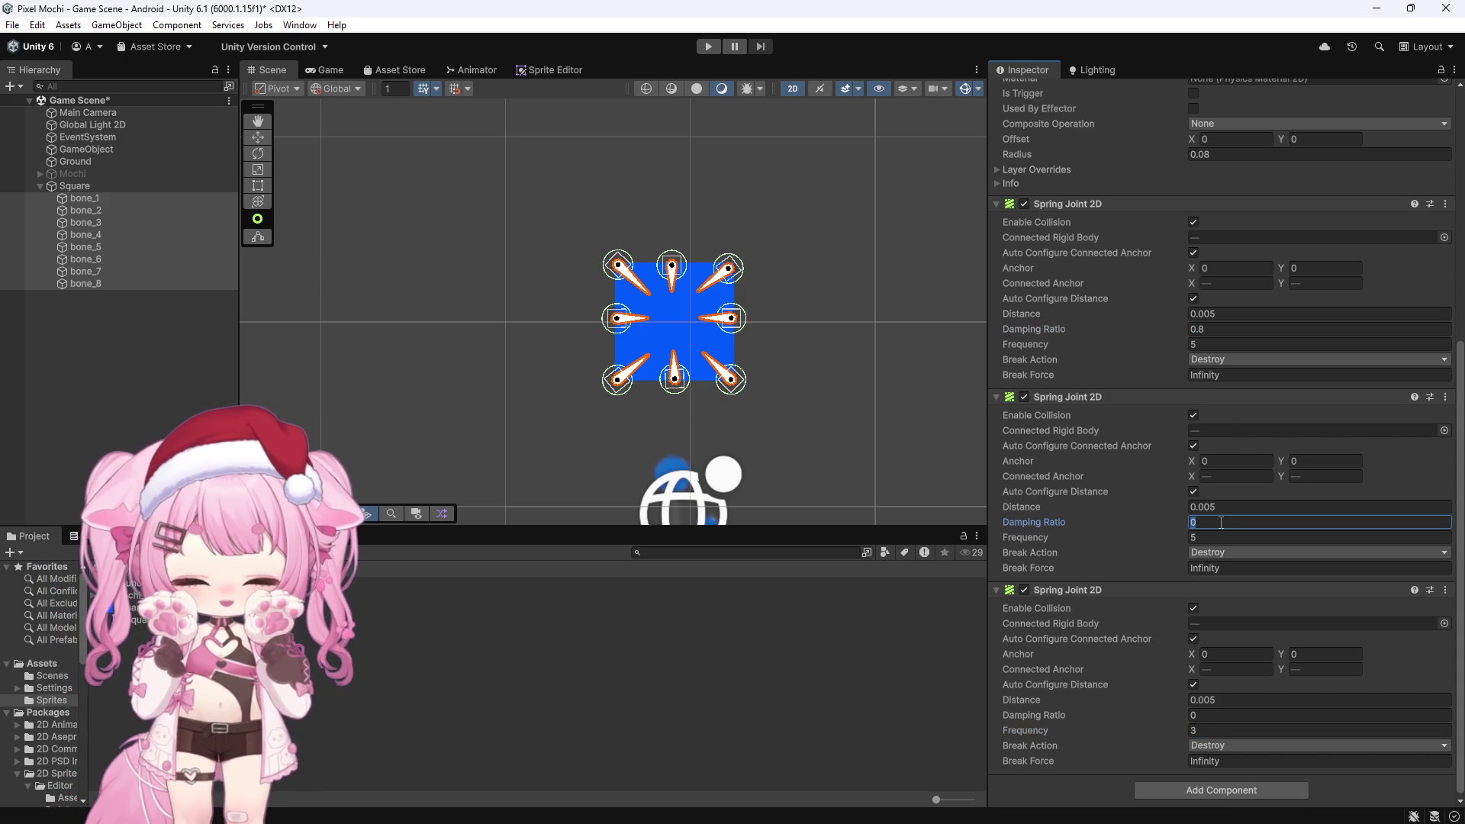
{"action": "type", "text": ".8"}
{"action": "left_click", "coordinate": [1216, 715]}
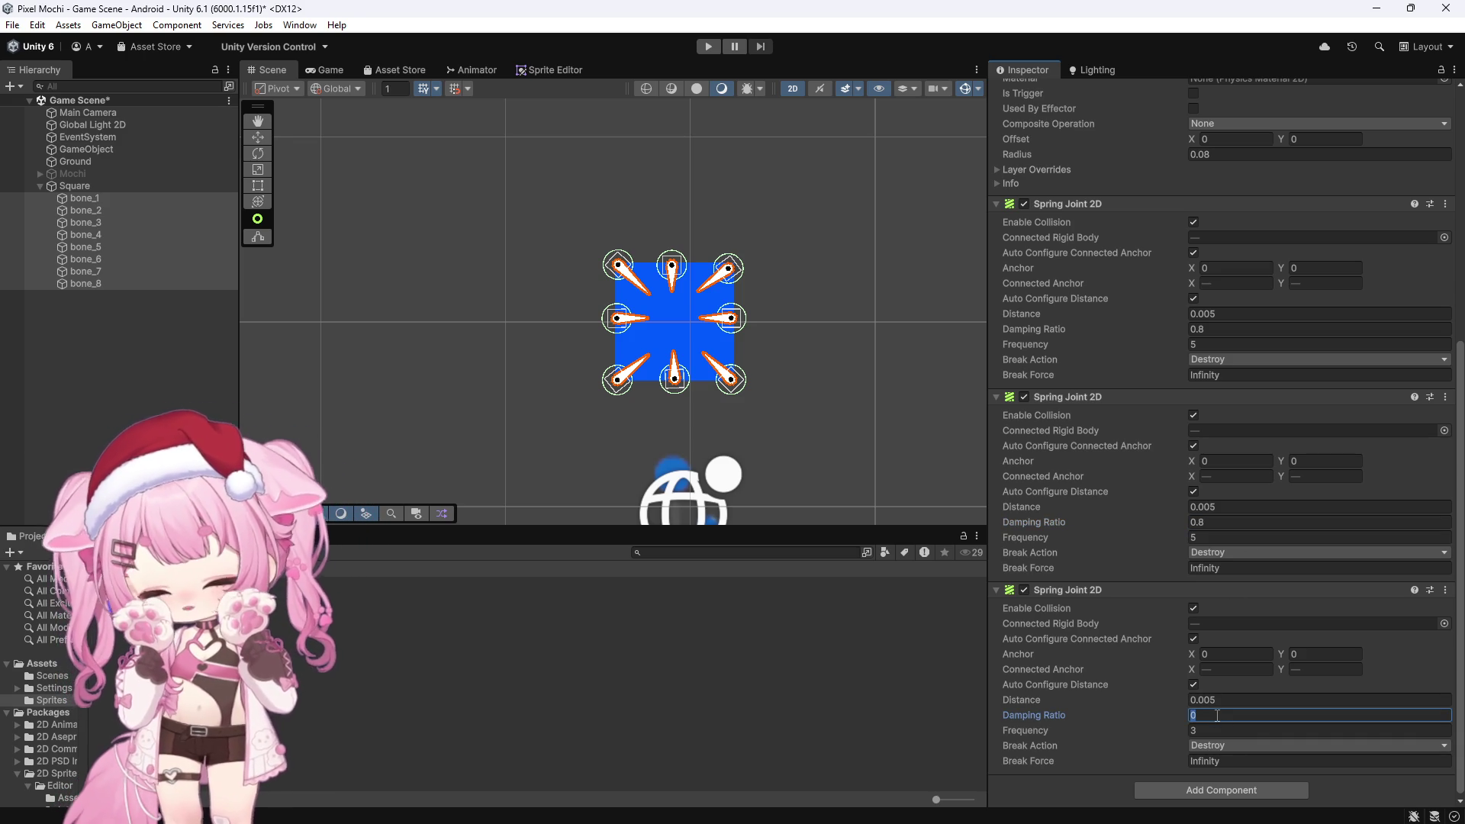
{"action": "left_click", "coordinate": [1217, 715]}
{"action": "type", "text": ".9"}
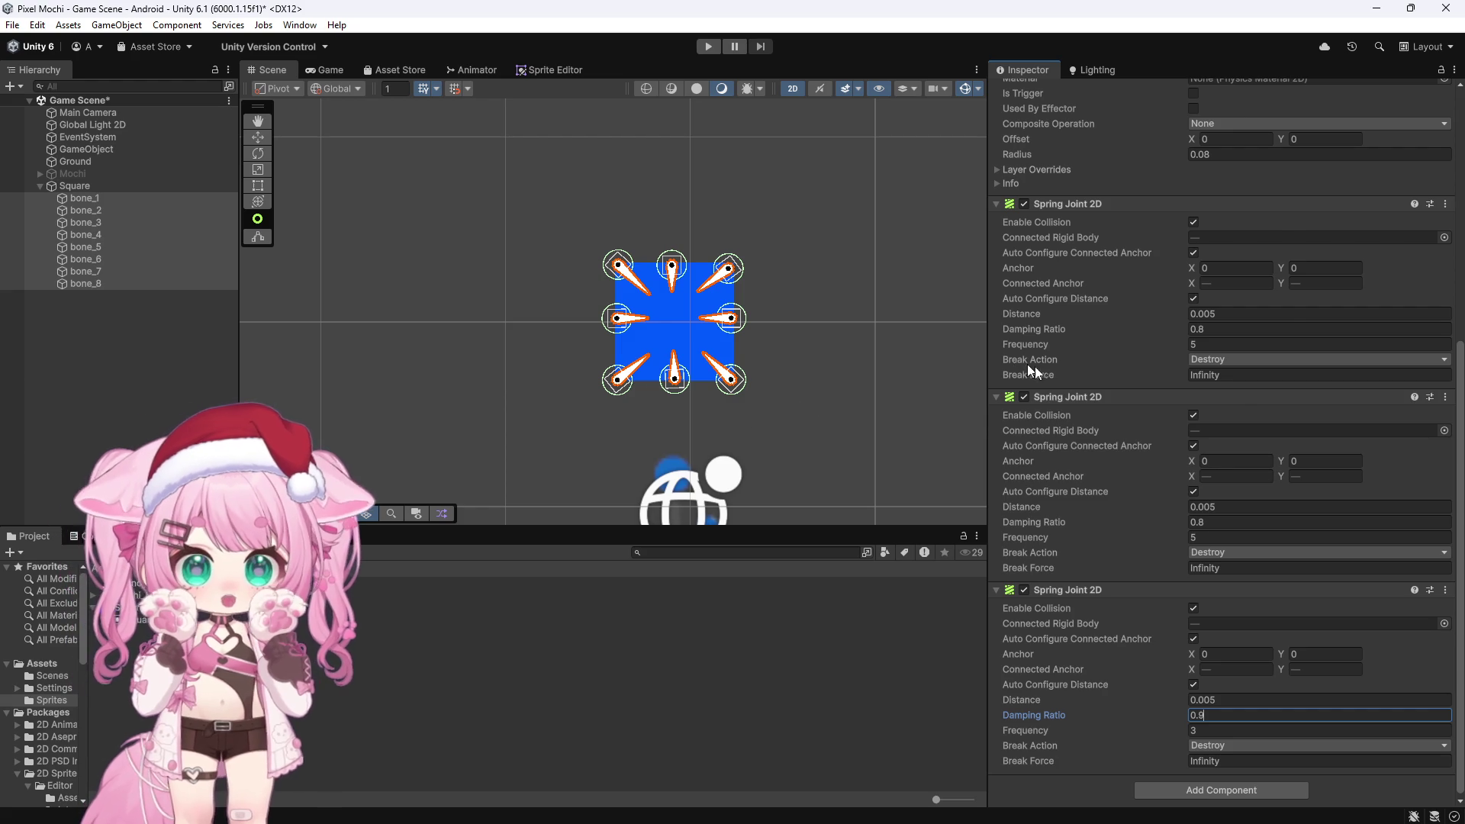
Set the bones' Rigidbody 2D Linear Damping to 1.2 and Angular Damping to 0.1
{"action": "scroll", "coordinate": [1088, 372], "scroll_direction": "up", "scroll_amount": 5}
{"action": "scroll", "coordinate": [1131, 337], "scroll_direction": "up", "scroll_amount": 6}
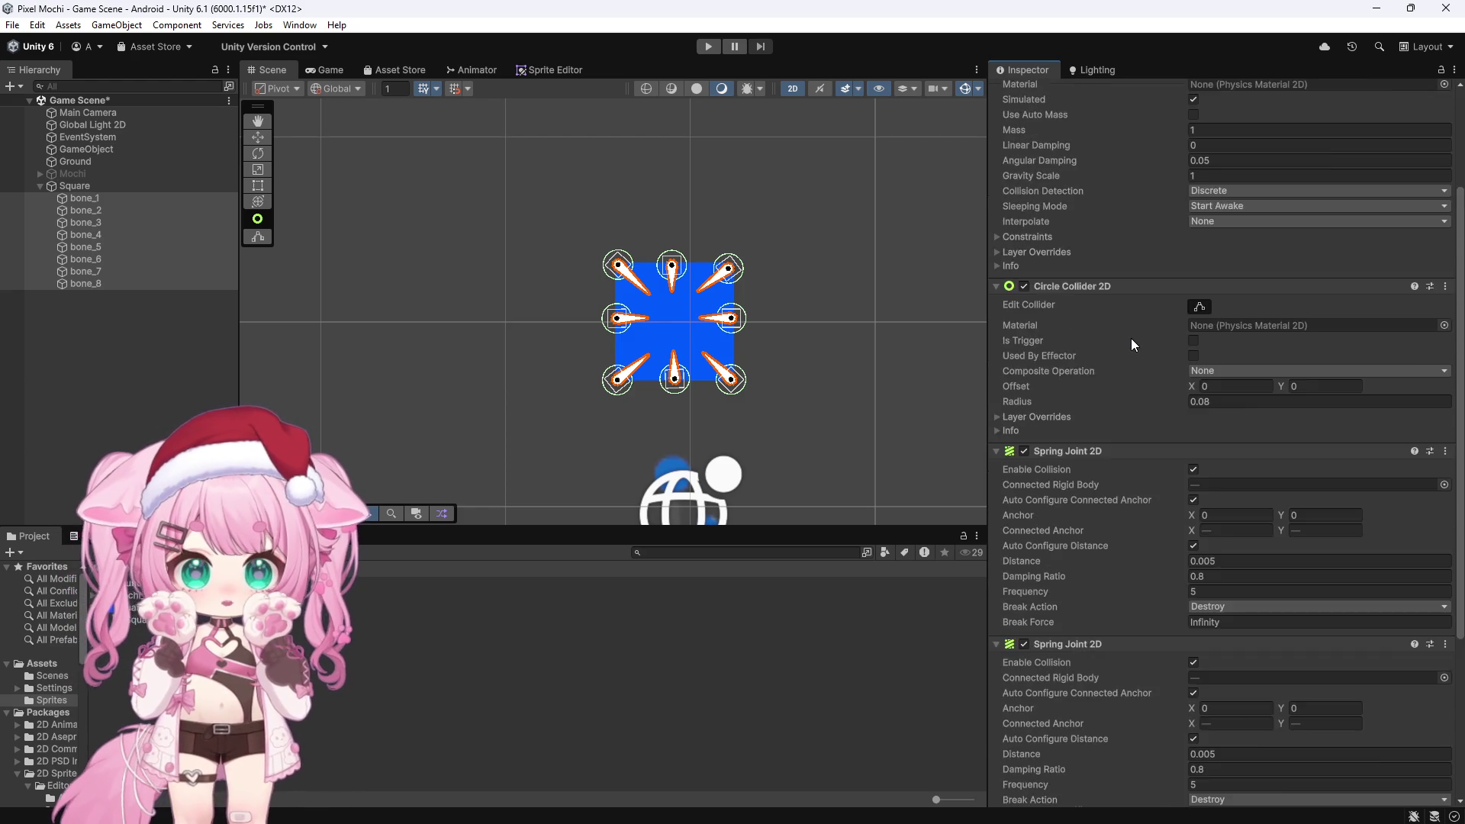
{"action": "left_click", "coordinate": [1213, 270]}
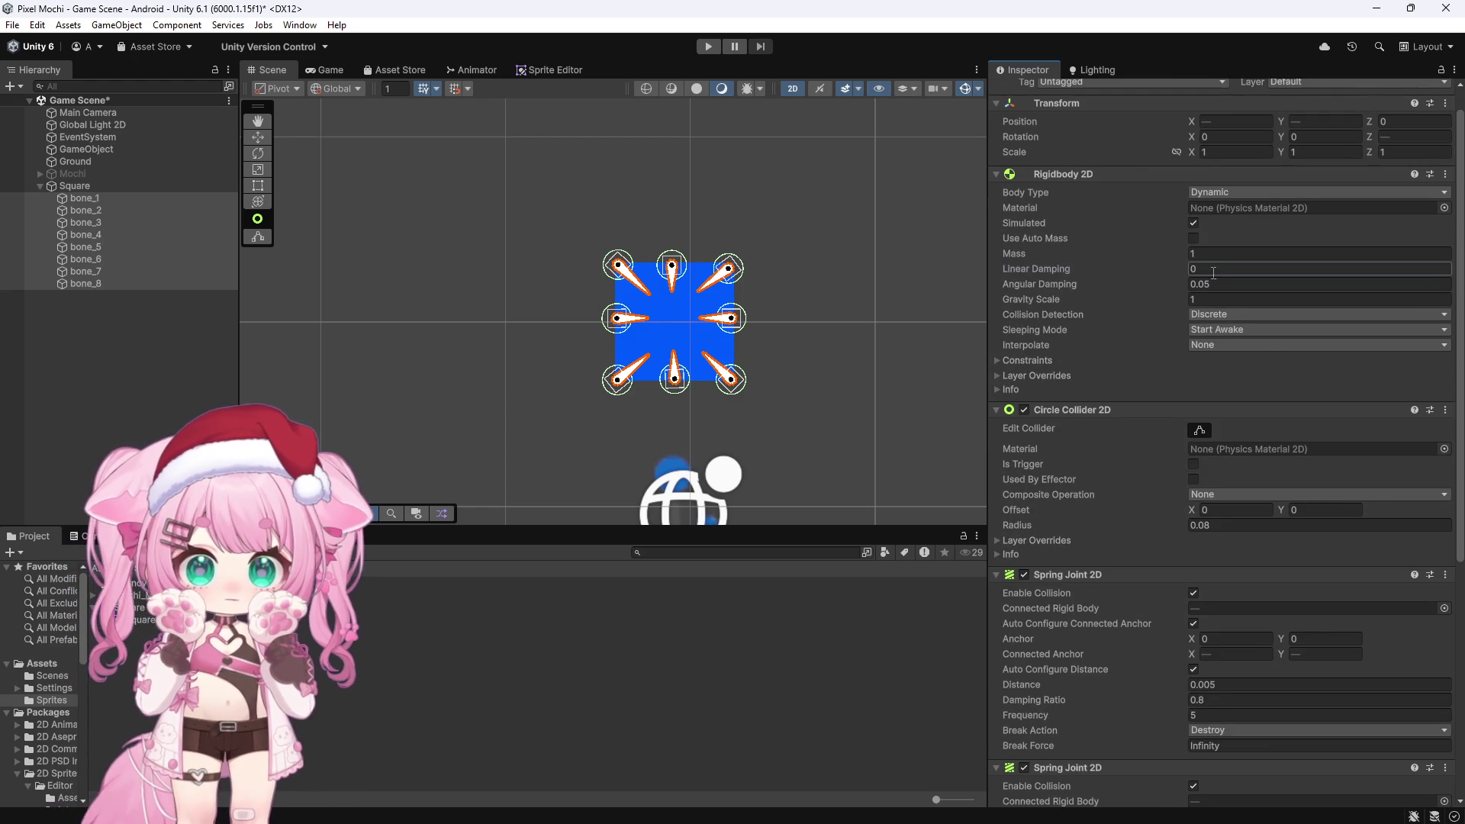
{"action": "type", "text": "1.2"}
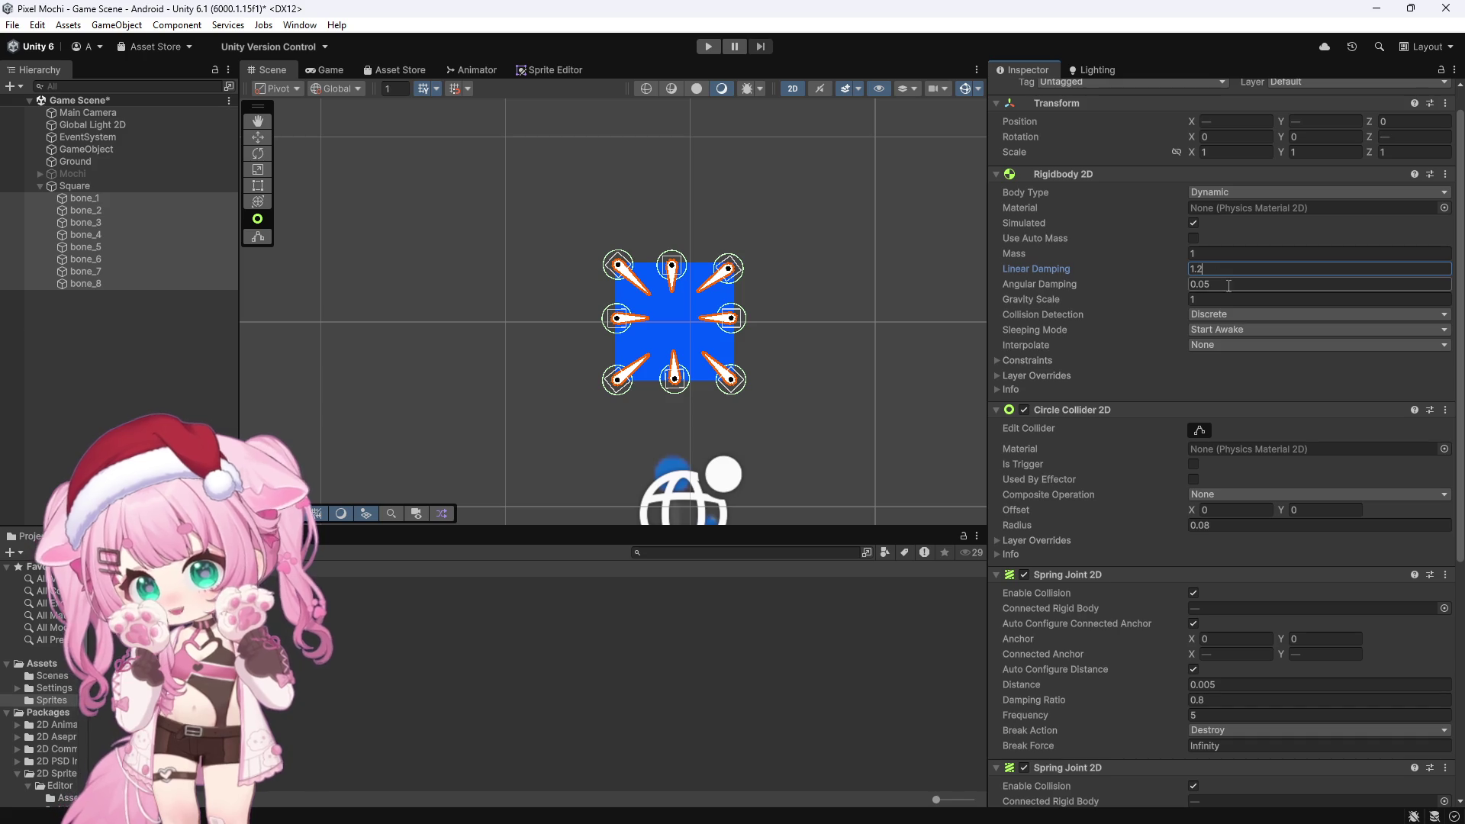
{"action": "left_click", "coordinate": [1231, 281]}
{"action": "type", "text": "0"}
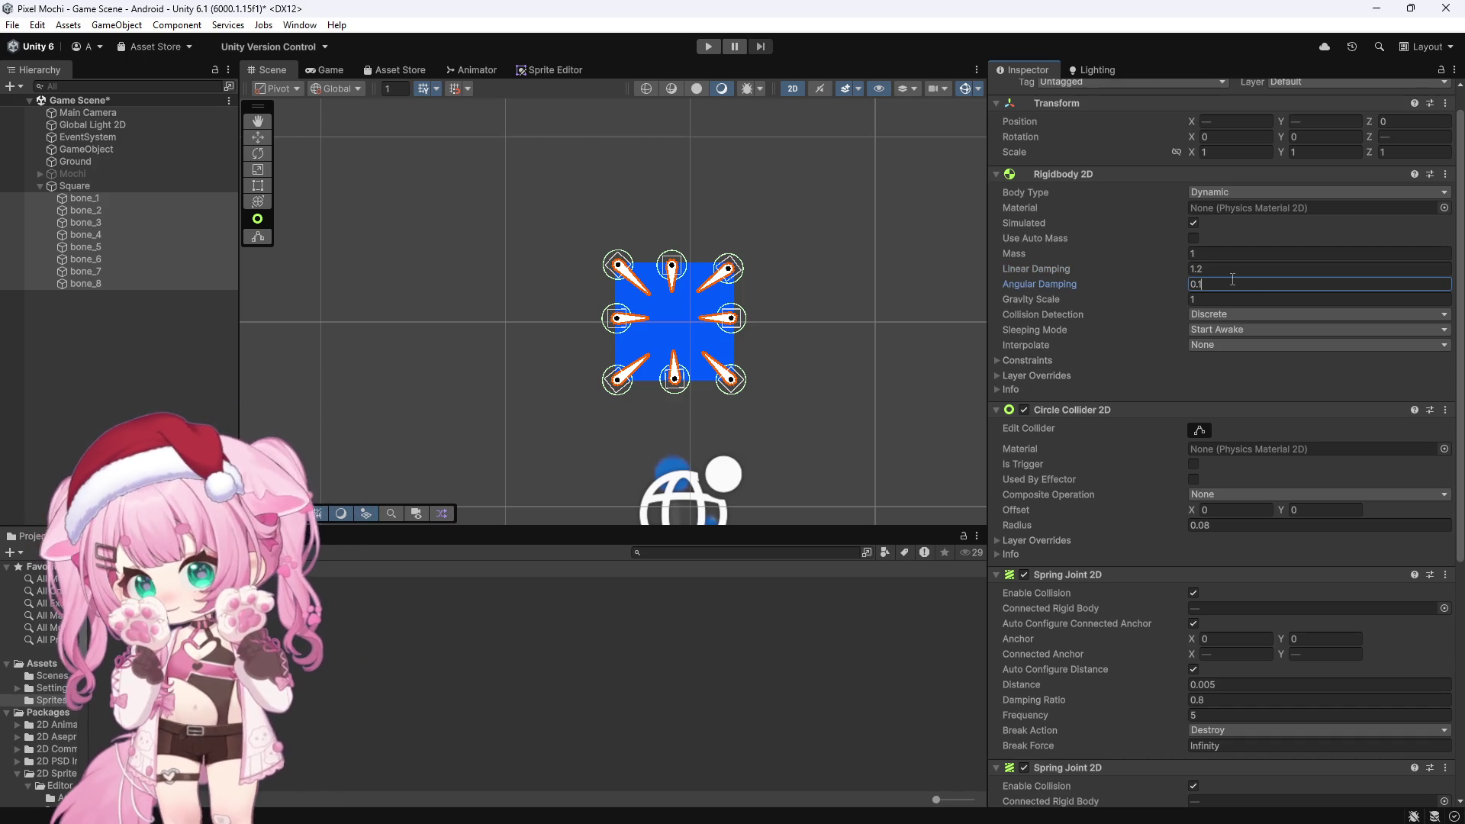
Set the bones' Rigidbody 2D to Interpolate with Continuous collision detection
{"action": "left_click", "coordinate": [1247, 313]}
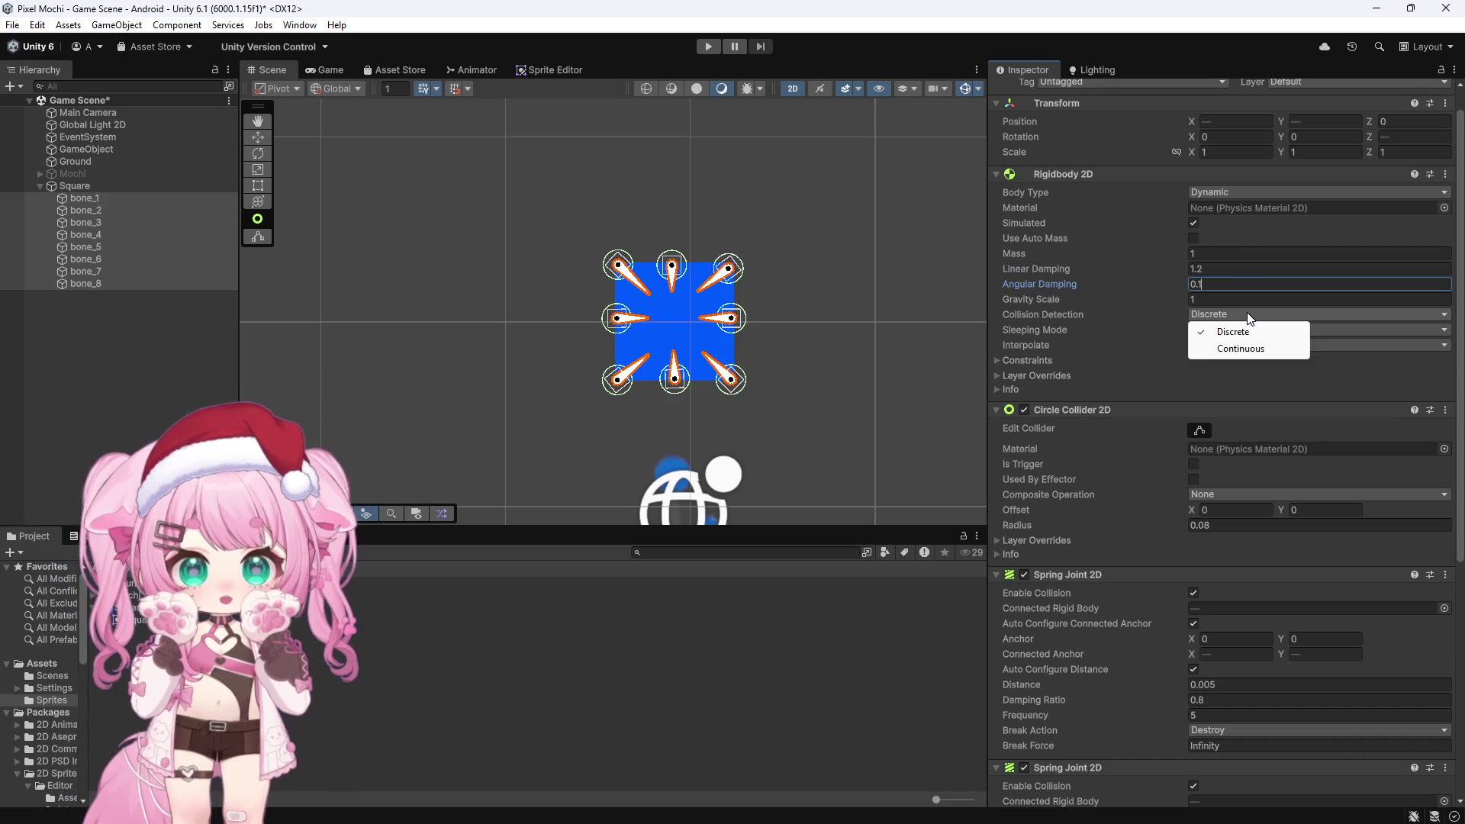
{"action": "left_click", "coordinate": [1213, 345]}
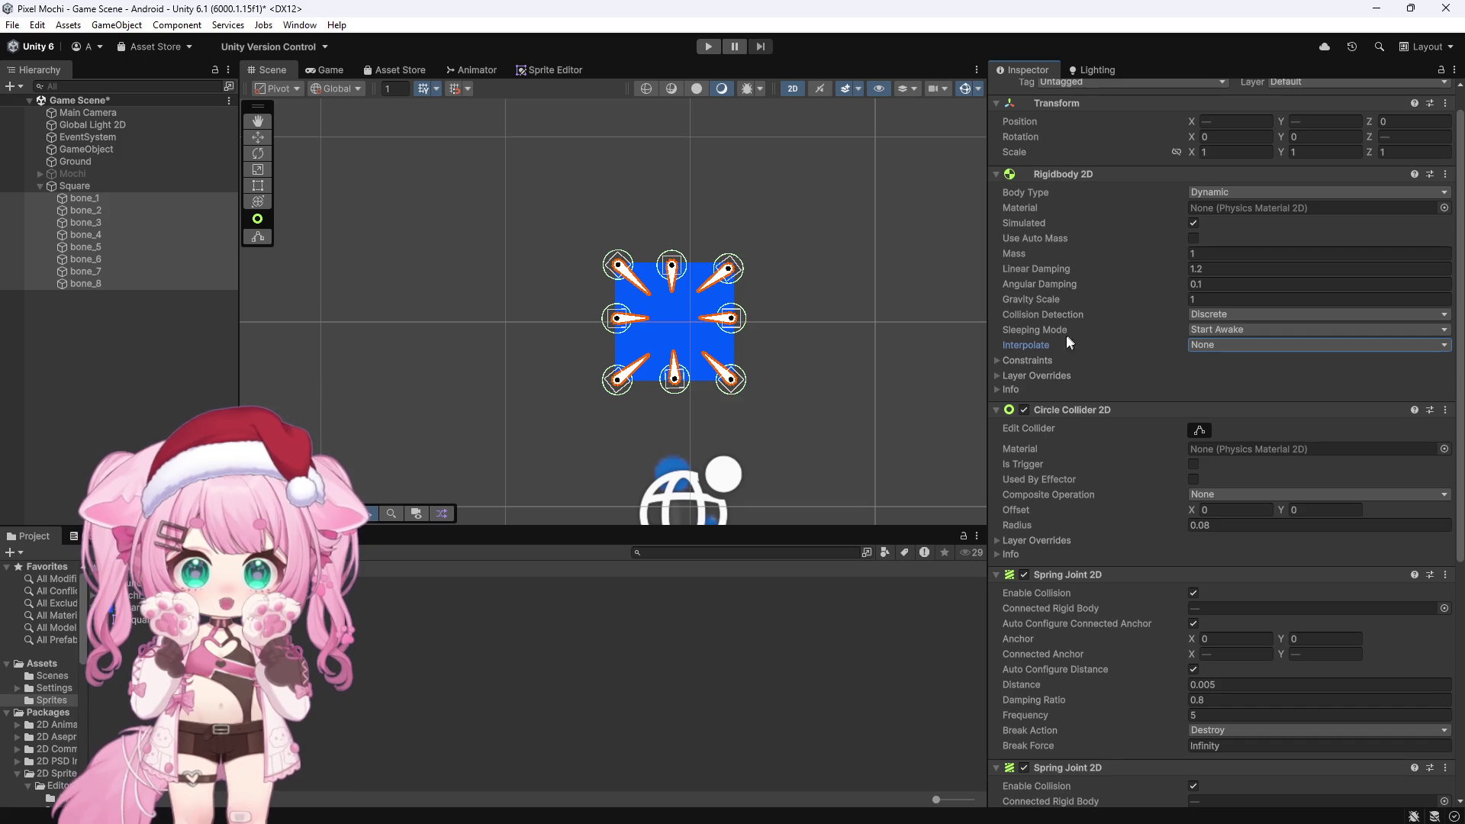
{"action": "left_click", "coordinate": [1236, 345]}
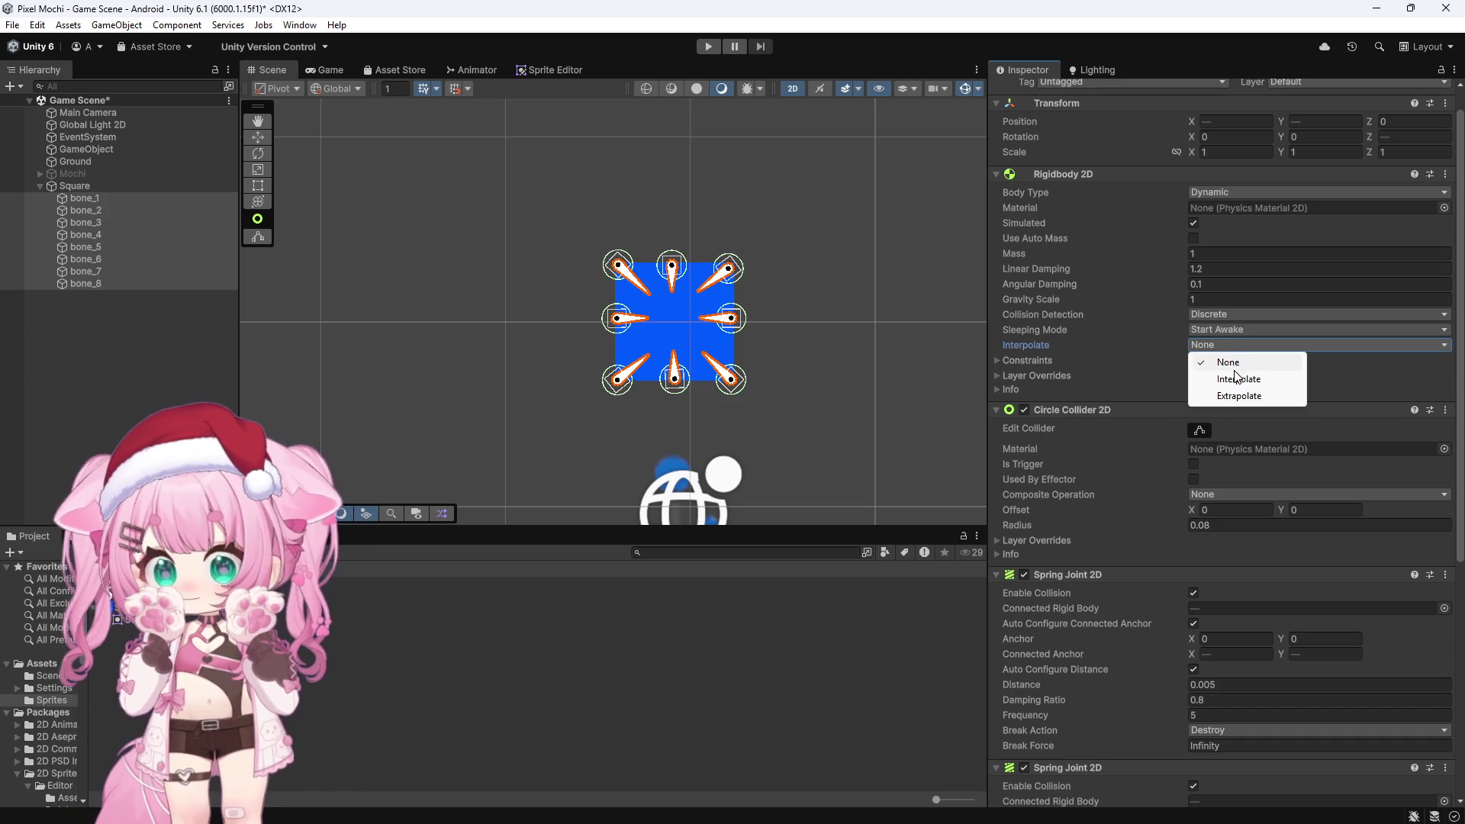
{"action": "left_click", "coordinate": [1241, 381]}
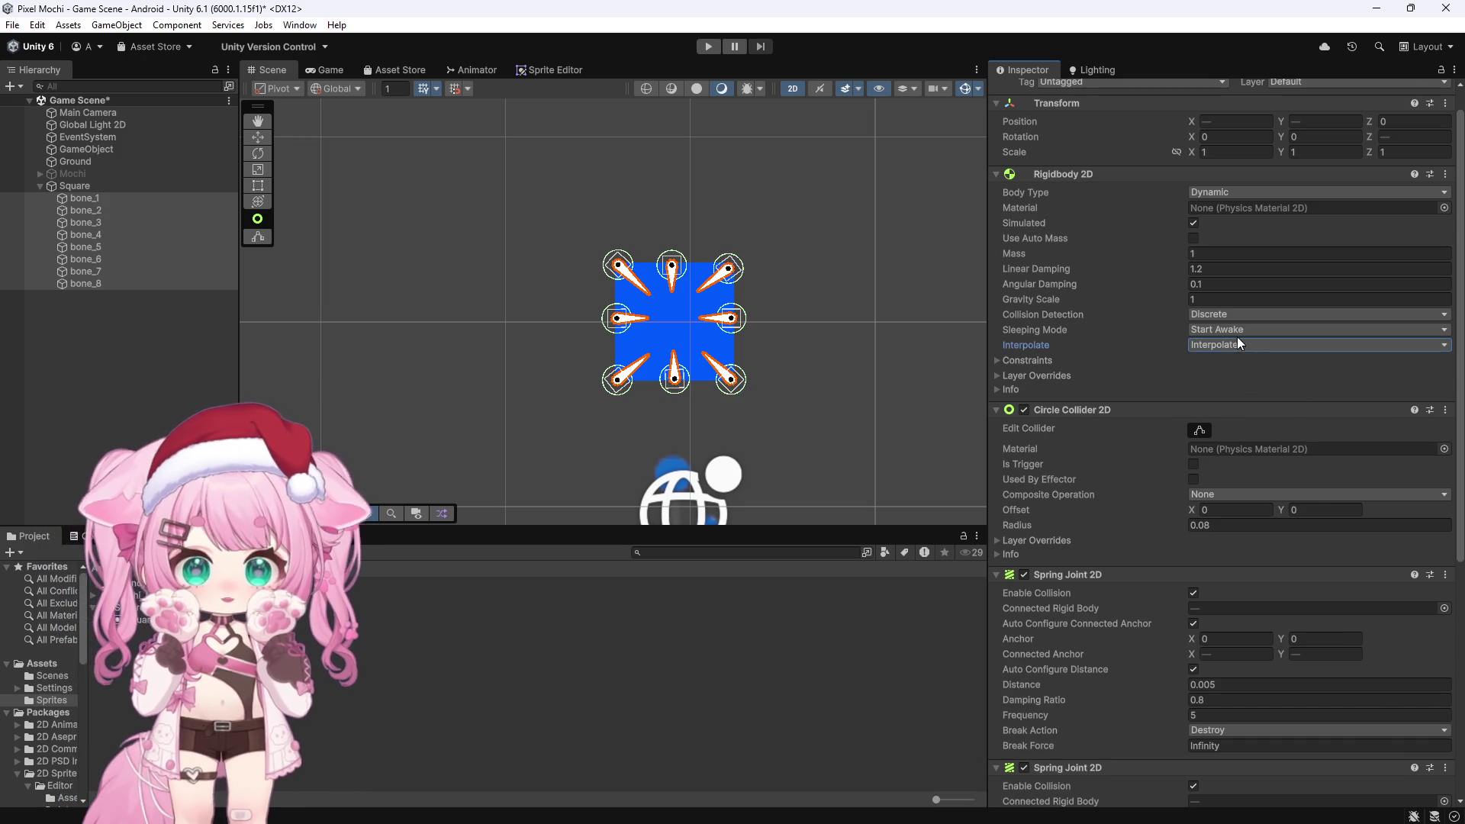
{"action": "left_click", "coordinate": [1242, 315]}
{"action": "left_click", "coordinate": [1259, 353]}
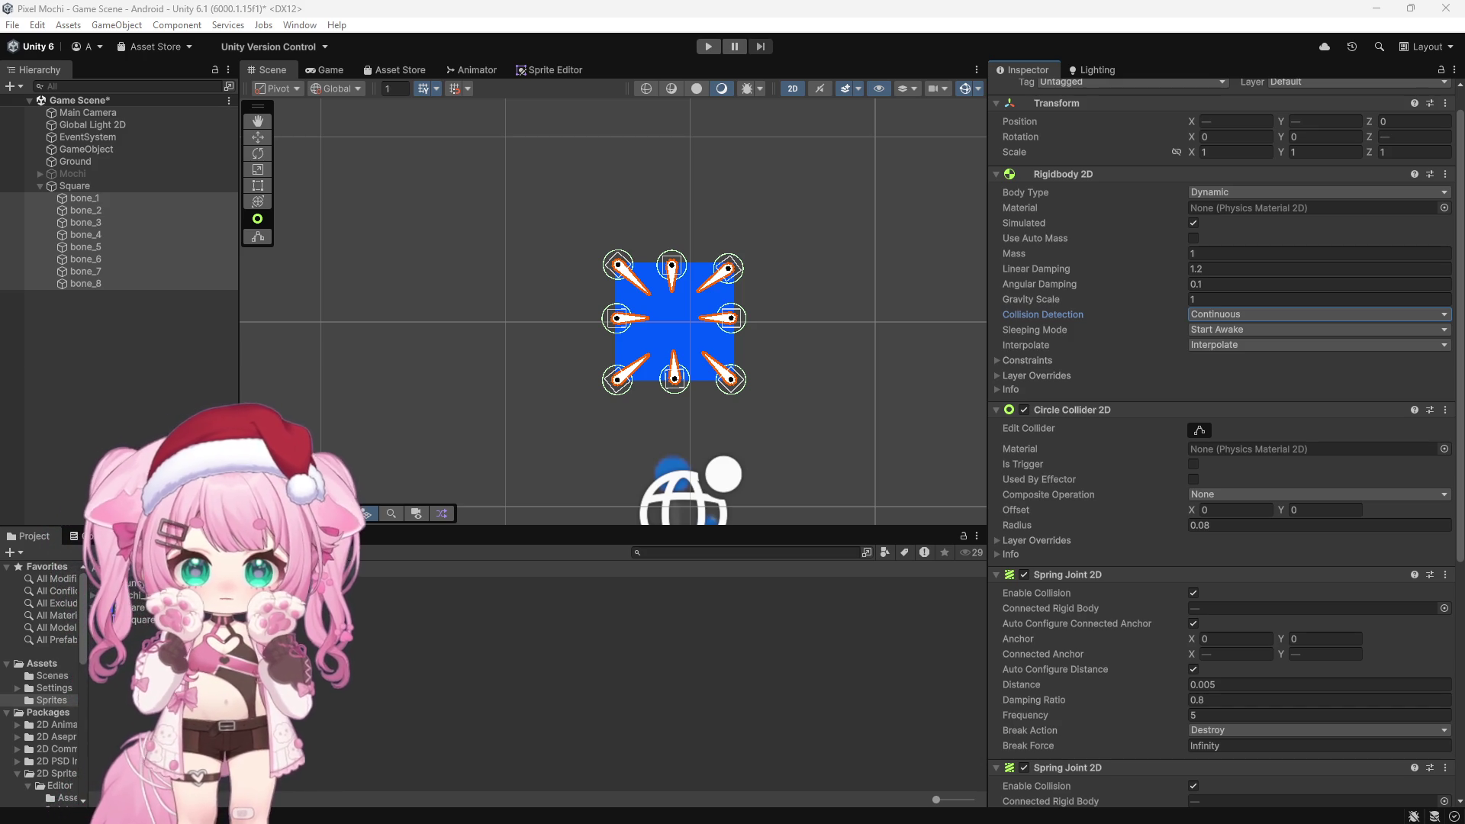
{"action": "left_click", "coordinate": [1230, 685]}
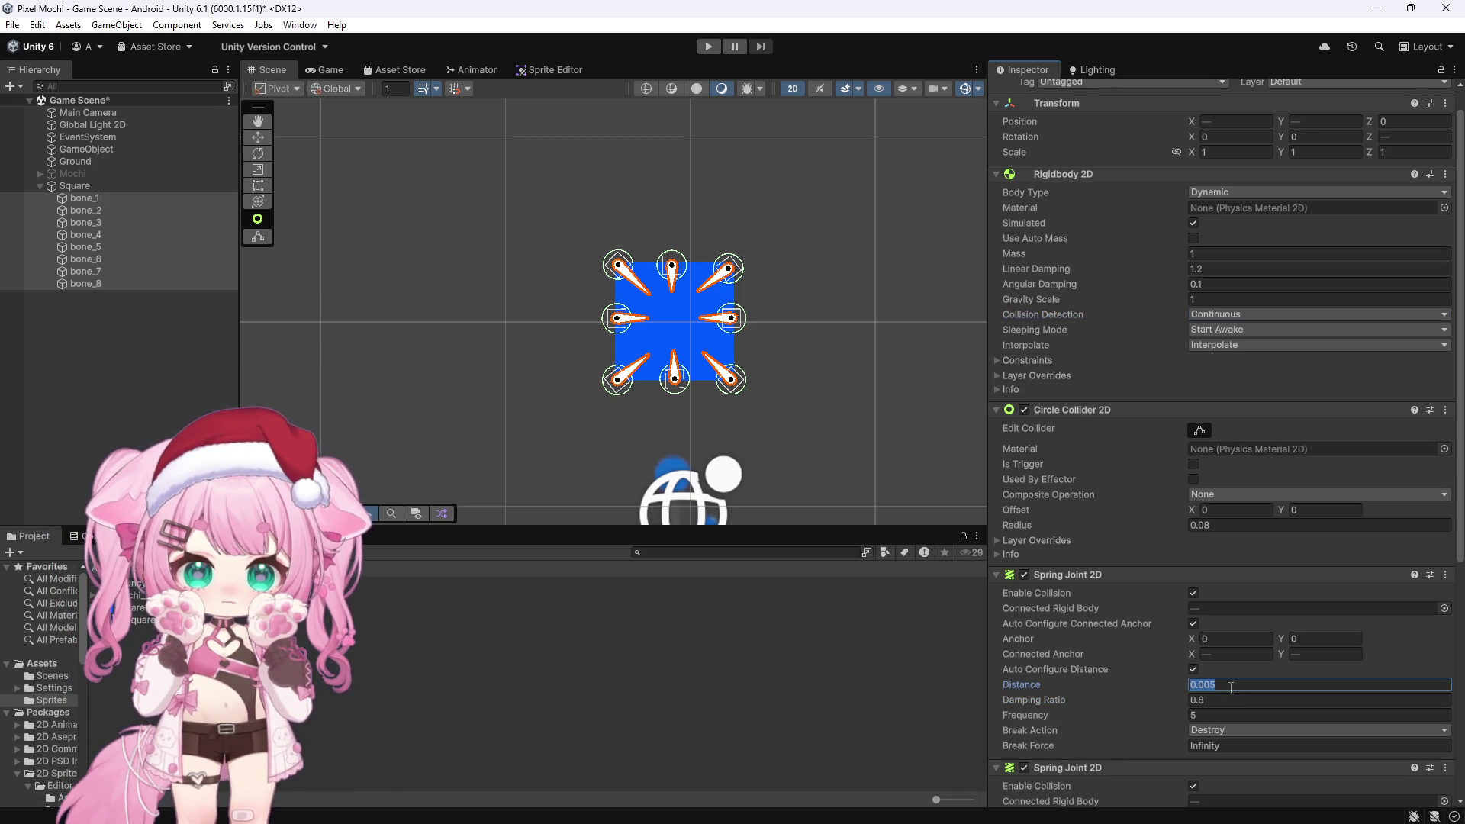
{"action": "key", "text": "alt+Tab"}
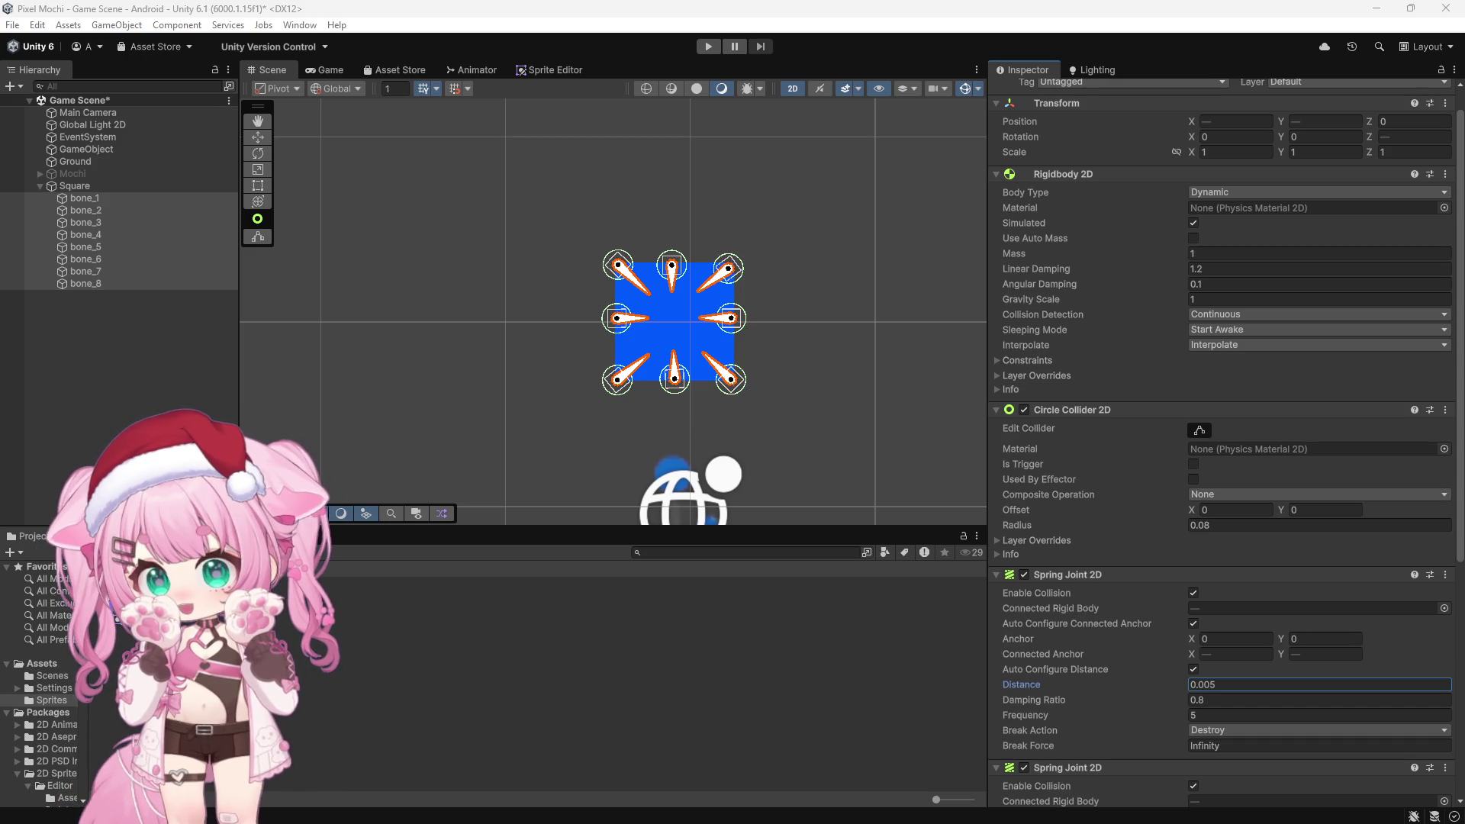
{"action": "key", "text": "alt+Tab"}
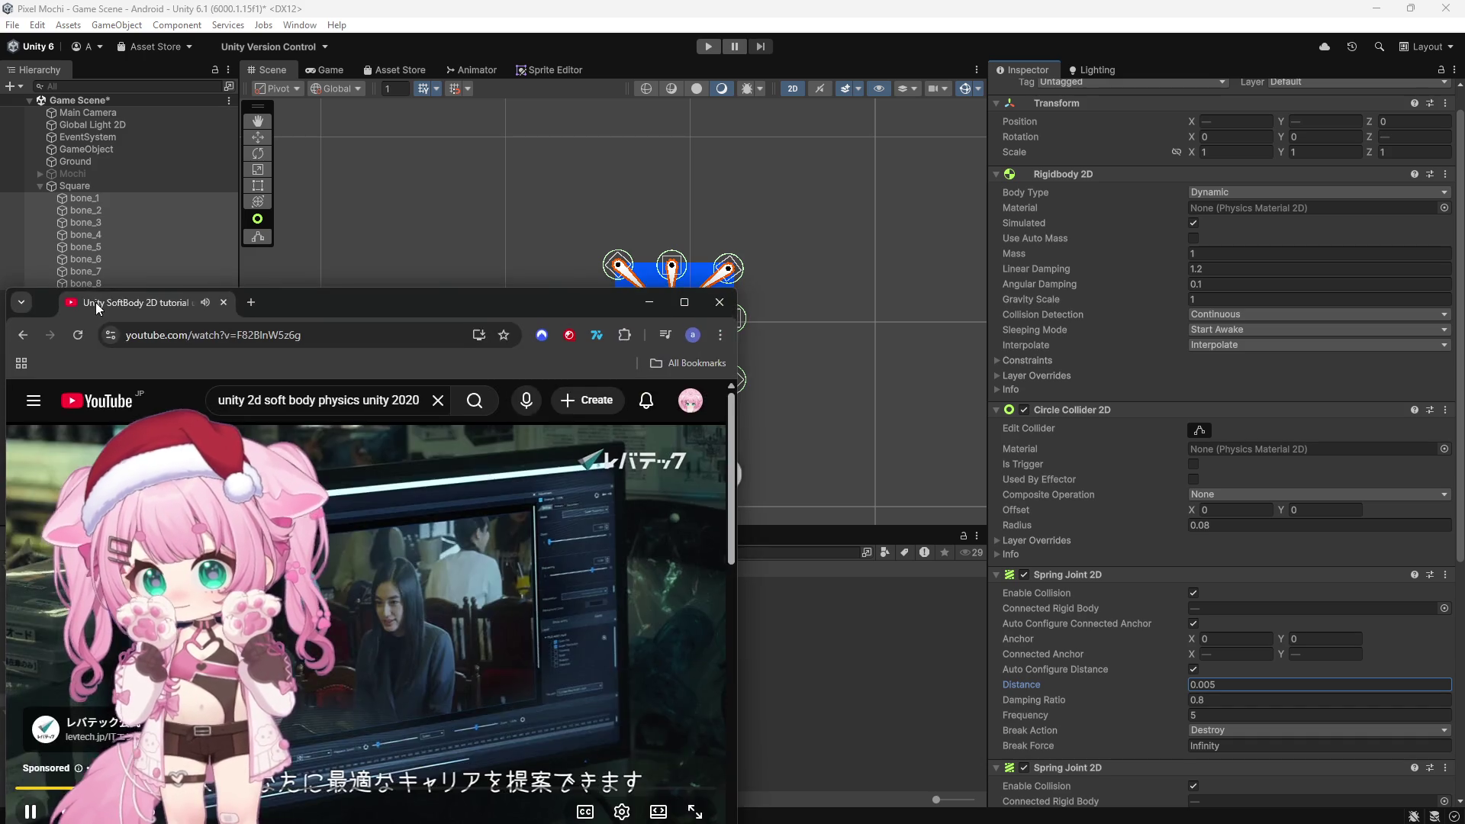
Maximize the browser, mute the ad and skip it to start the soft-body tutorial
{"action": "double_click", "coordinate": [690, 180]}
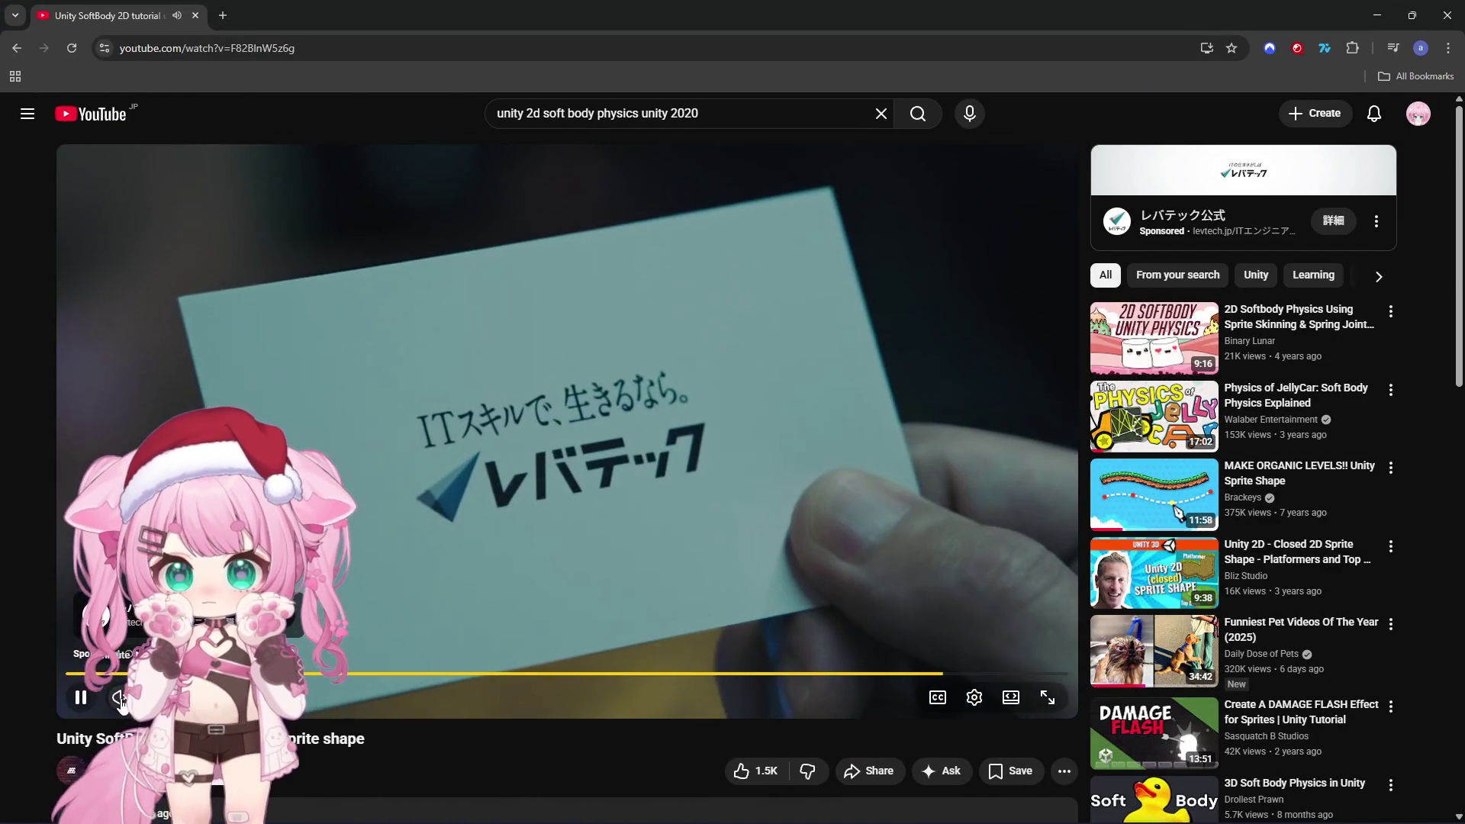
{"action": "left_click", "coordinate": [120, 700]}
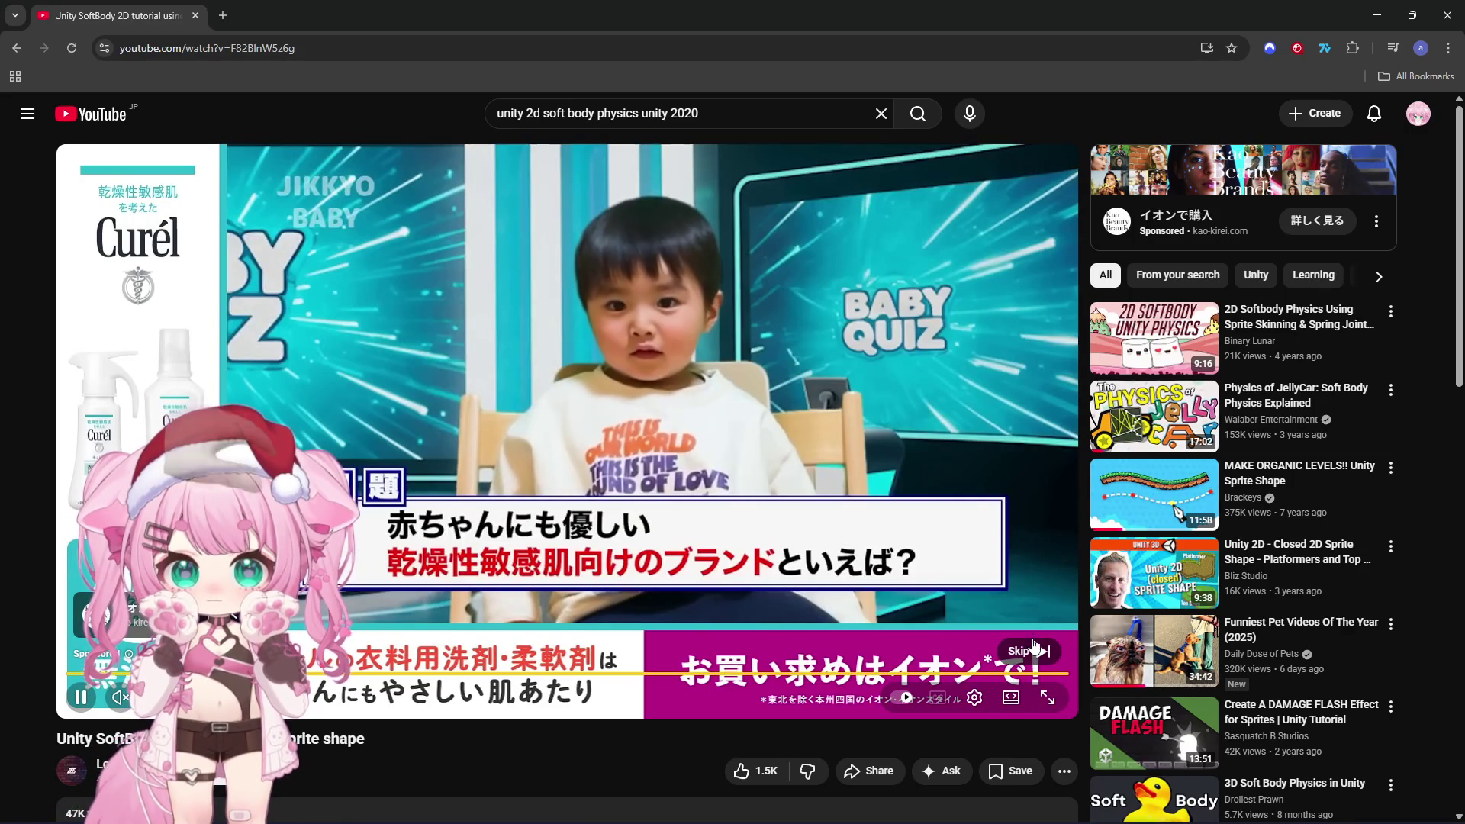
{"action": "left_click", "coordinate": [1022, 651]}
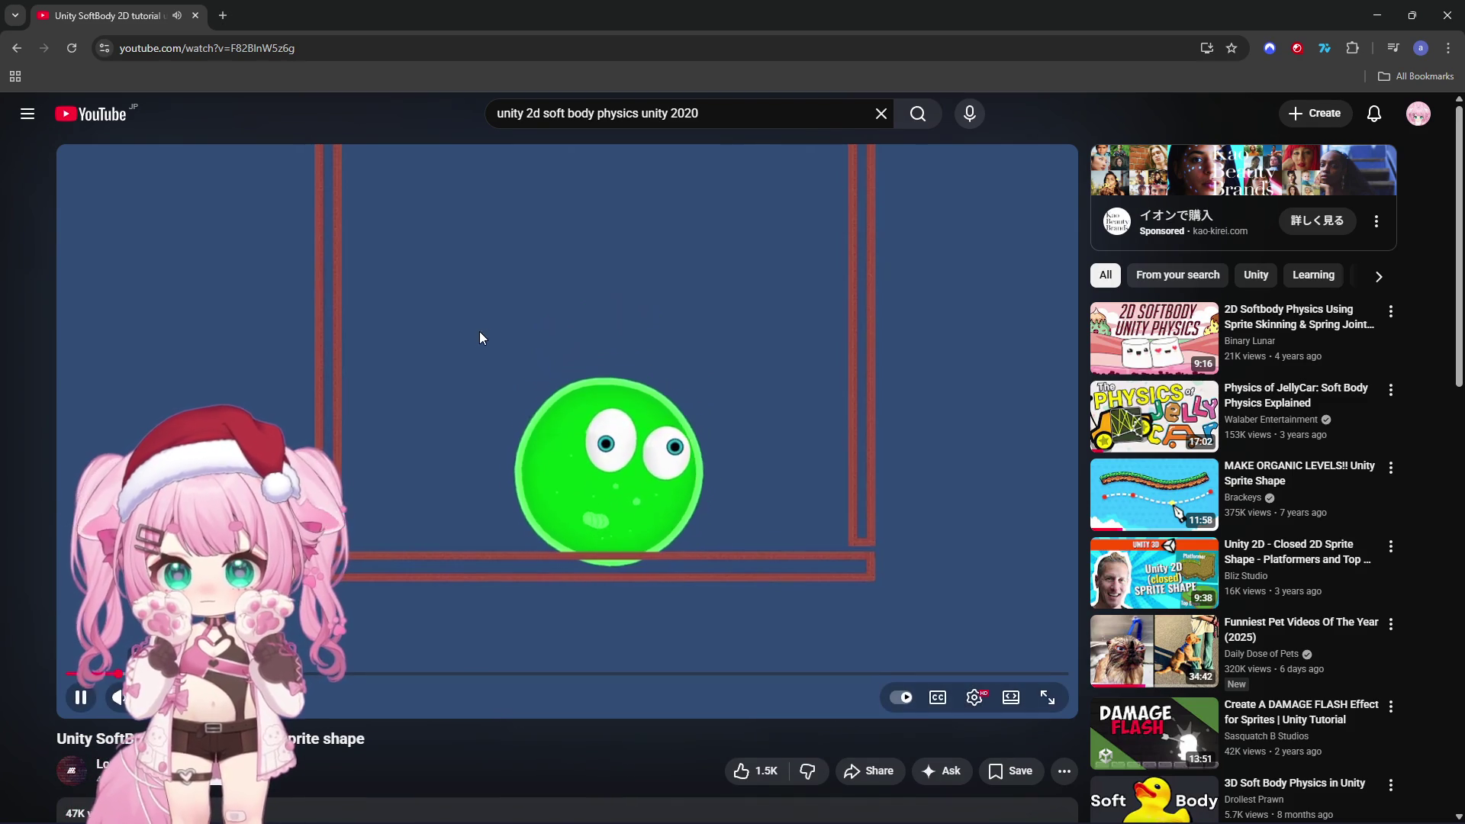
Watch the soft-body tutorial full screen until the Point circles are arranged around CenterPoint
{"action": "scroll", "coordinate": [461, 320], "scroll_direction": "down", "scroll_amount": 2}
{"action": "scroll", "coordinate": [477, 319], "scroll_direction": "up", "scroll_amount": 2}
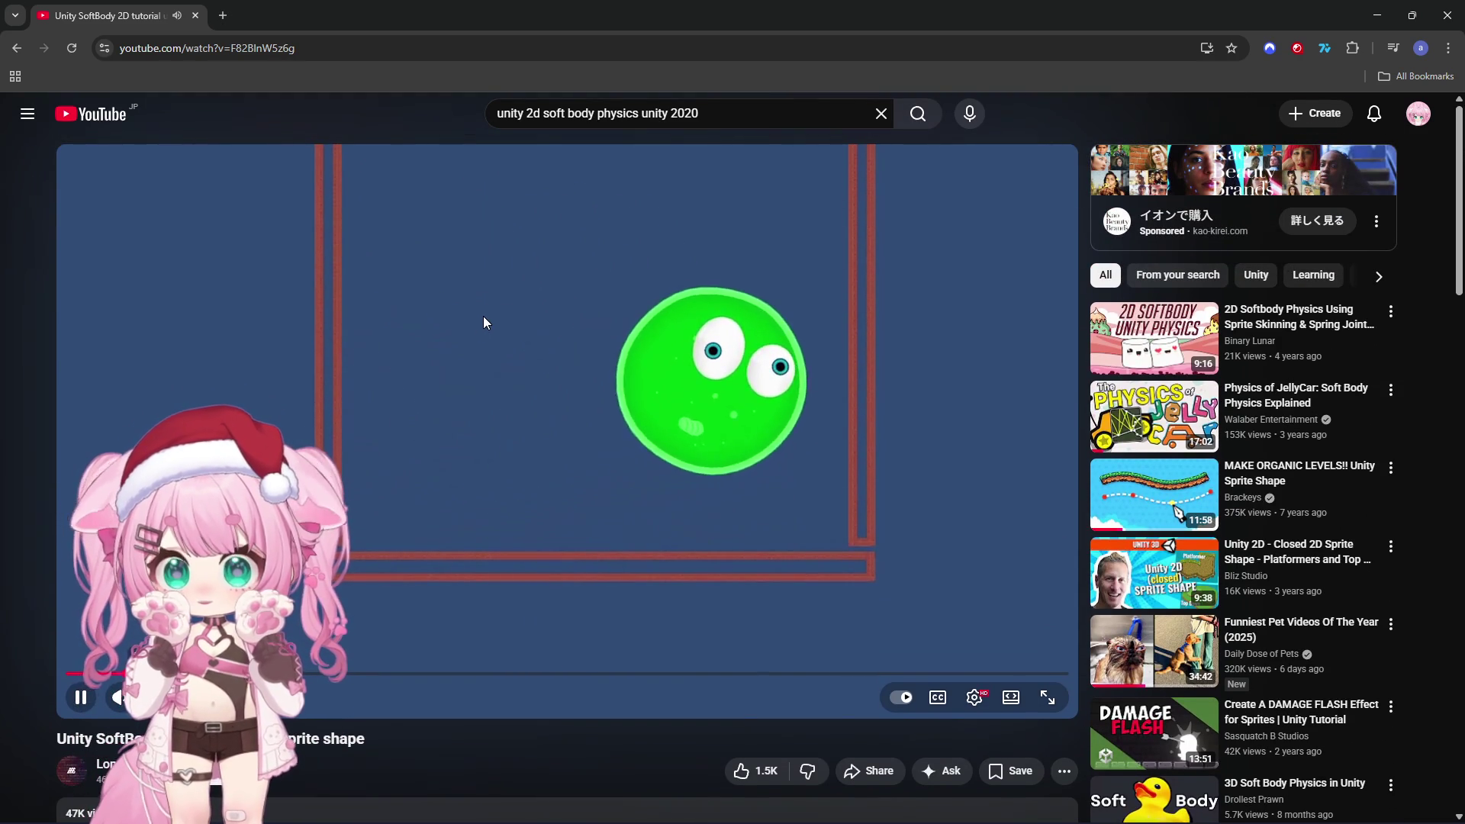
{"action": "left_click", "coordinate": [1047, 697]}
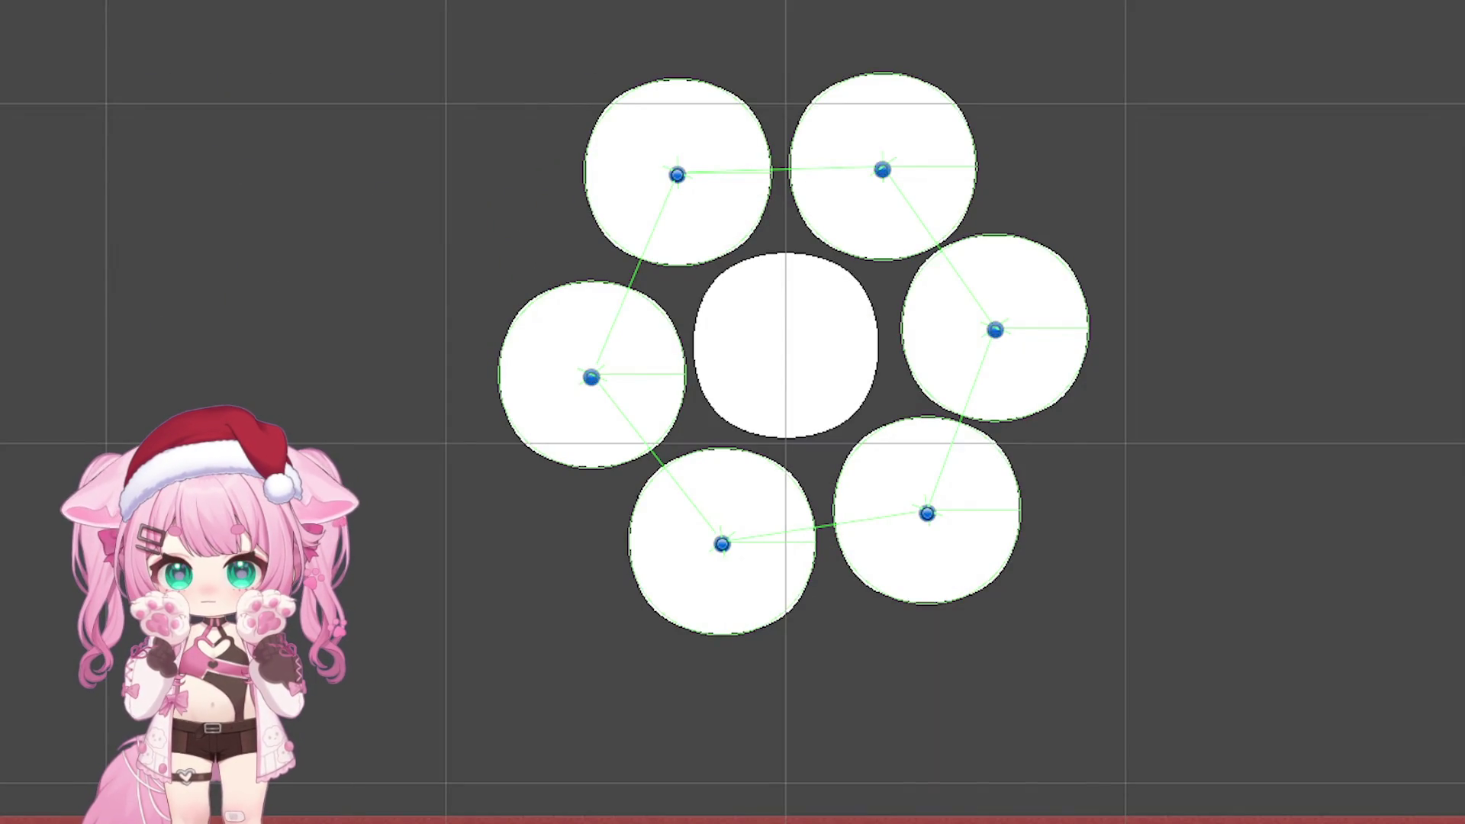
{"action": "mouse_move", "coordinate": [1051, 514]}
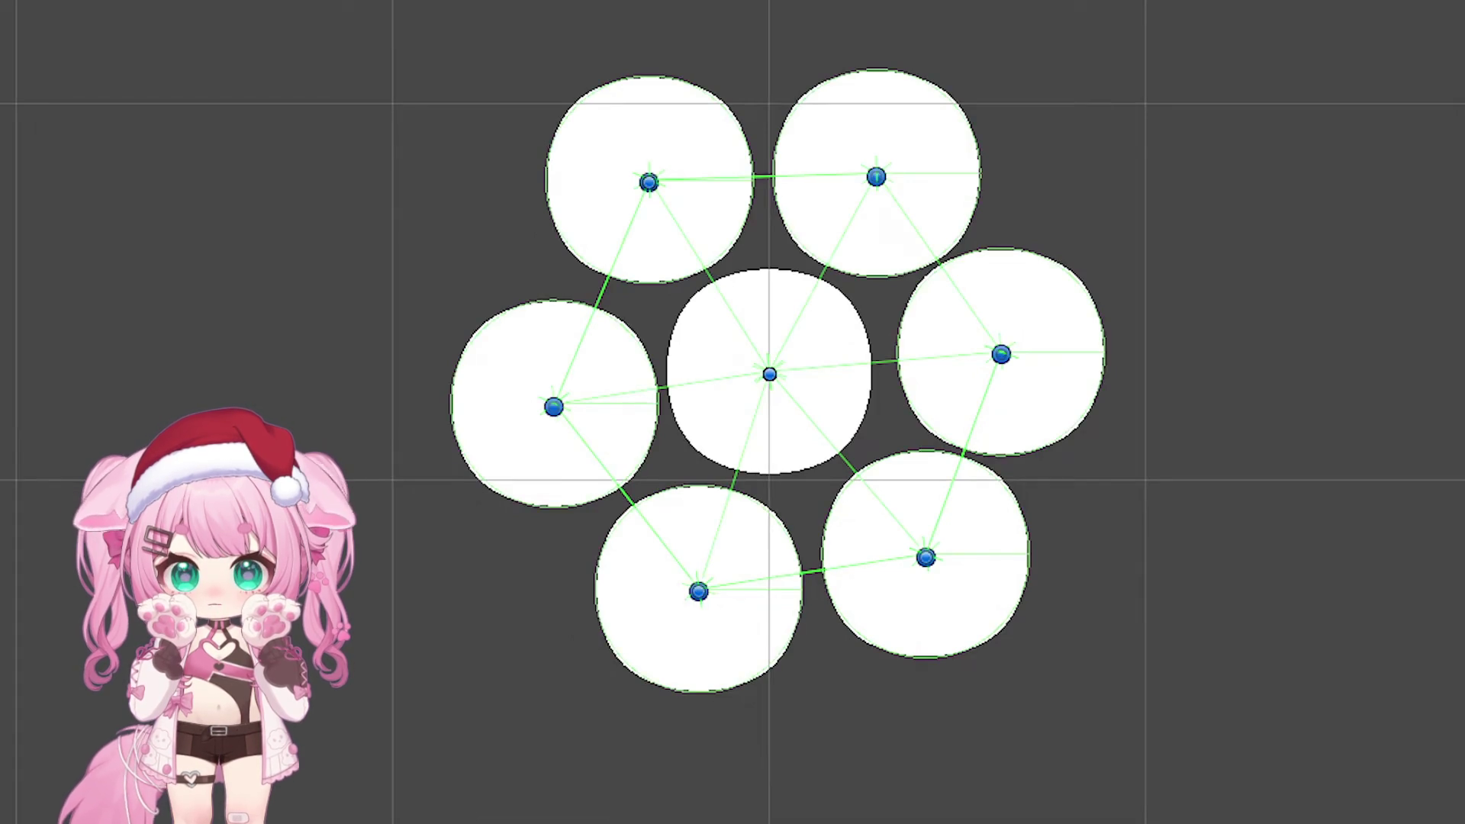
{"action": "type", "text": "CenterPoint"}
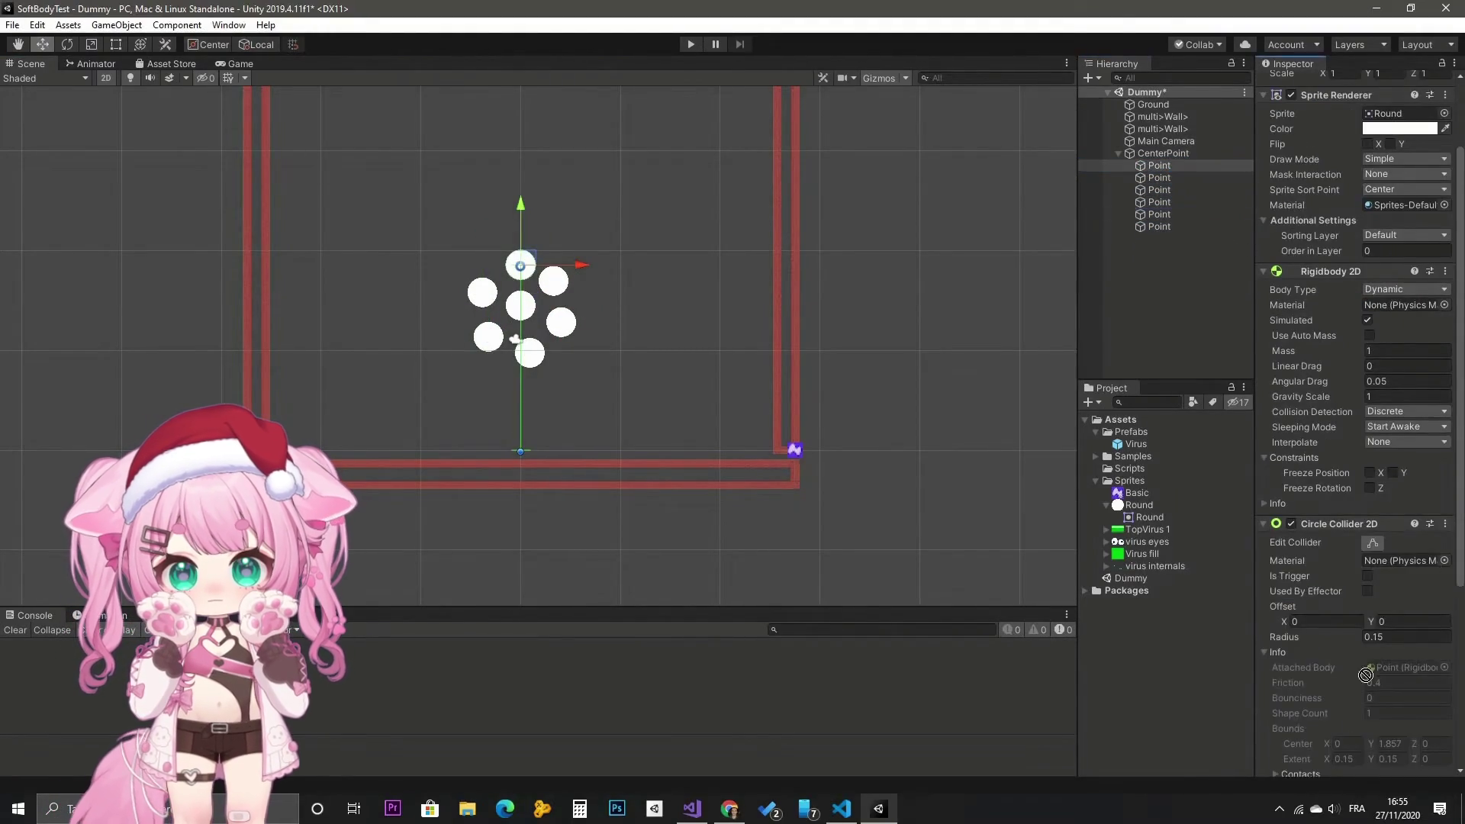
Move through the tutorial's section adding Spring Joint 2D components to the Points
{"action": "left_click", "coordinate": [1168, 226]}
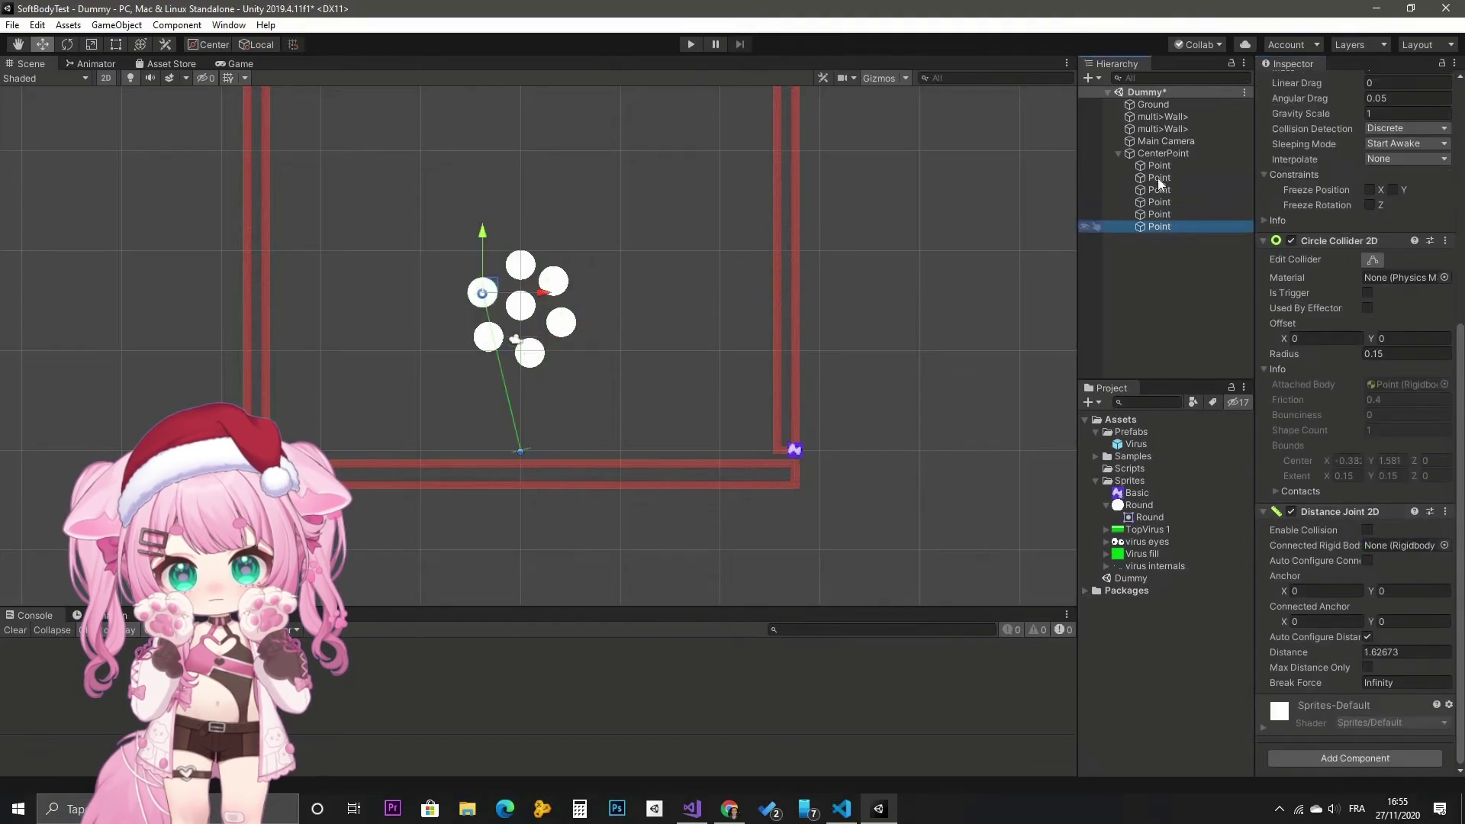
{"action": "left_click_drag", "start_coordinate": [595, 240], "coordinate": [455, 386]}
{"action": "left_click", "coordinate": [1170, 167]}
{"action": "left_click", "coordinate": [1179, 226], "text": "shift"}
{"action": "left_click", "coordinate": [1335, 580]}
{"action": "type", "text": "Spri"}
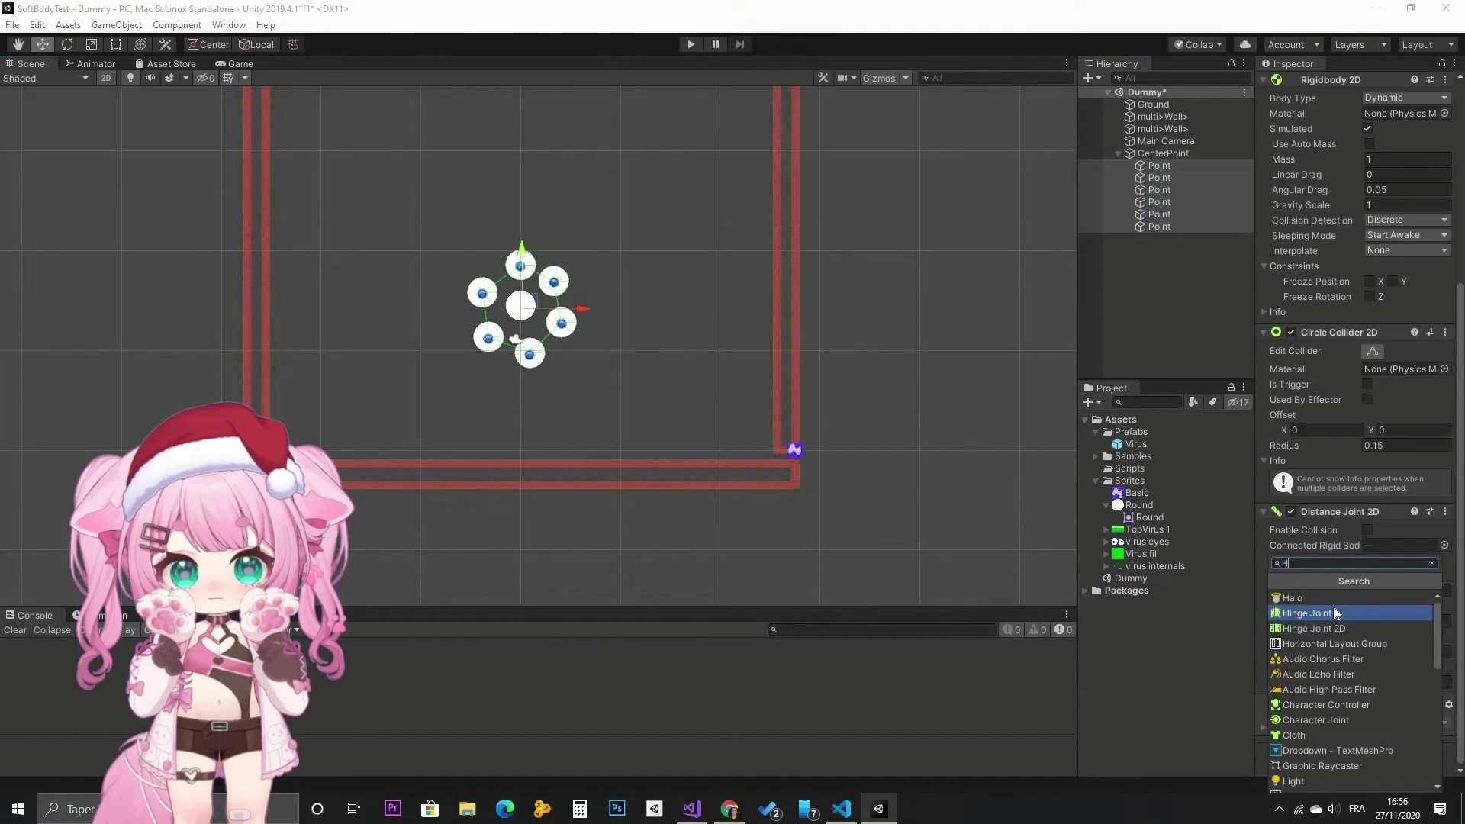
{"action": "left_click", "coordinate": [1334, 610]}
{"action": "scroll", "coordinate": [1334, 607], "scroll_direction": "down", "scroll_amount": 3}
{"action": "left_click", "coordinate": [1351, 568]}
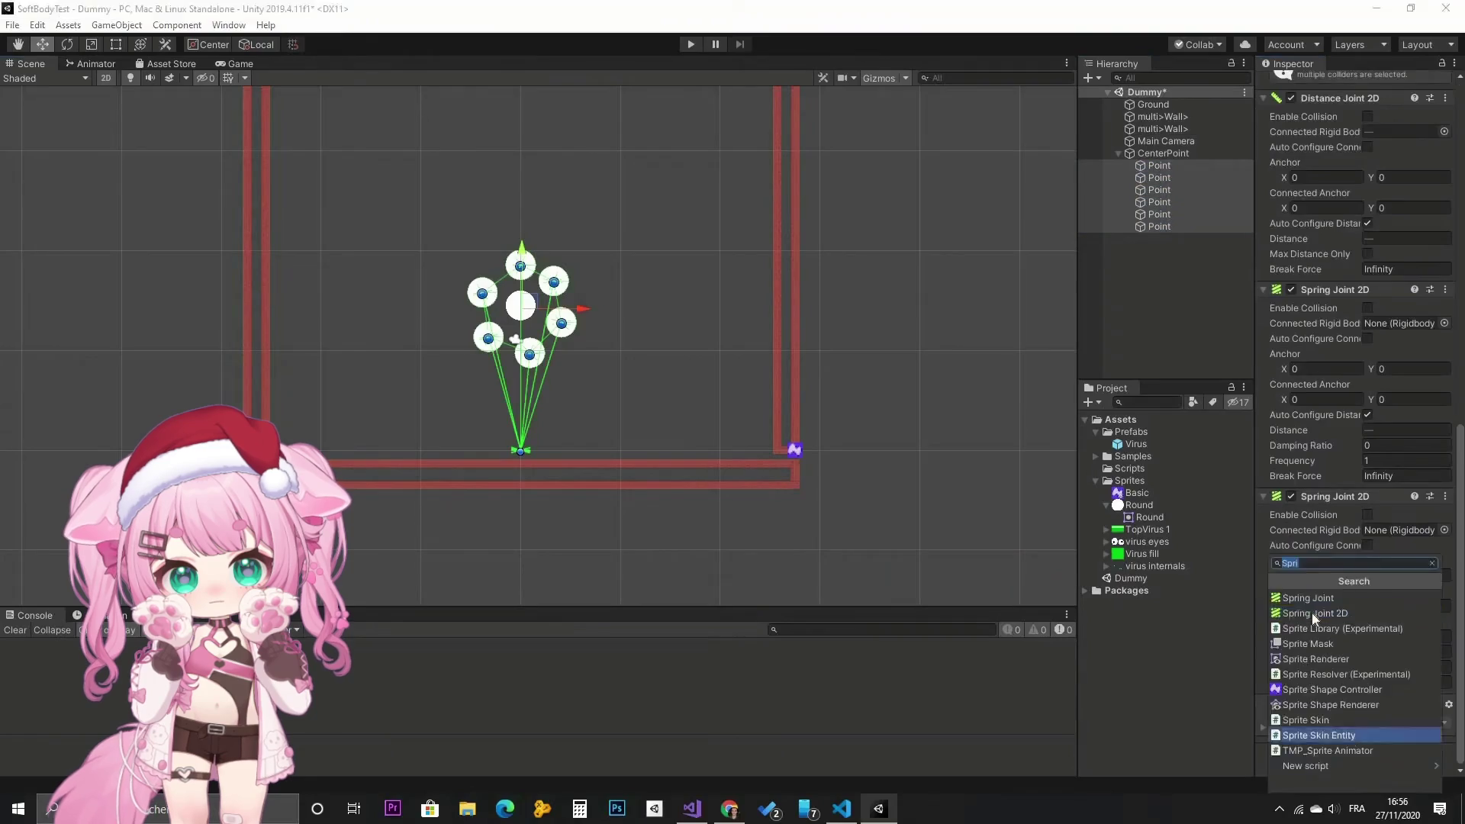
{"action": "left_click", "coordinate": [1328, 613]}
Jump the tutorial ahead to the Play-mode test of the joined circles
{"action": "left_click", "coordinate": [1161, 166]}
{"action": "mouse_move", "coordinate": [1162, 182]}
{"action": "left_mouse_down"}
{"action": "mouse_move", "coordinate": [1404, 415]}
{"action": "mouse_move", "coordinate": [1400, 621]}
{"action": "left_mouse_up"}
{"action": "left_click", "coordinate": [1160, 177]}
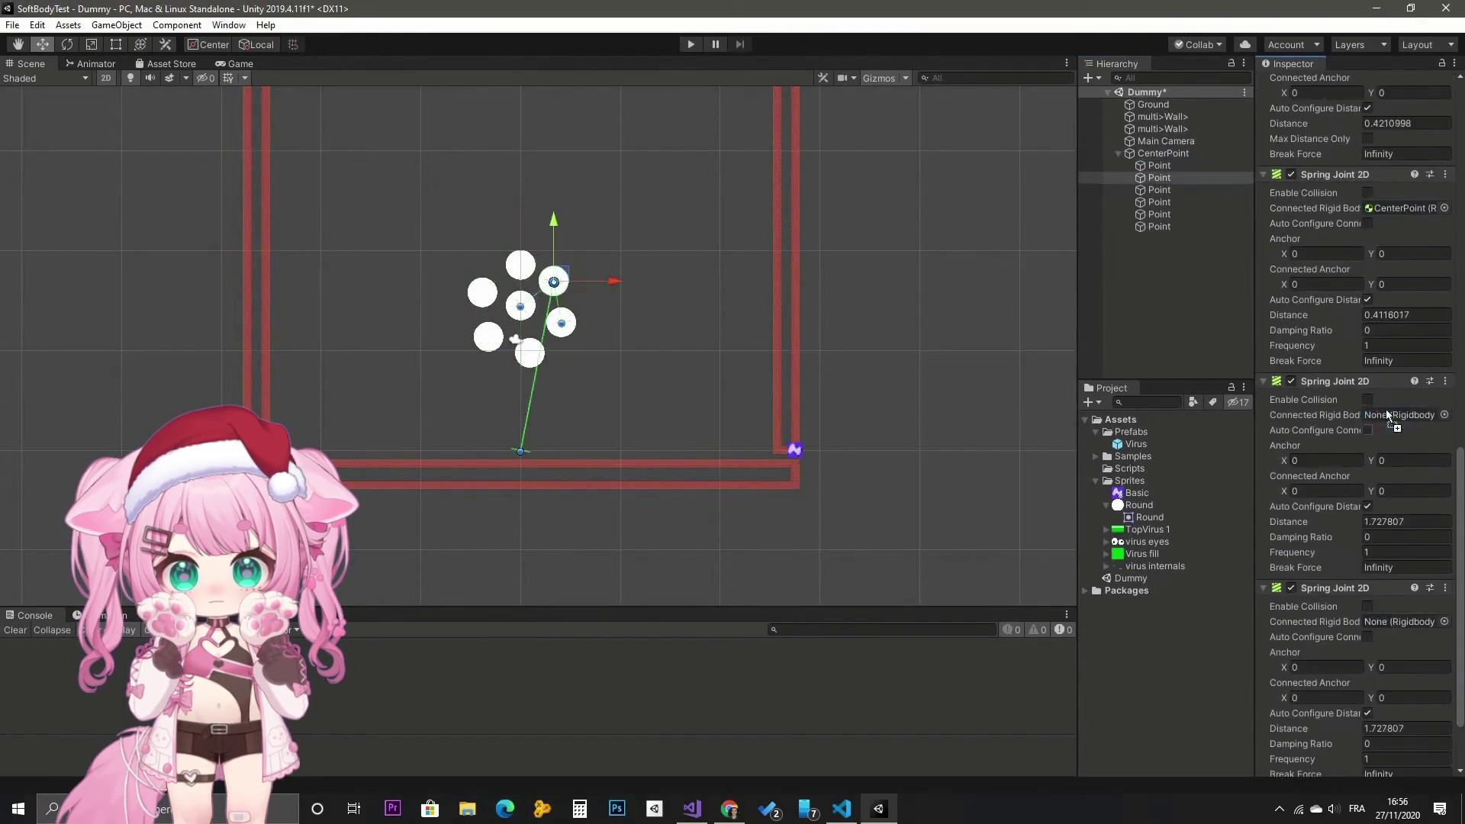
{"action": "left_click", "coordinate": [1160, 189]}
{"action": "left_click_drag", "start_coordinate": [1160, 202], "coordinate": [1400, 420]}
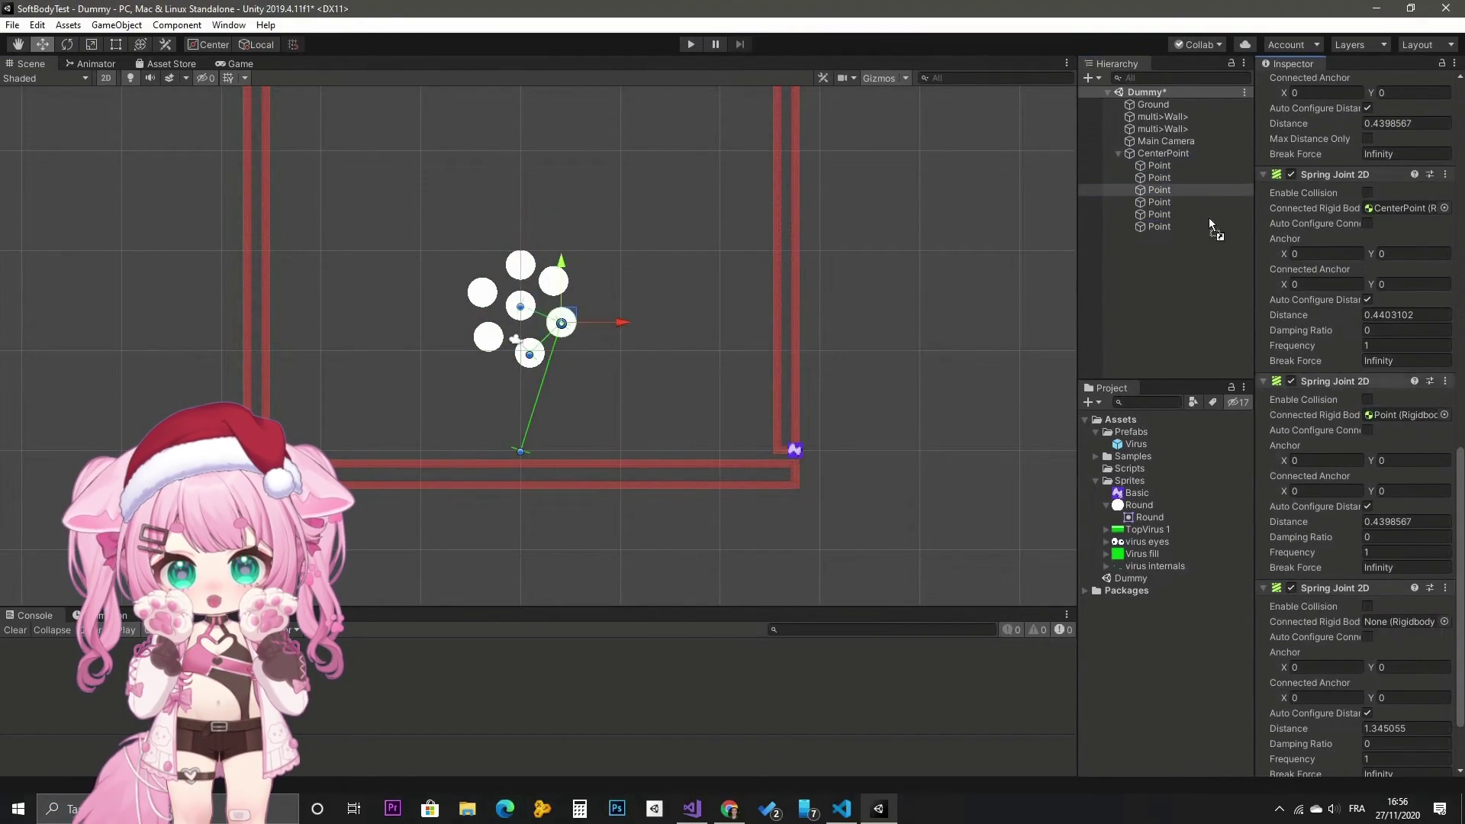
{"action": "left_click", "coordinate": [1160, 201]}
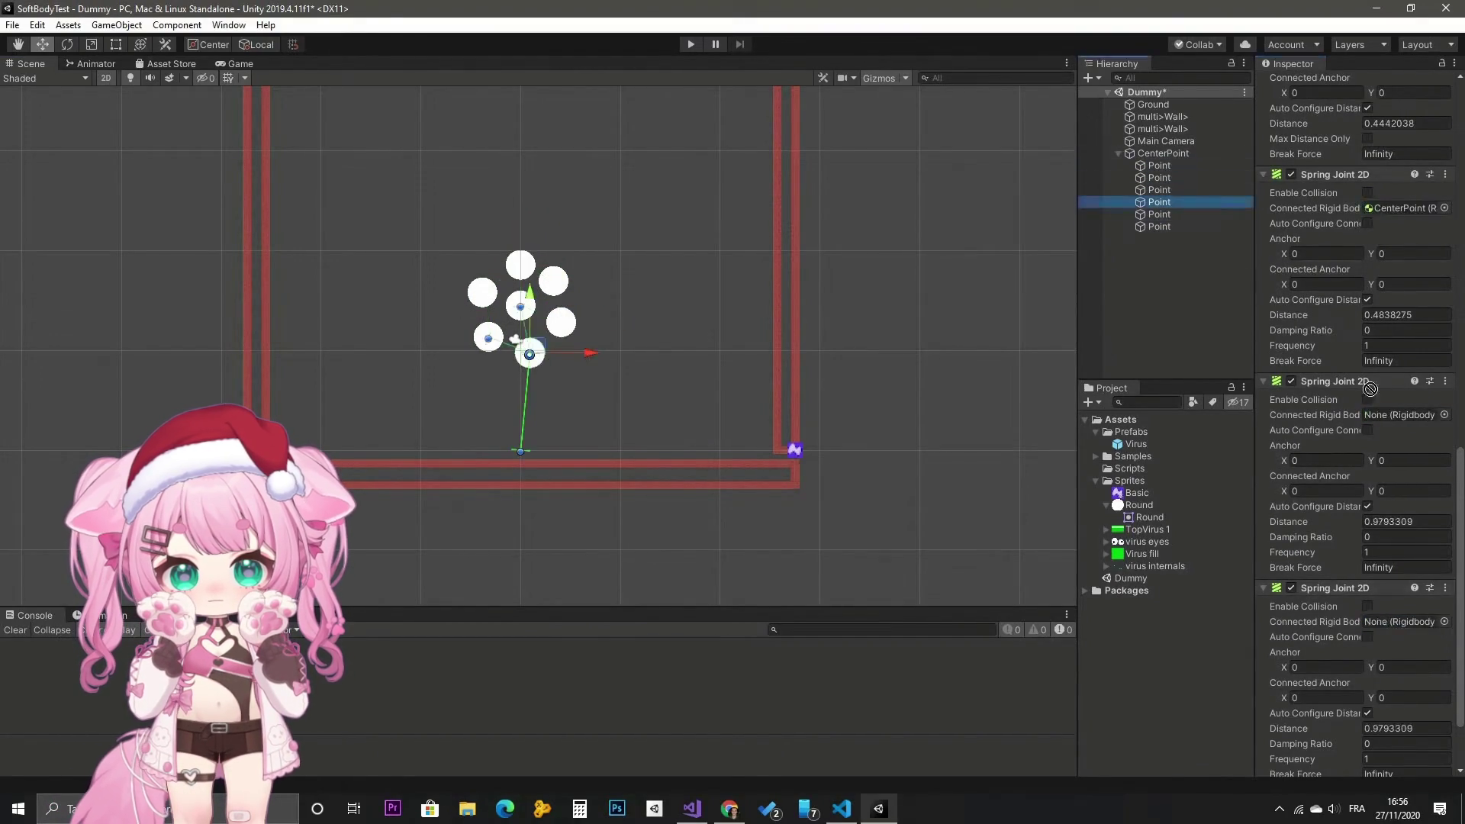
{"action": "left_click", "coordinate": [1160, 214]}
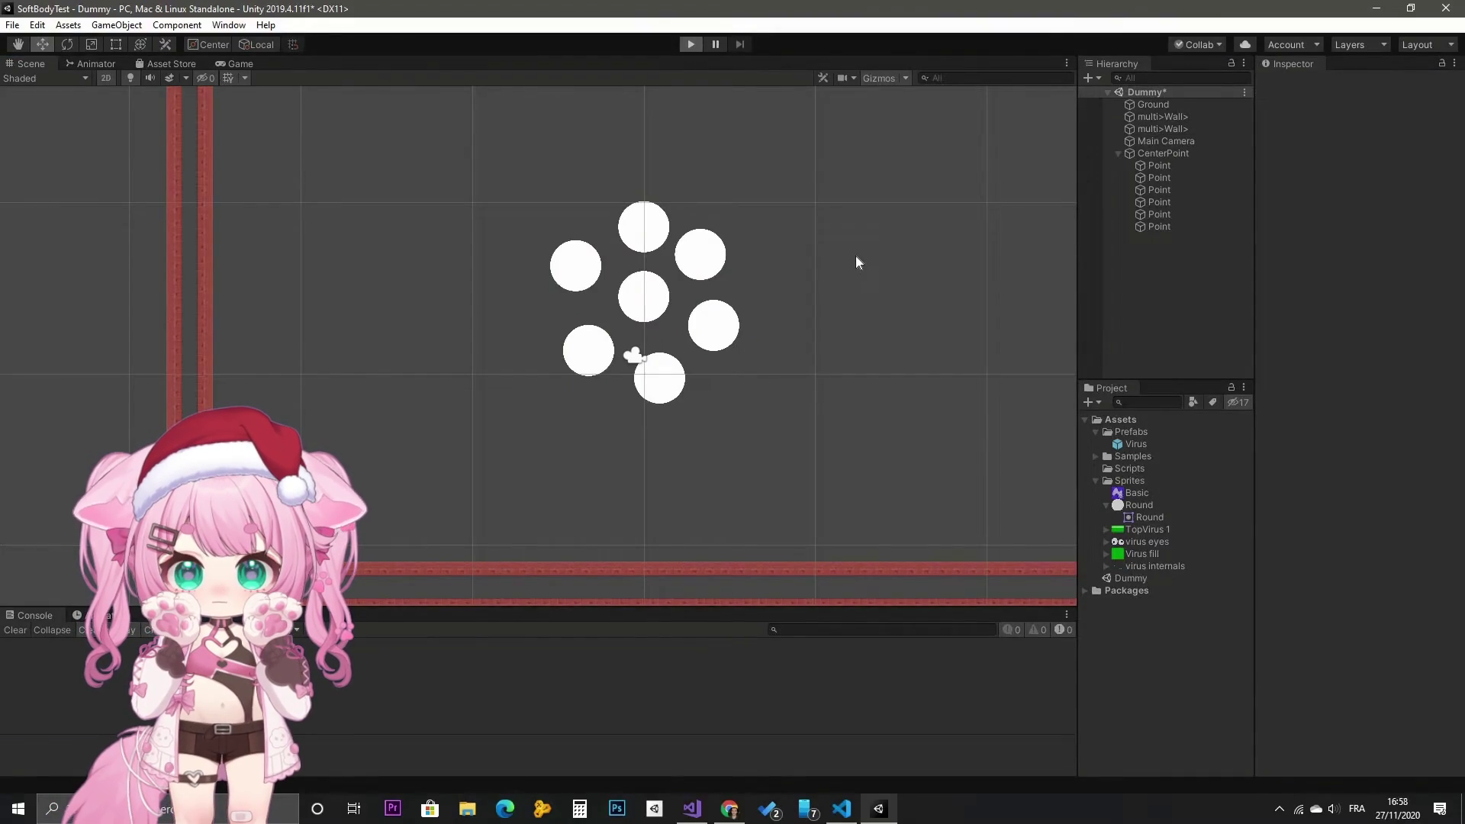
{"action": "mouse_move", "coordinate": [868, 409]}
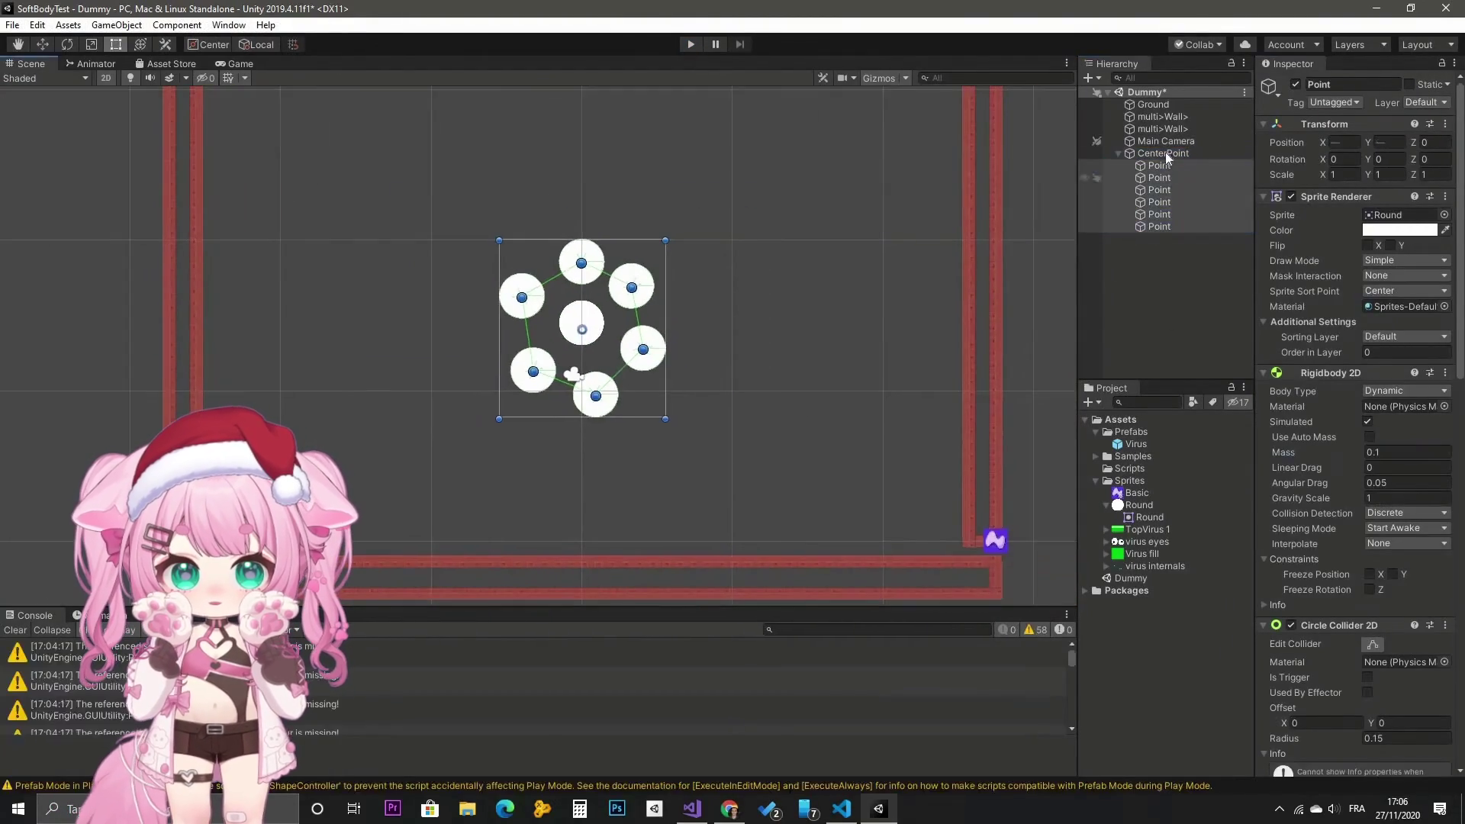
{"action": "scroll", "coordinate": [1390, 578], "scroll_direction": "down", "scroll_amount": 10}
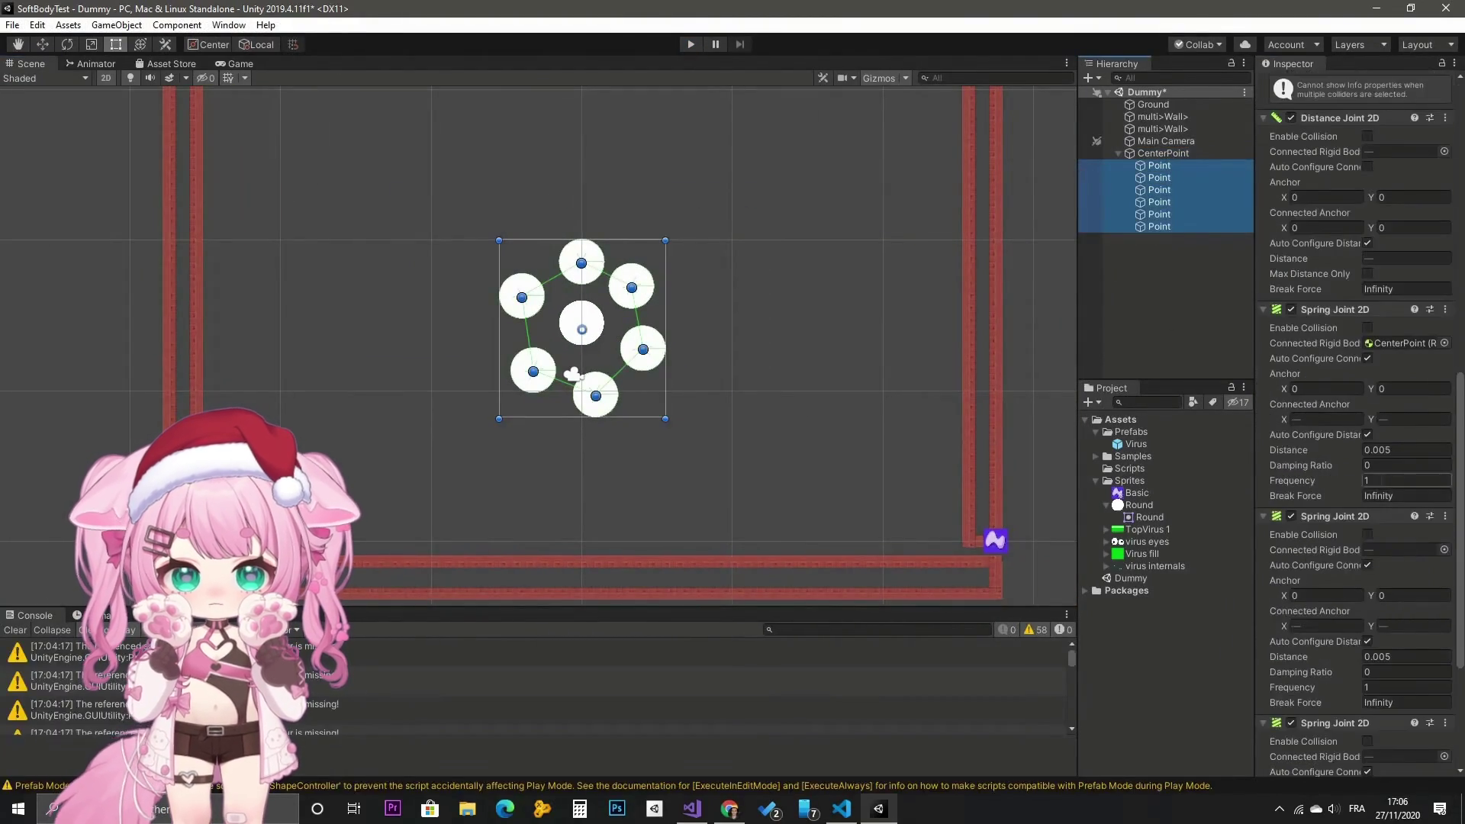
{"action": "left_click", "coordinate": [1388, 687]}
{"action": "left_click", "coordinate": [684, 44]}
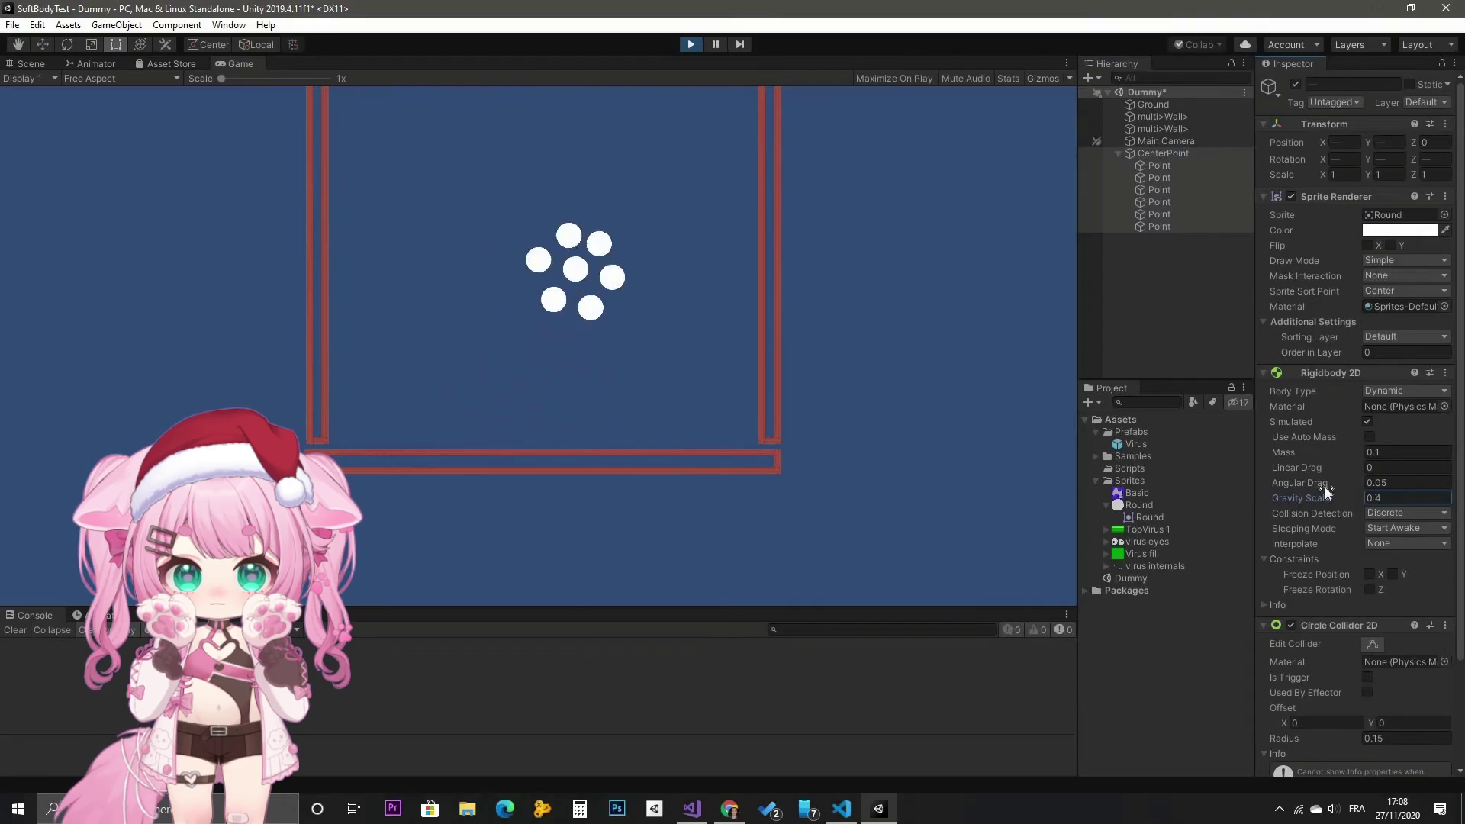
{"action": "key", "text": "BackSpace"}
{"action": "type", "text": "6"}
{"action": "left_click", "coordinate": [1320, 489]}
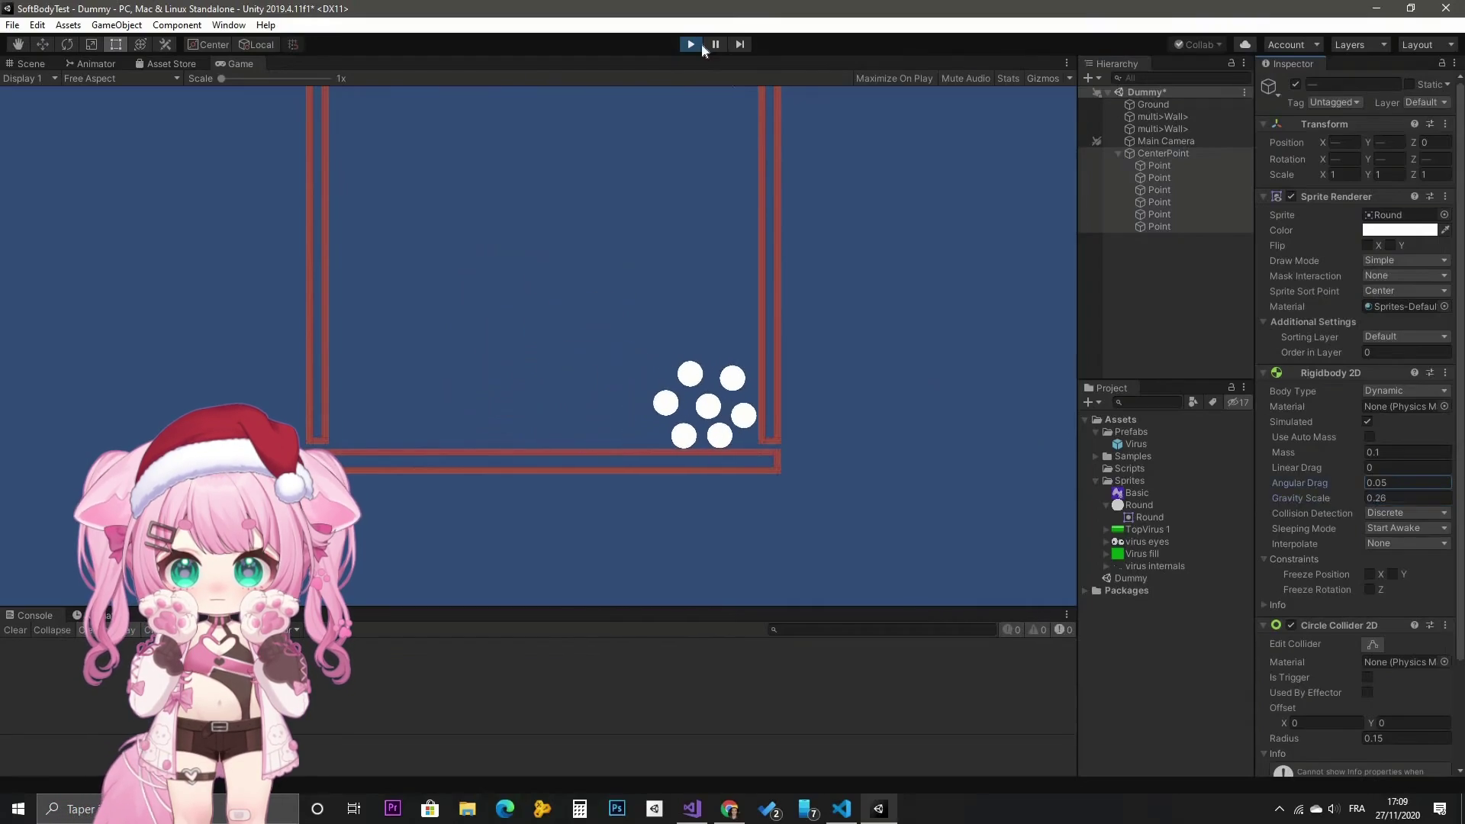
{"action": "left_click", "coordinate": [691, 44]}
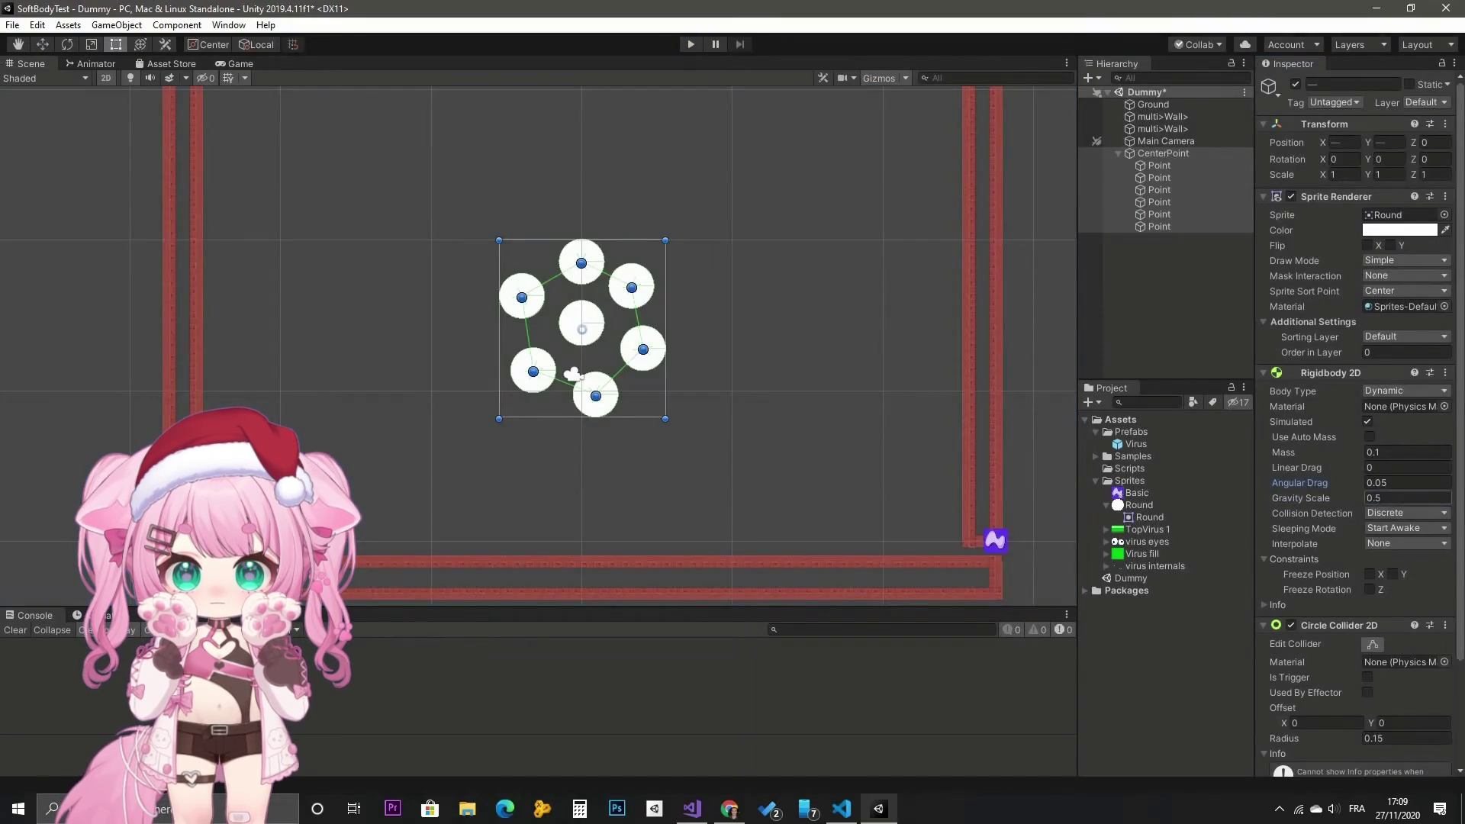
{"action": "left_click", "coordinate": [793, 304]}
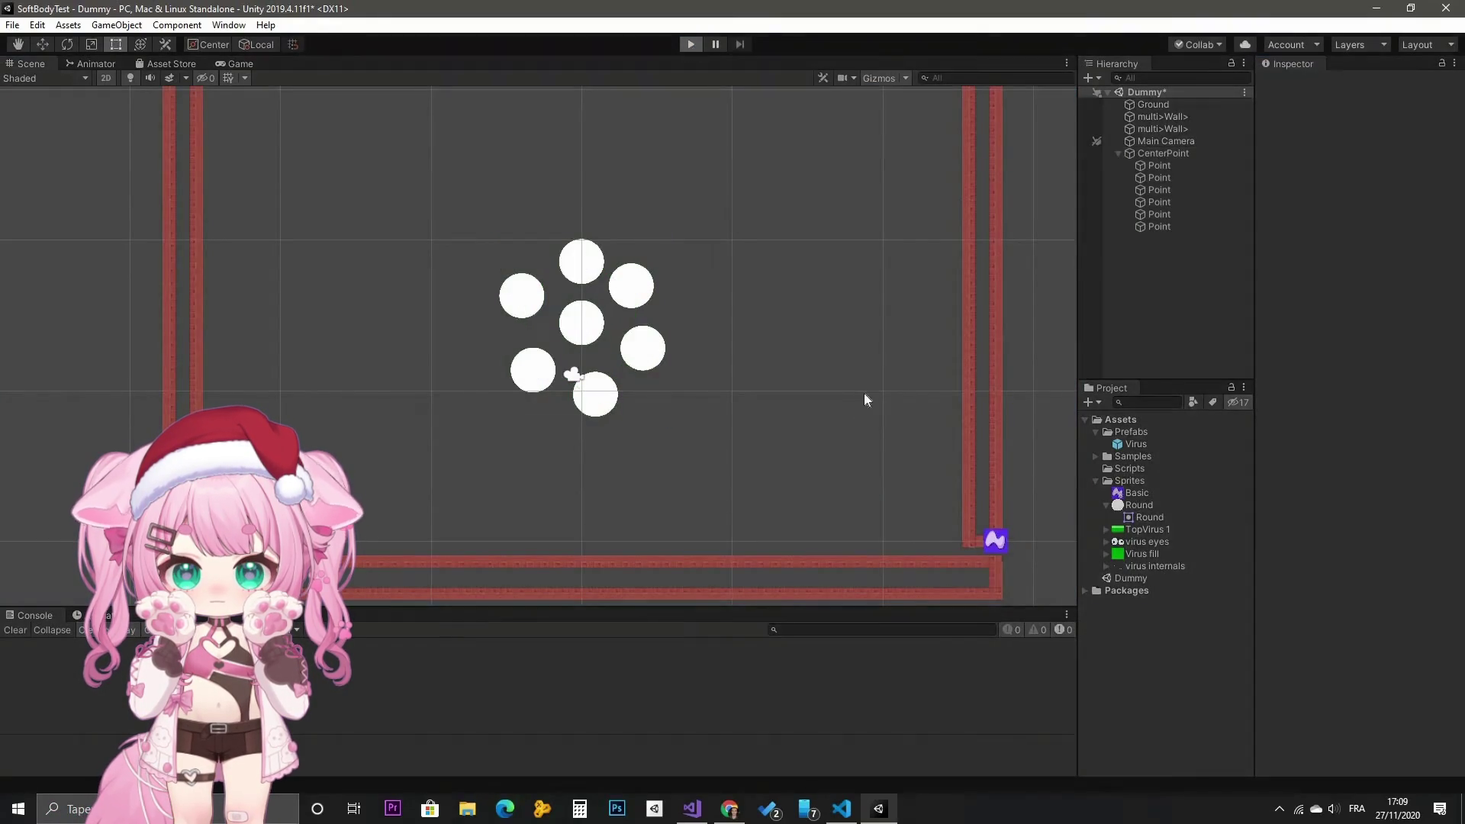
{"action": "scroll", "coordinate": [594, 330], "scroll_direction": "up", "scroll_amount": 2}
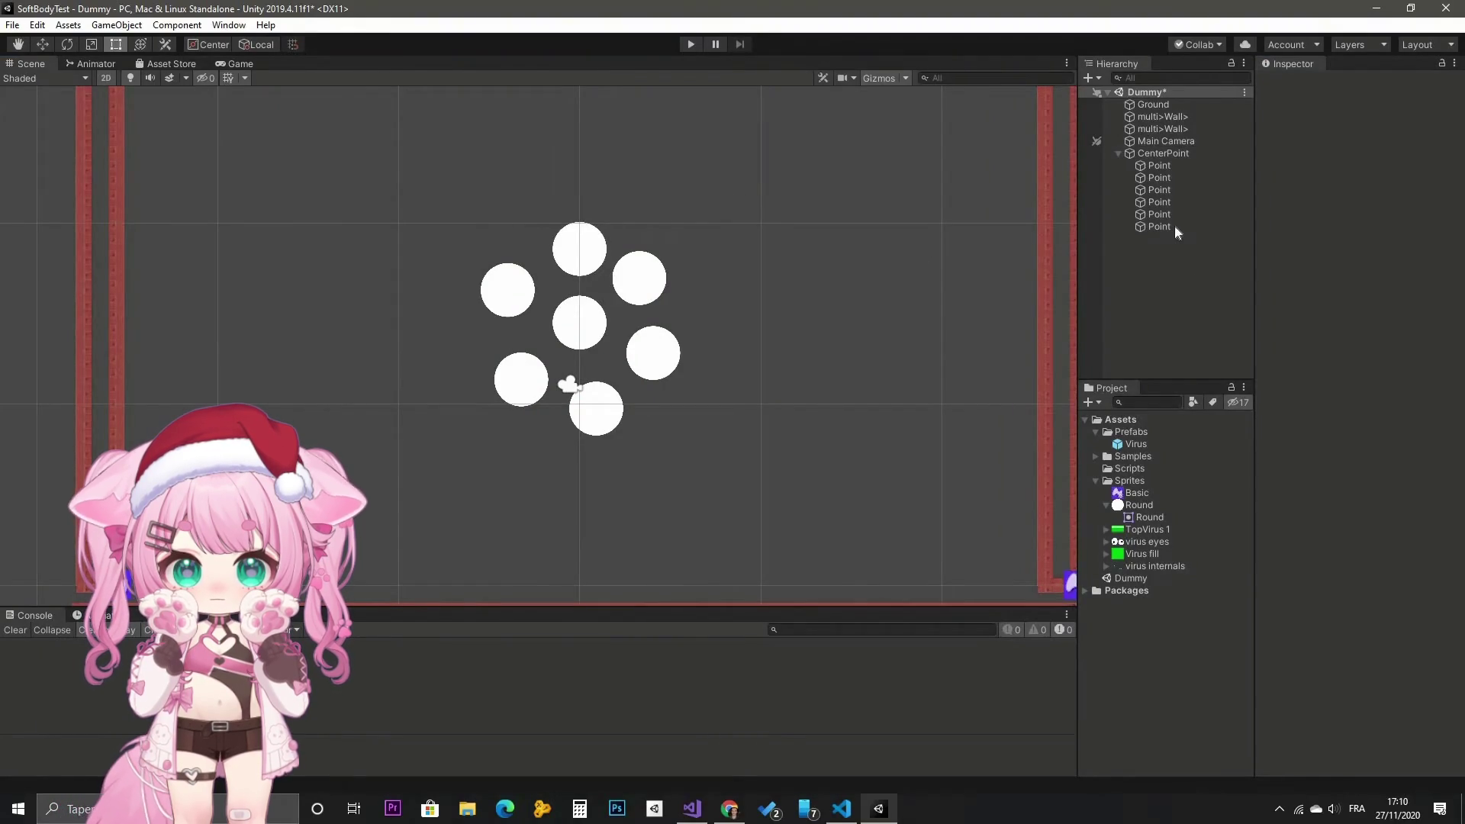
Watch the tutorial begin its sprite shape soft-body section
{"action": "left_click", "coordinate": [1162, 154]}
{"action": "right_click", "coordinate": [1161, 155]}
{"action": "mouse_move", "coordinate": [1221, 333]}
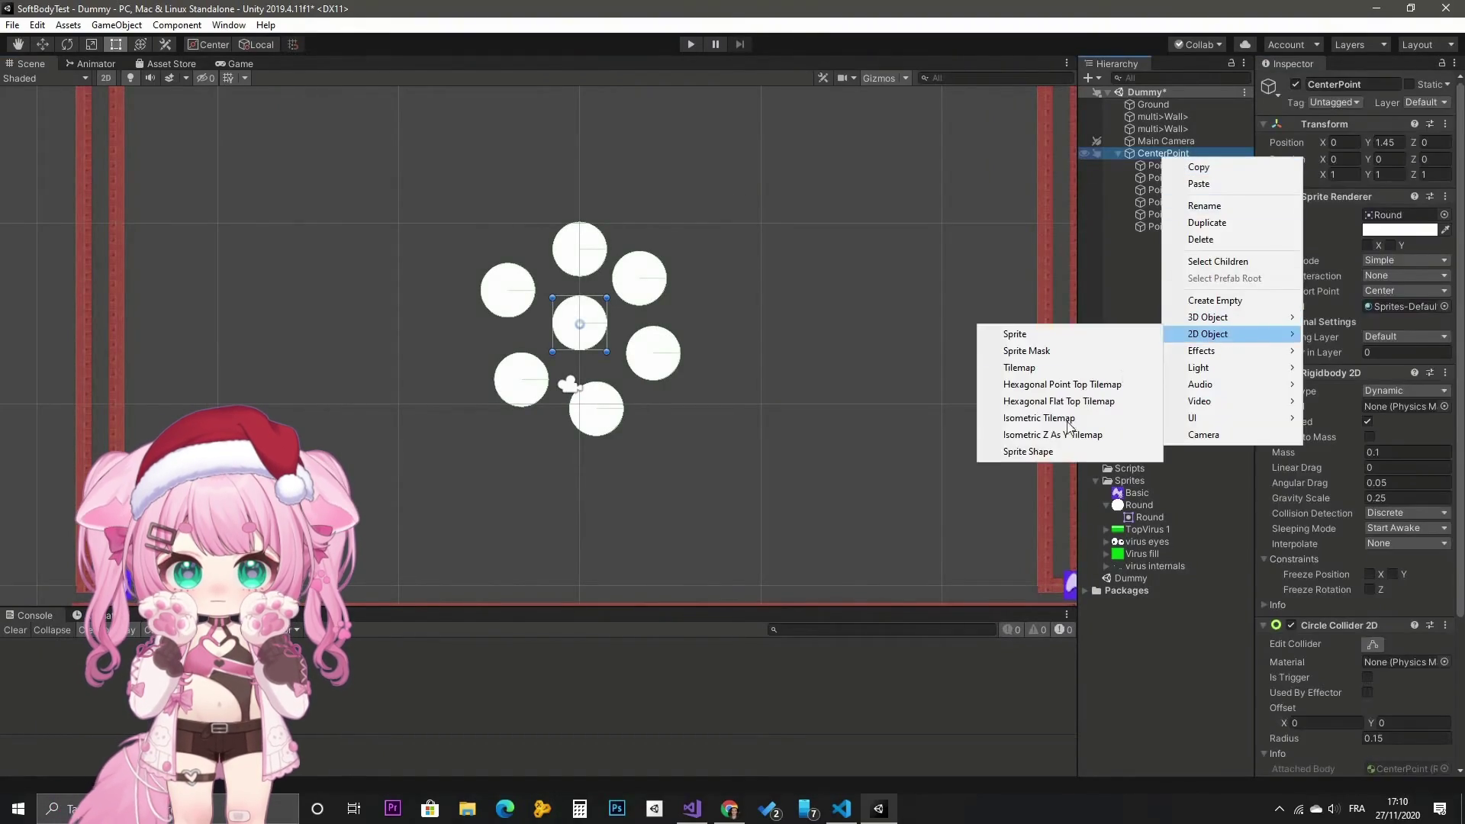
{"action": "left_click", "coordinate": [1041, 451]}
{"action": "scroll", "coordinate": [926, 406], "scroll_direction": "down", "scroll_amount": 5}
{"action": "scroll", "coordinate": [986, 305], "scroll_direction": "up", "scroll_amount": 2}
{"action": "left_click_drag", "start_coordinate": [1022, 312], "coordinate": [893, 323]}
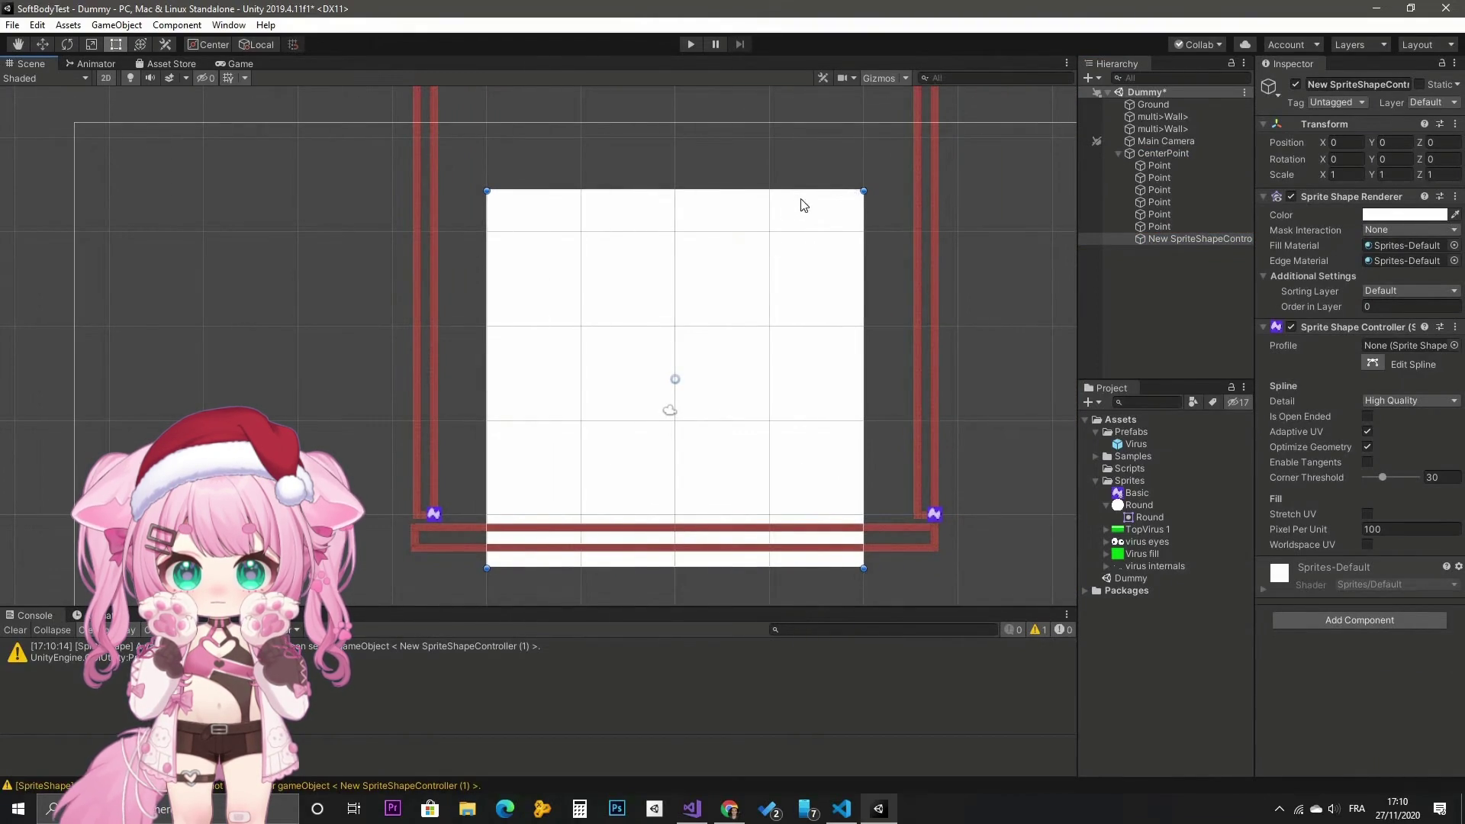
{"action": "left_click_drag", "start_coordinate": [858, 193], "coordinate": [833, 204]}
{"action": "key", "text": "ctrl+z"}
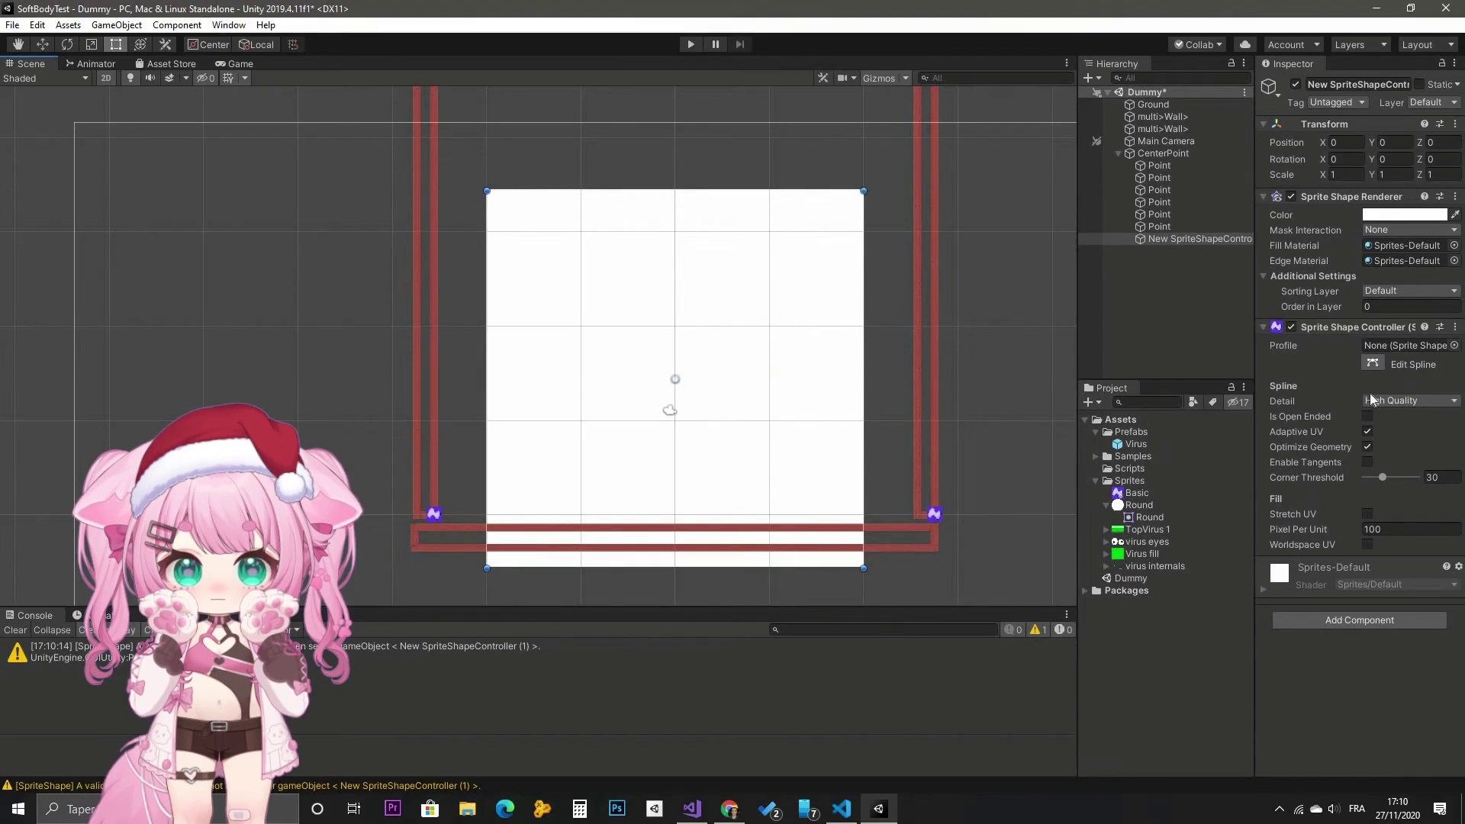
{"action": "key", "text": "u"}
Watch the tutorial shape the Sprite Shape's points with the Basic profile
{"action": "mouse_move", "coordinate": [863, 191]}
{"action": "left_mouse_down"}
{"action": "mouse_move", "coordinate": [788, 305]}
{"action": "mouse_move", "coordinate": [703, 366]}
{"action": "mouse_move", "coordinate": [709, 351]}
{"action": "left_mouse_up"}
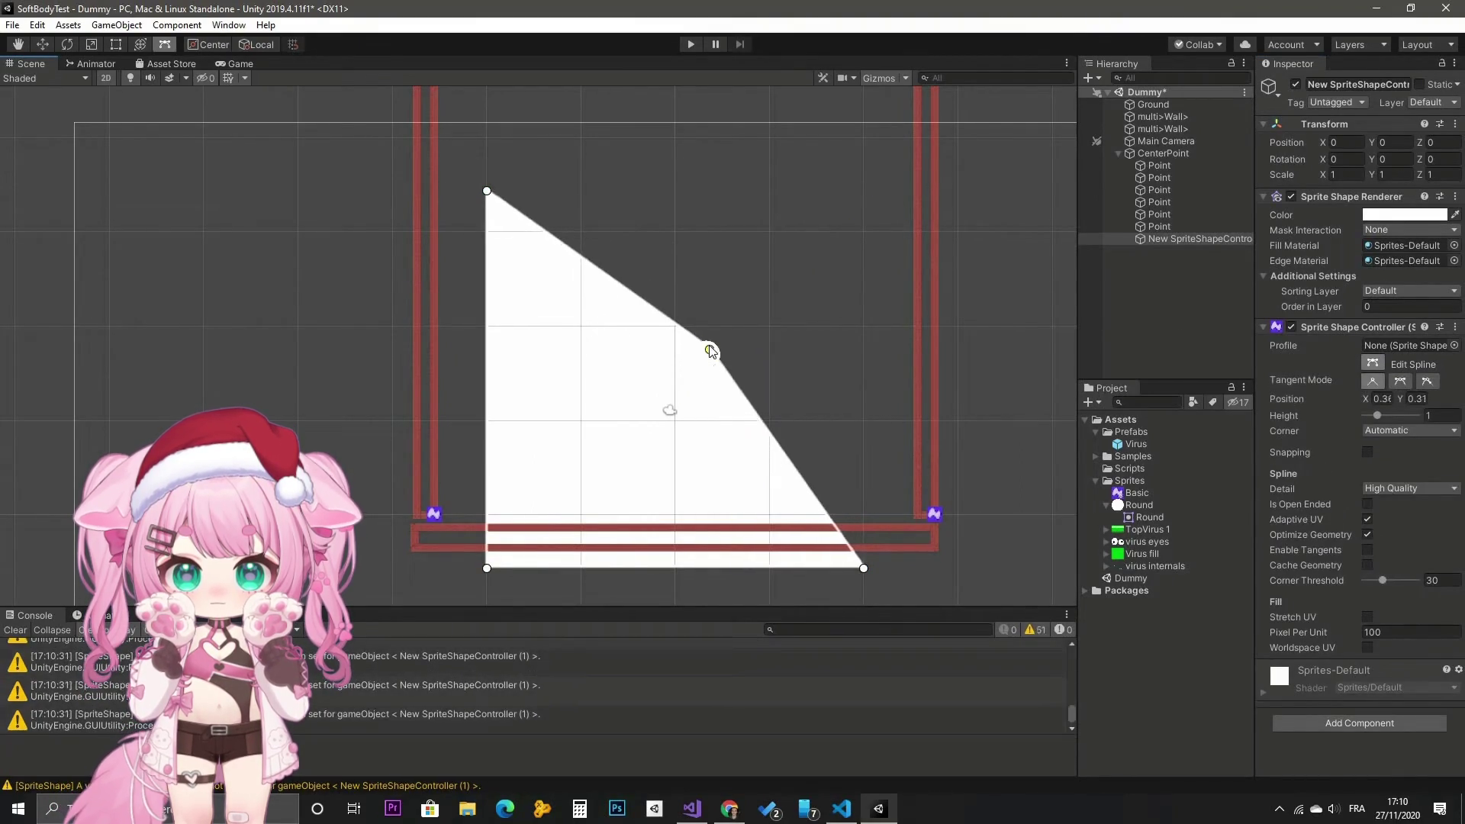
{"action": "mouse_move", "coordinate": [488, 192]}
{"action": "left_mouse_down"}
{"action": "mouse_move", "coordinate": [573, 397]}
{"action": "mouse_move", "coordinate": [645, 366]}
{"action": "mouse_move", "coordinate": [678, 327]}
{"action": "left_mouse_up"}
{"action": "left_click", "coordinate": [636, 362]}
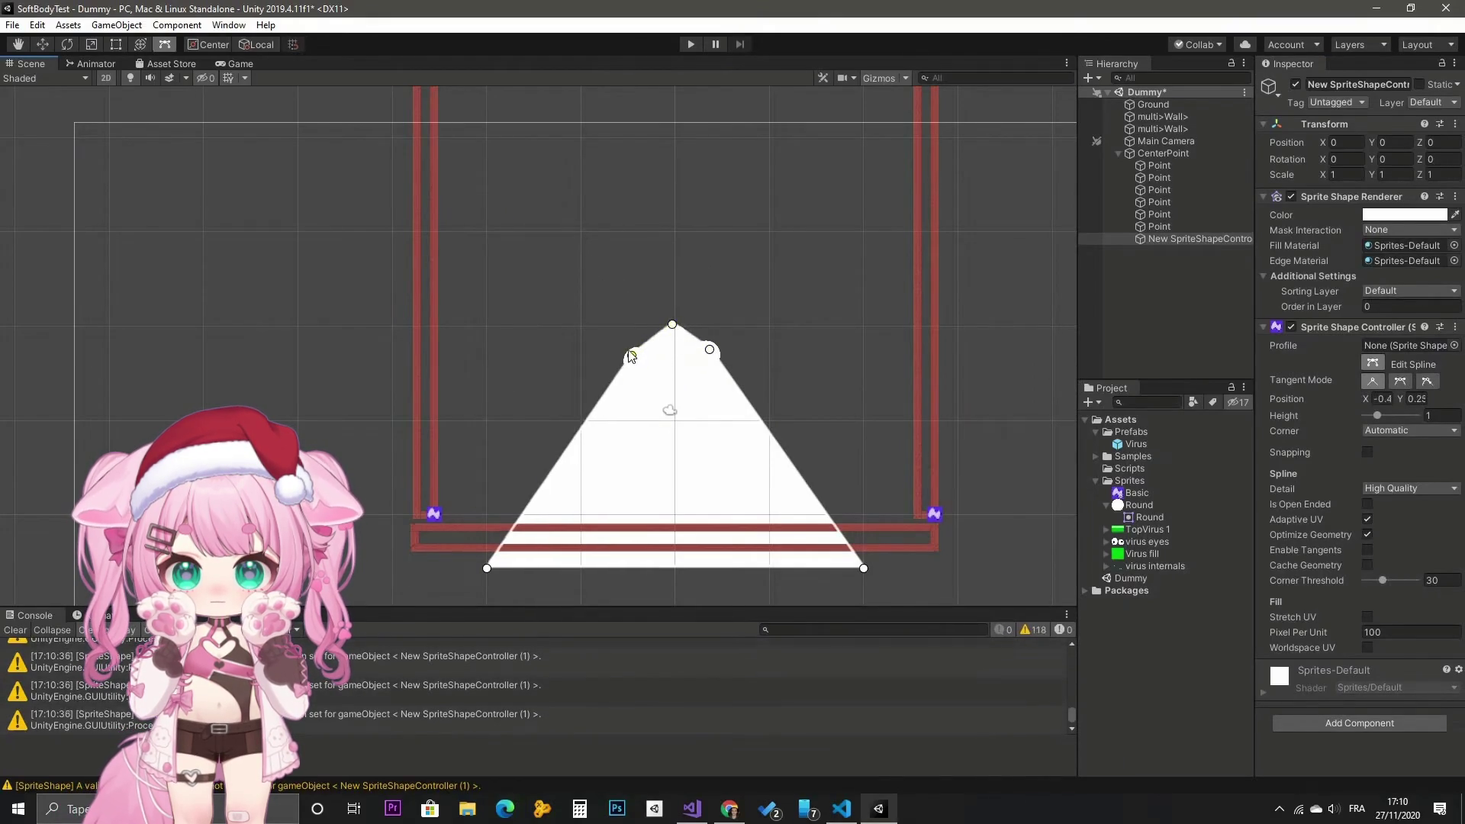
{"action": "left_click_drag", "start_coordinate": [488, 569], "coordinate": [636, 423]}
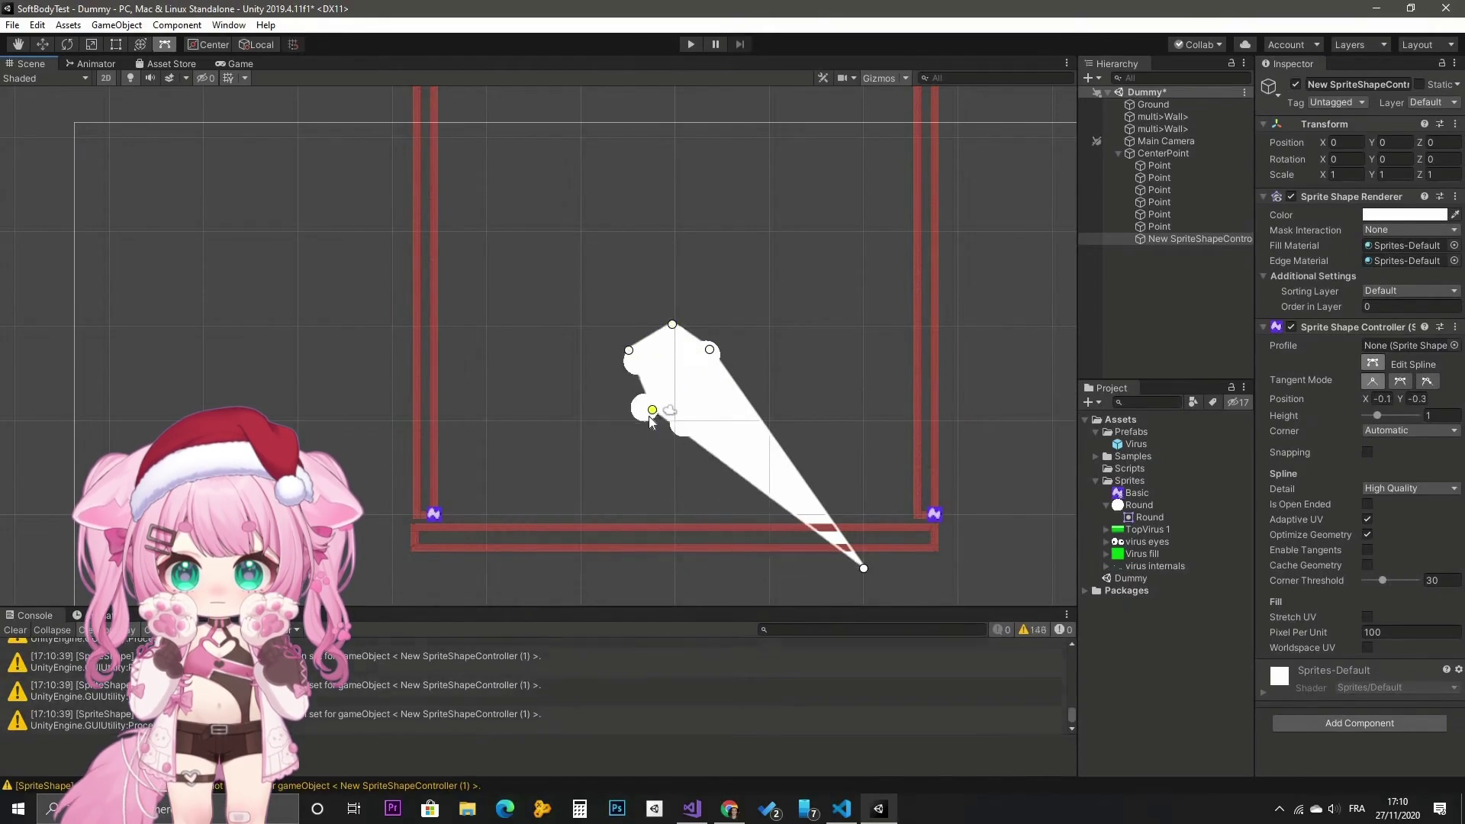
{"action": "left_click_drag", "start_coordinate": [863, 567], "coordinate": [728, 354]}
{"action": "mouse_move", "coordinate": [728, 406]}
{"action": "left_mouse_down"}
{"action": "mouse_move", "coordinate": [681, 420]}
{"action": "mouse_move", "coordinate": [687, 440]}
{"action": "left_mouse_up"}
{"action": "scroll", "coordinate": [690, 396], "scroll_direction": "up", "scroll_amount": 2}
{"action": "scroll", "coordinate": [698, 400], "scroll_direction": "up", "scroll_amount": 3}
Watch the Sprite Shape finish as a green filled circle, then exit fullscreen
{"action": "mouse_move", "coordinate": [834, 387]}
{"action": "left_mouse_down"}
{"action": "mouse_move", "coordinate": [740, 317]}
{"action": "mouse_move", "coordinate": [658, 298]}
{"action": "left_mouse_up"}
{"action": "left_click", "coordinate": [616, 253]}
{"action": "left_click_drag", "start_coordinate": [615, 253], "coordinate": [623, 253]}
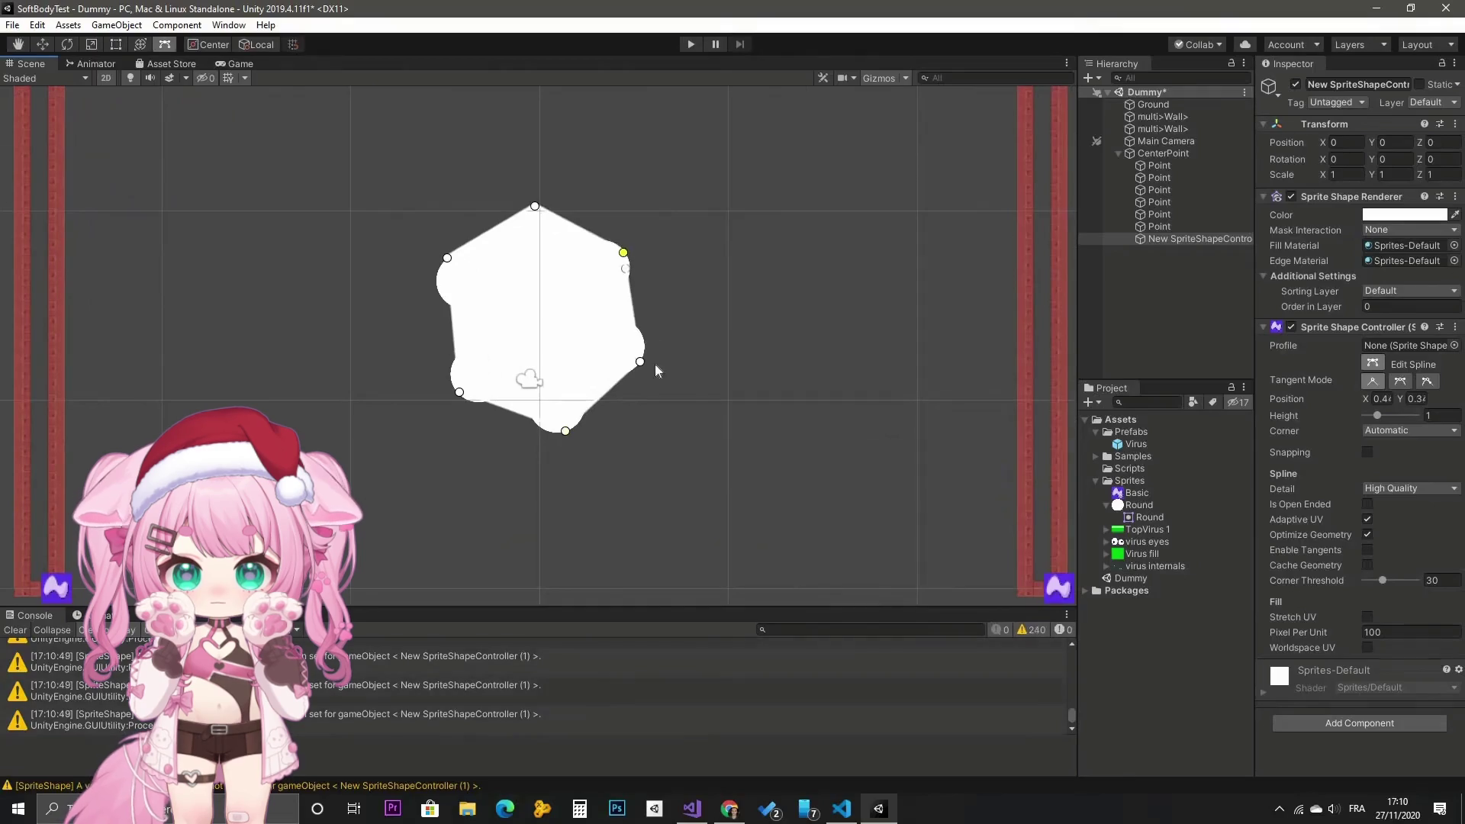
{"action": "left_click_drag", "start_coordinate": [644, 360], "coordinate": [649, 356]}
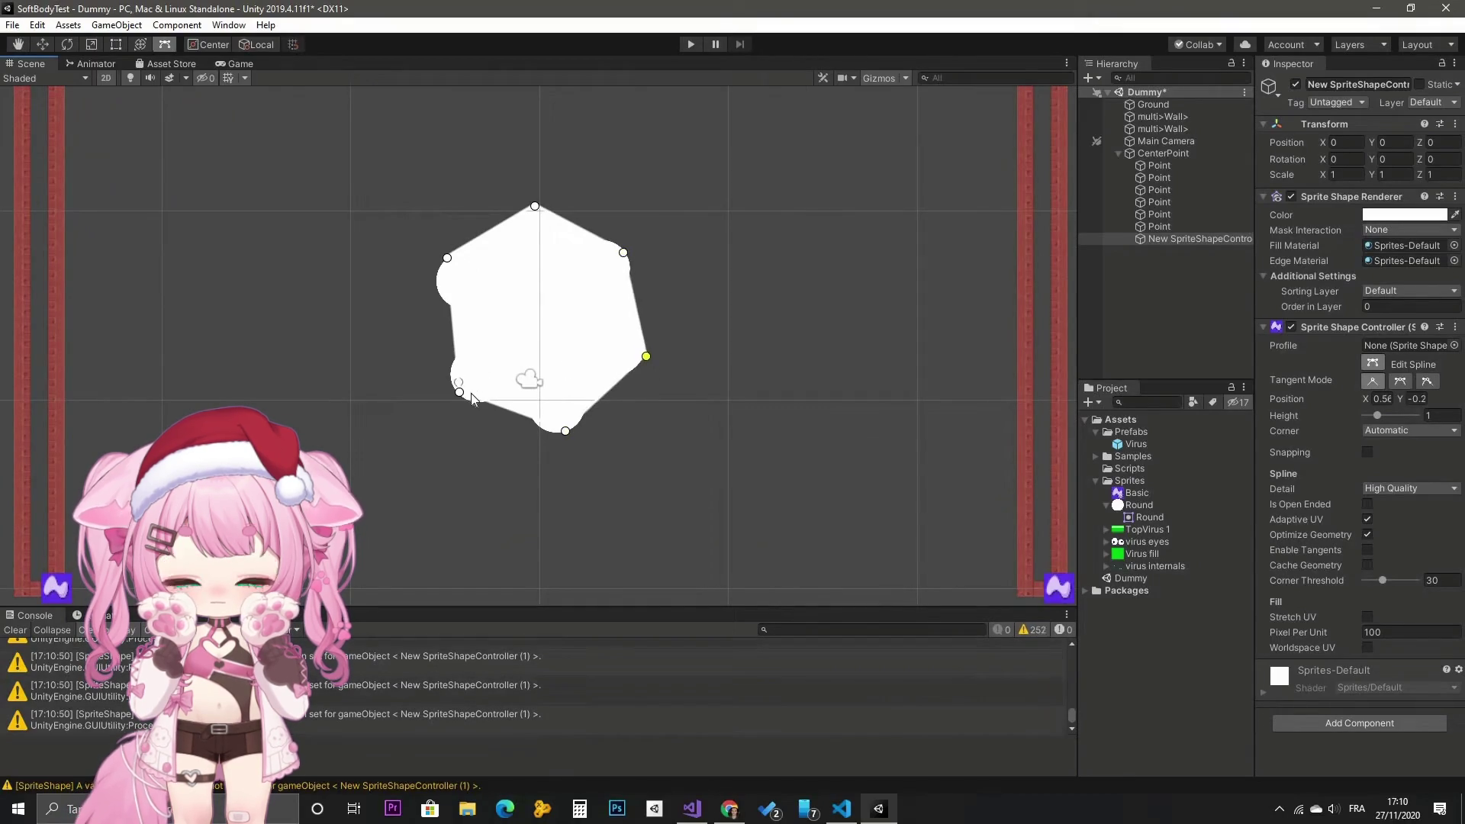
{"action": "left_click_drag", "start_coordinate": [463, 394], "coordinate": [459, 395]}
{"action": "left_click_drag", "start_coordinate": [447, 258], "coordinate": [436, 270]}
{"action": "left_click", "coordinate": [1400, 381]}
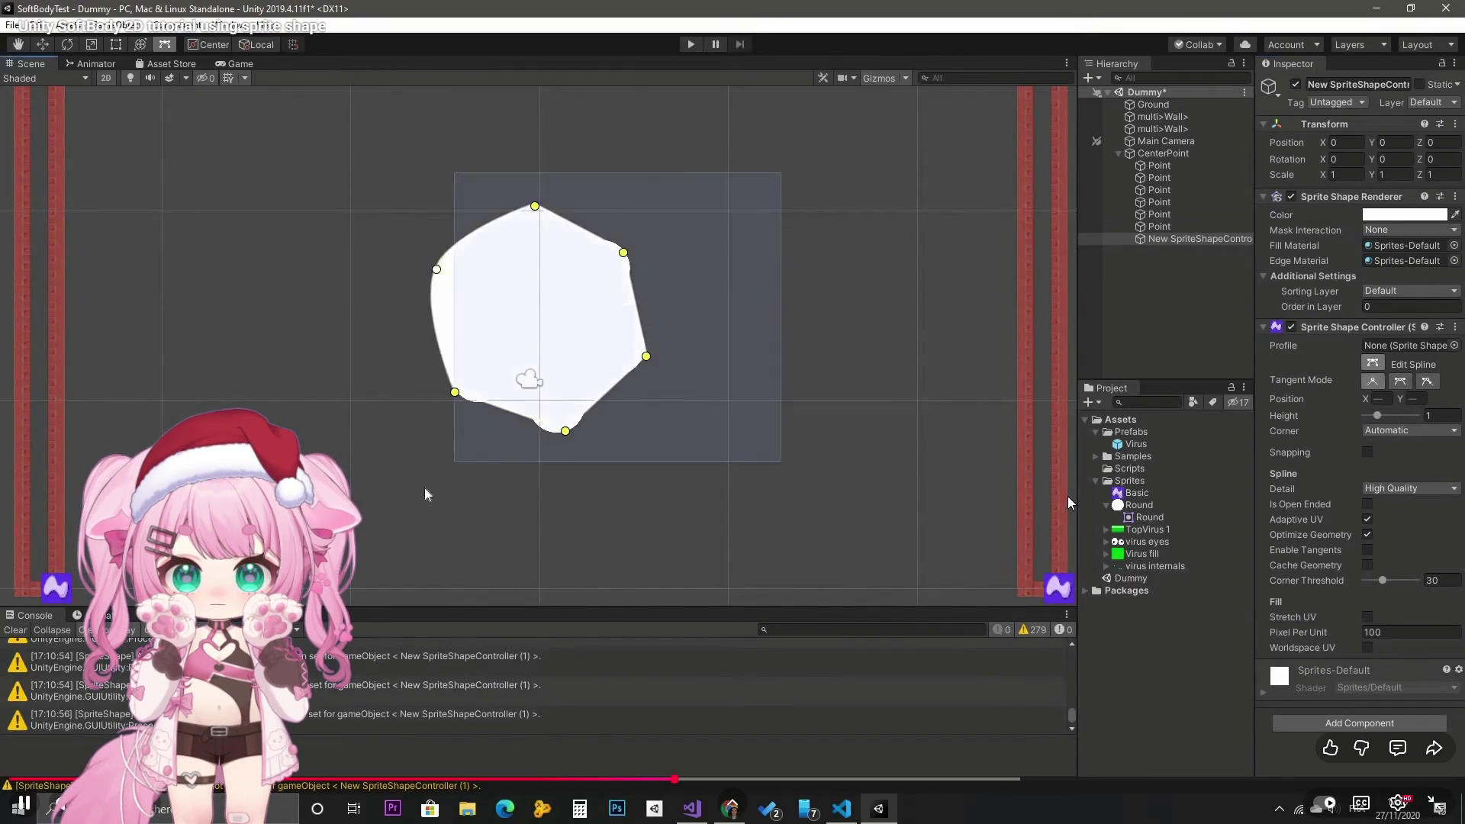
{"action": "left_click", "coordinate": [1441, 803]}
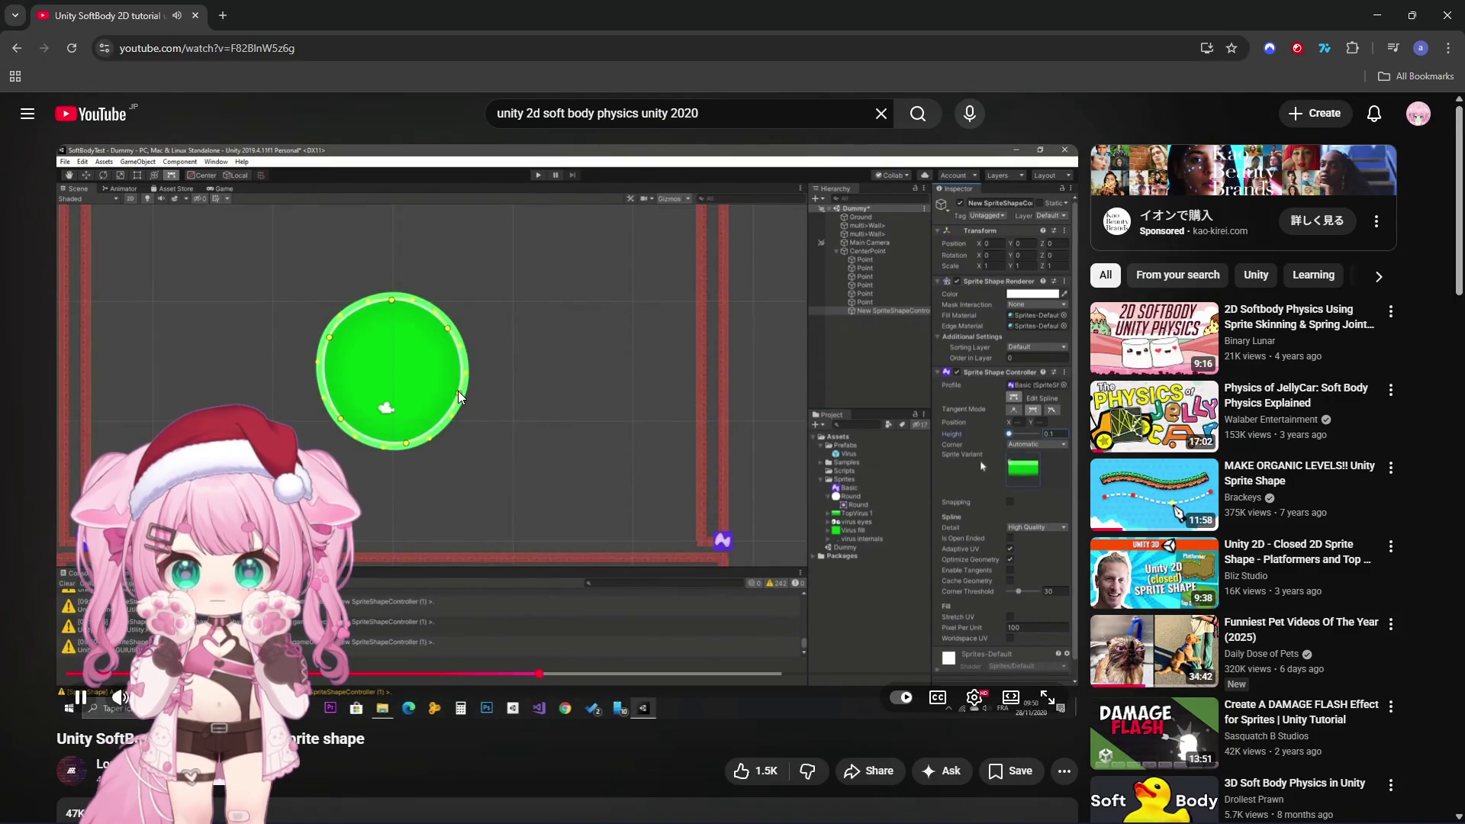
Return to the 'unity 2d soft body physics unity 2020' results and open the first soft-body Short
{"action": "left_click", "coordinate": [18, 50]}
{"action": "scroll", "coordinate": [452, 291], "scroll_direction": "down", "scroll_amount": 9}
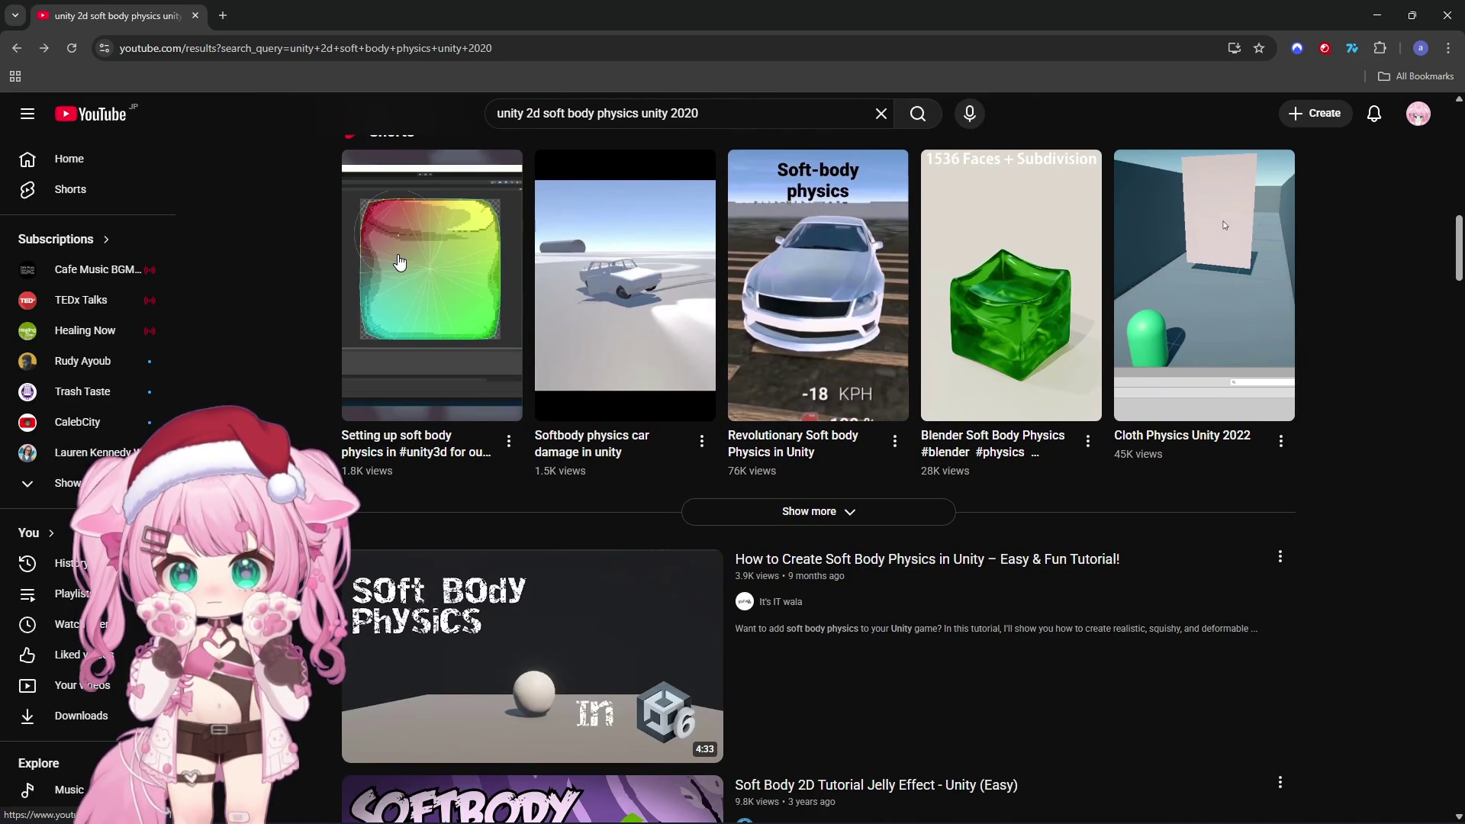
{"action": "mouse_move", "coordinate": [405, 261]}
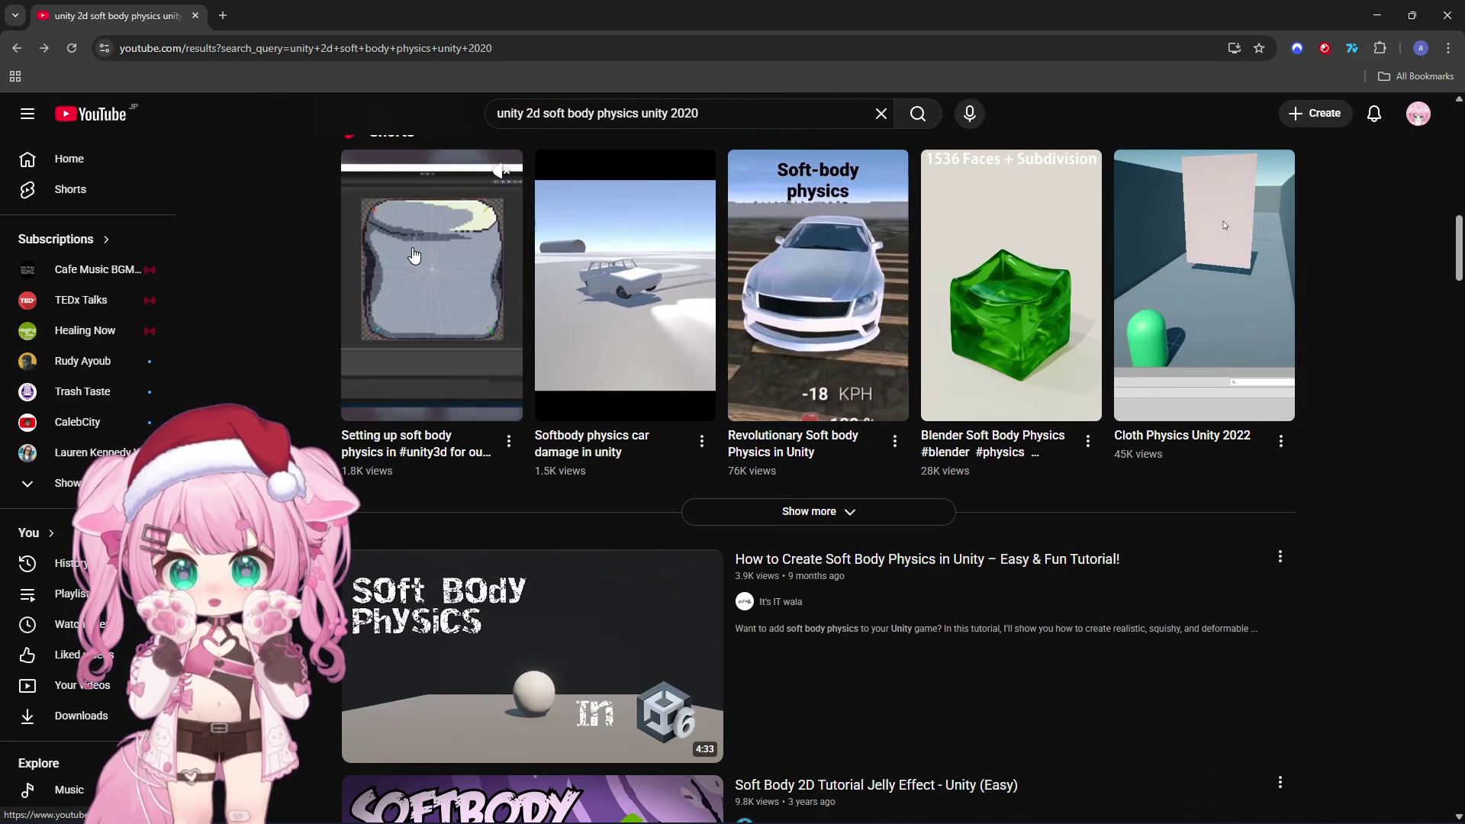
{"action": "left_click", "coordinate": [444, 234]}
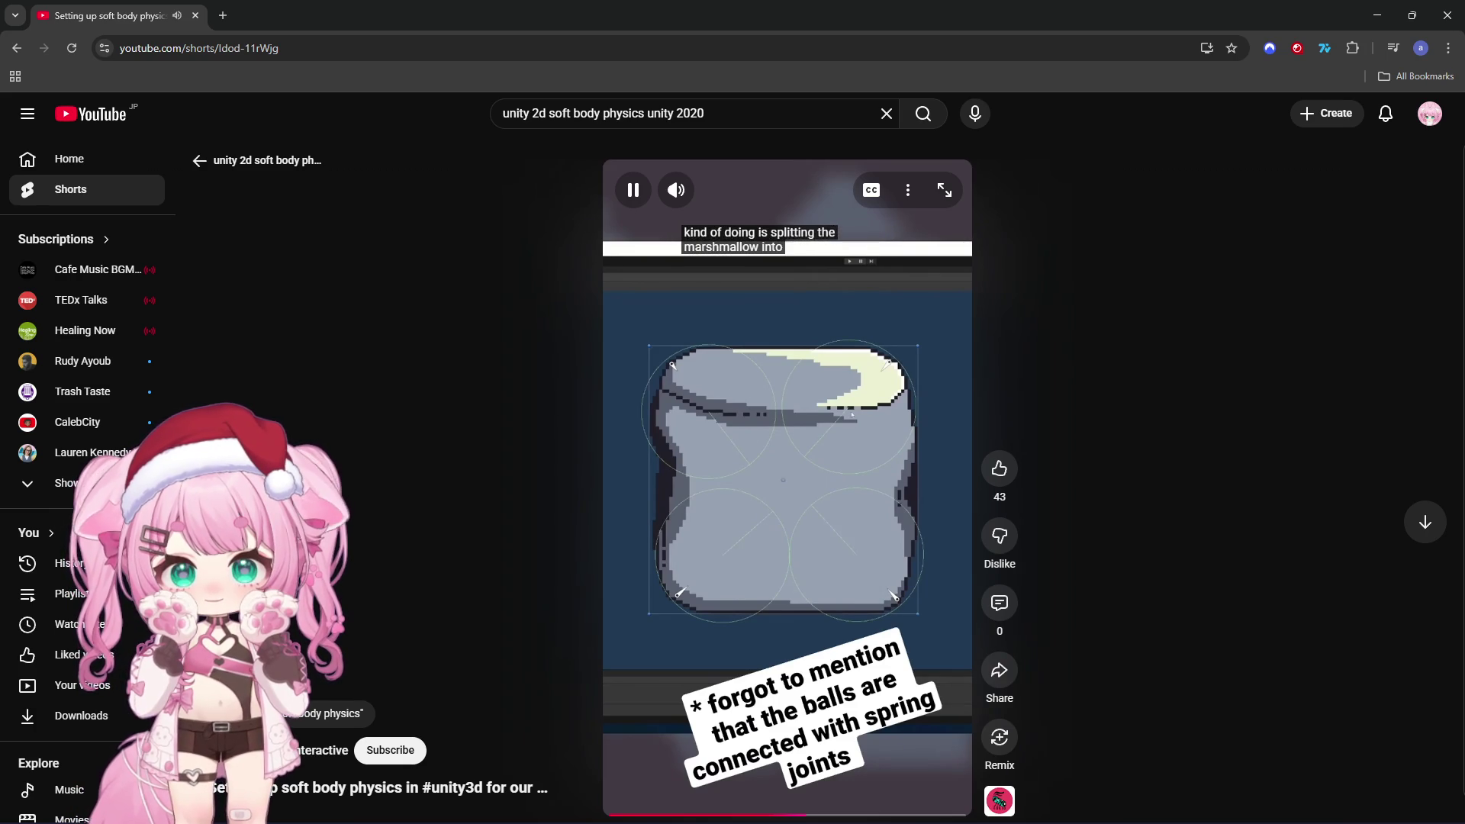
Pause and resume the soft-body Short to study how its balls are joined
{"action": "left_click", "coordinate": [770, 406]}
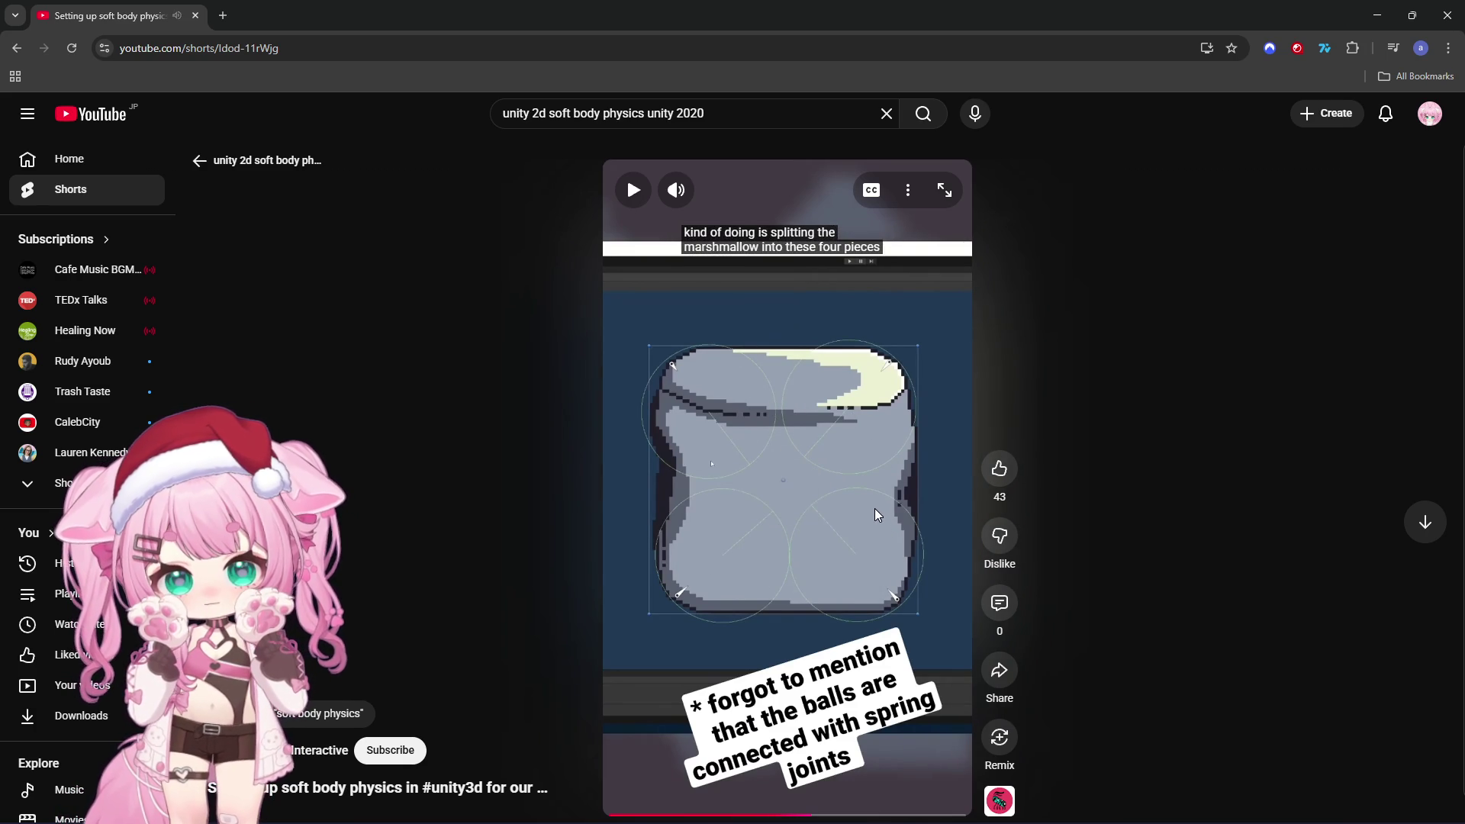
{"action": "left_click", "coordinate": [834, 475]}
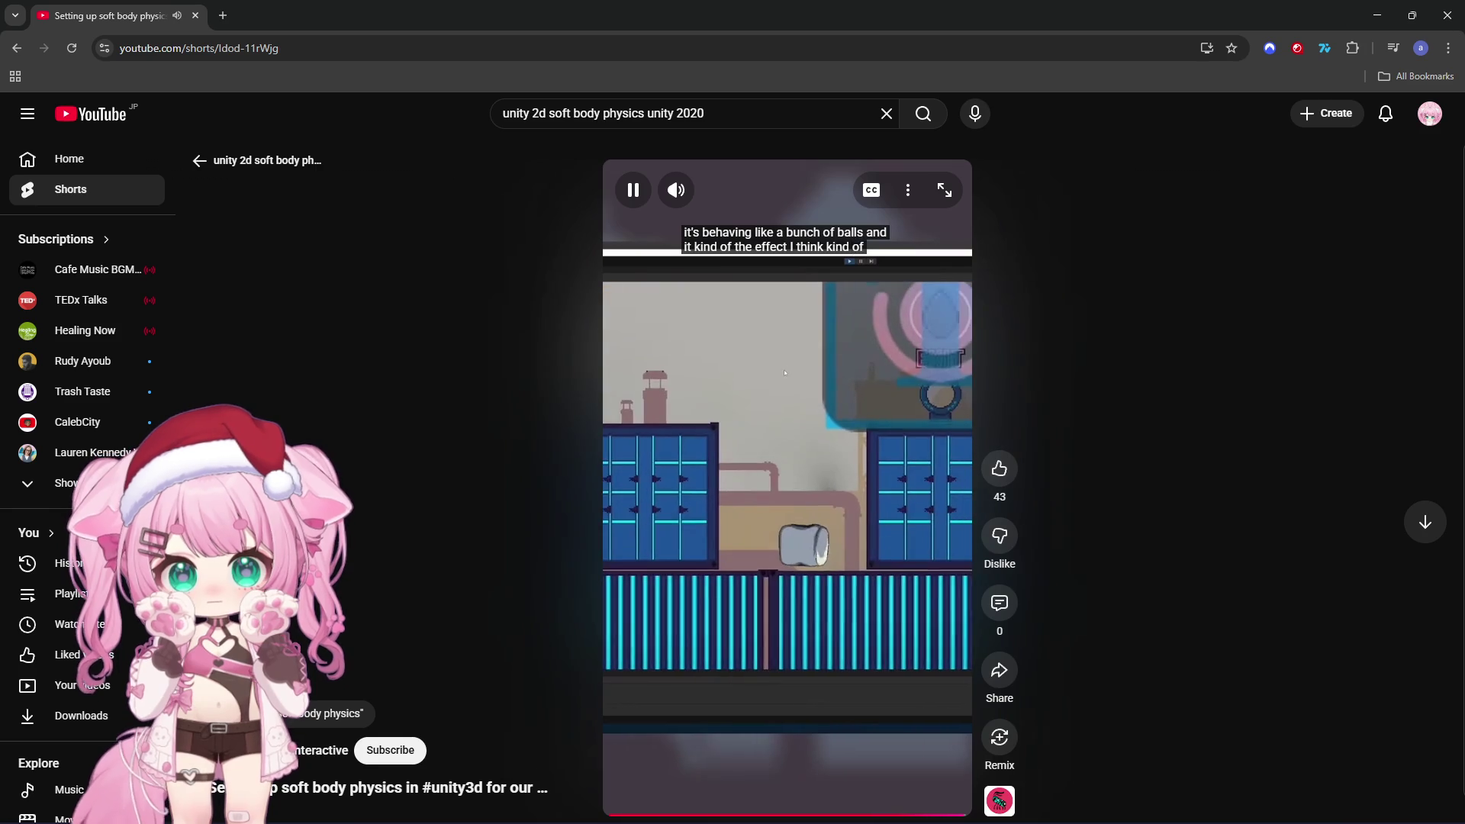
{"action": "left_click", "coordinate": [816, 498]}
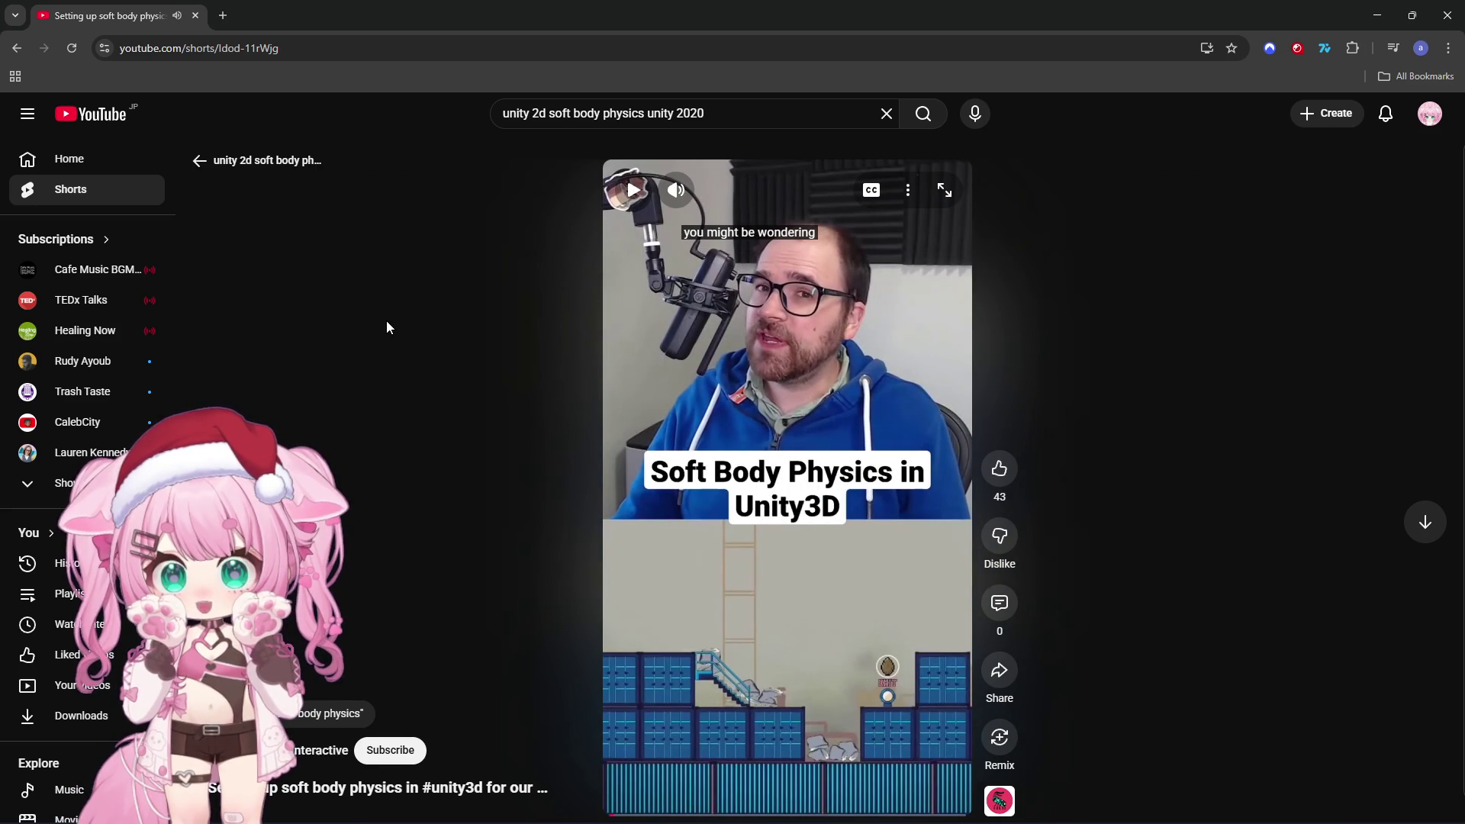
Go back to the results and open the 'Soft Body 2D Tutorial Jelly Effect' video
{"action": "left_click", "coordinate": [15, 52]}
{"action": "scroll", "coordinate": [272, 261], "scroll_direction": "down", "scroll_amount": 4}
{"action": "left_click", "coordinate": [947, 592]}
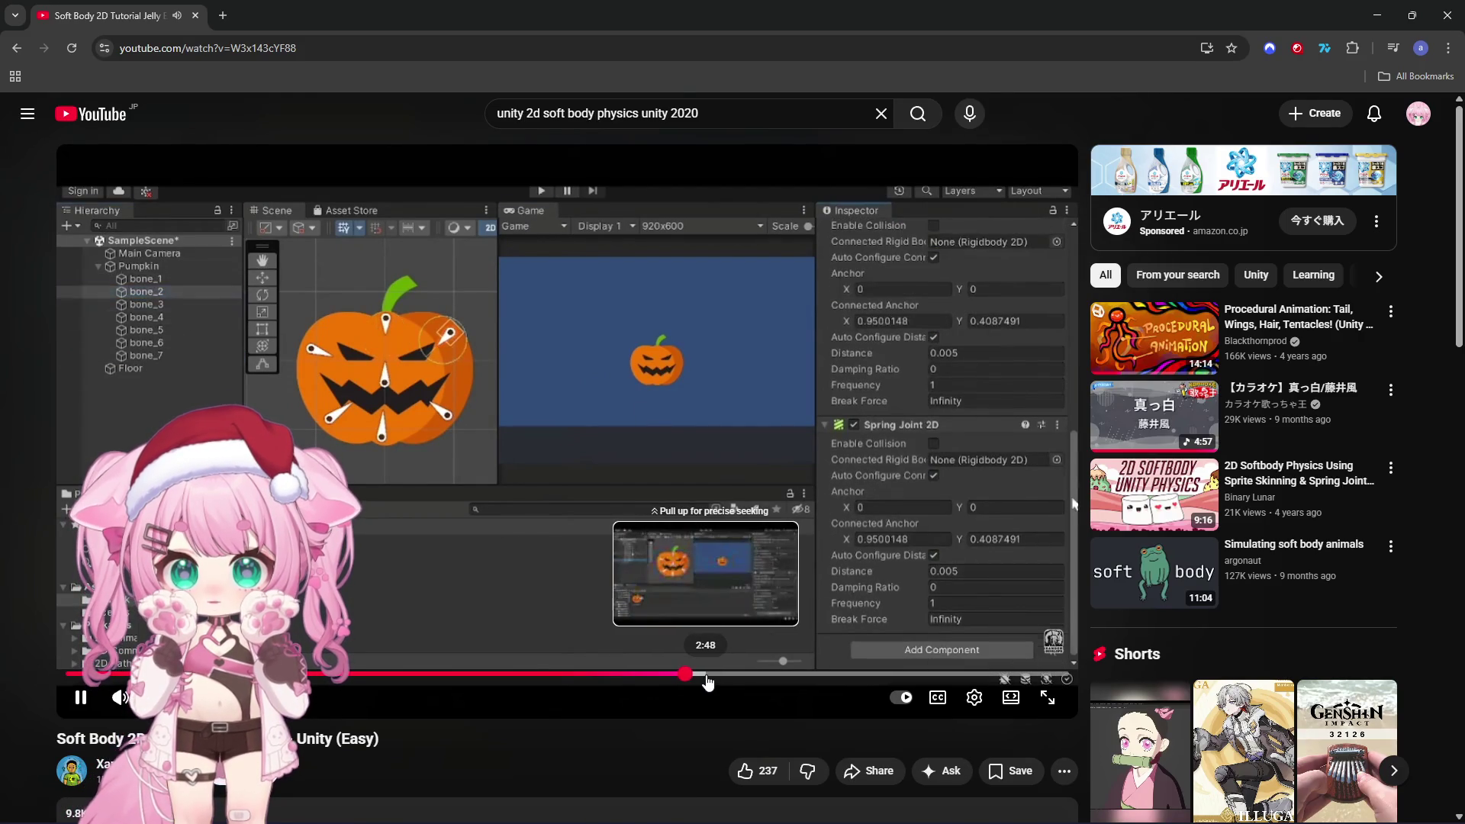
Scrub the jelly tutorial ahead to about 2:49 and its spring joint deletion part
{"action": "left_click_drag", "start_coordinate": [707, 679], "coordinate": [739, 675]}
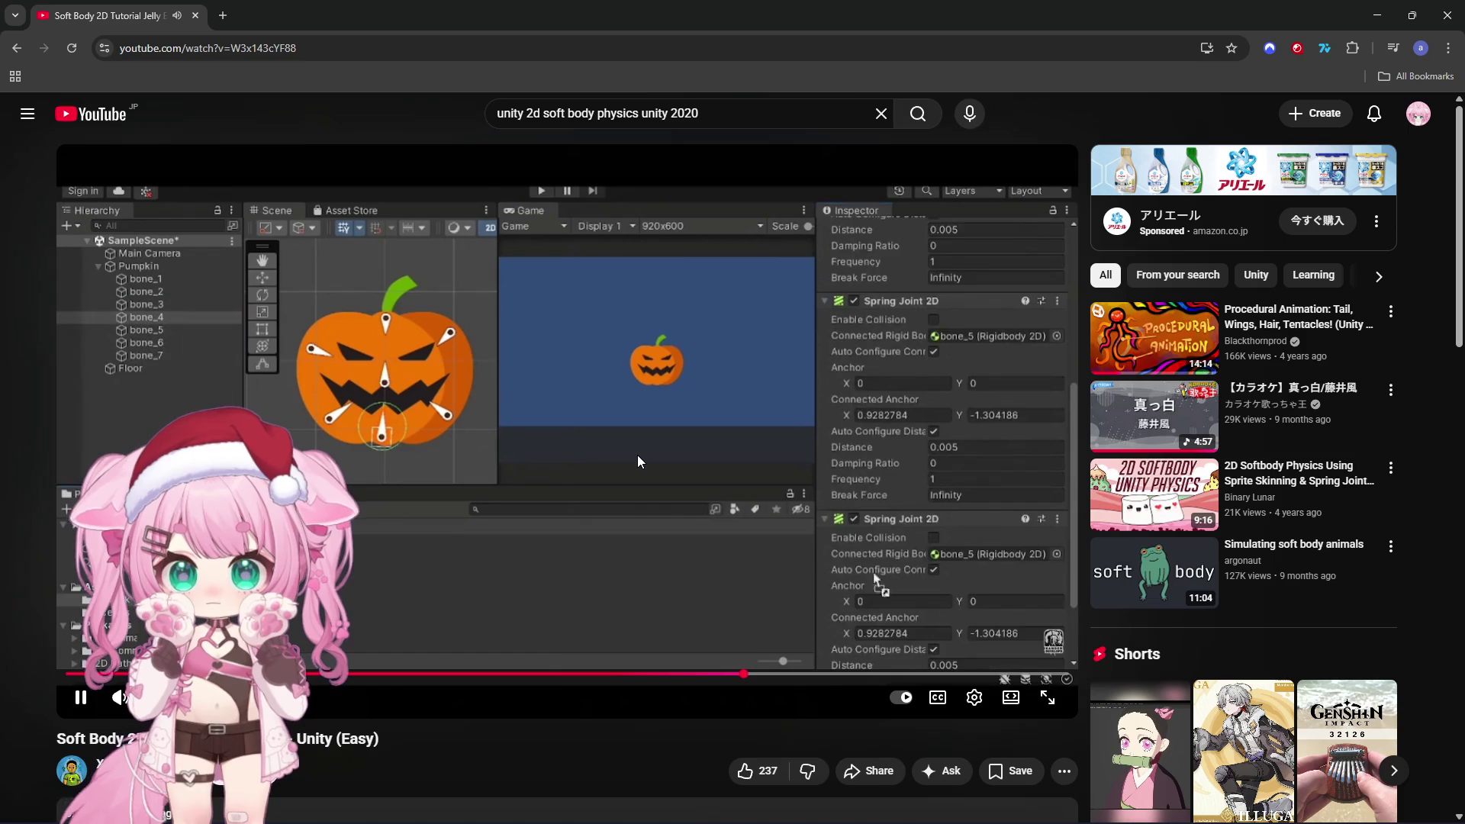
{"action": "mouse_move", "coordinate": [789, 679]}
{"action": "left_mouse_down"}
{"action": "mouse_move", "coordinate": [806, 644]}
{"action": "mouse_move", "coordinate": [793, 650]}
{"action": "left_mouse_up"}
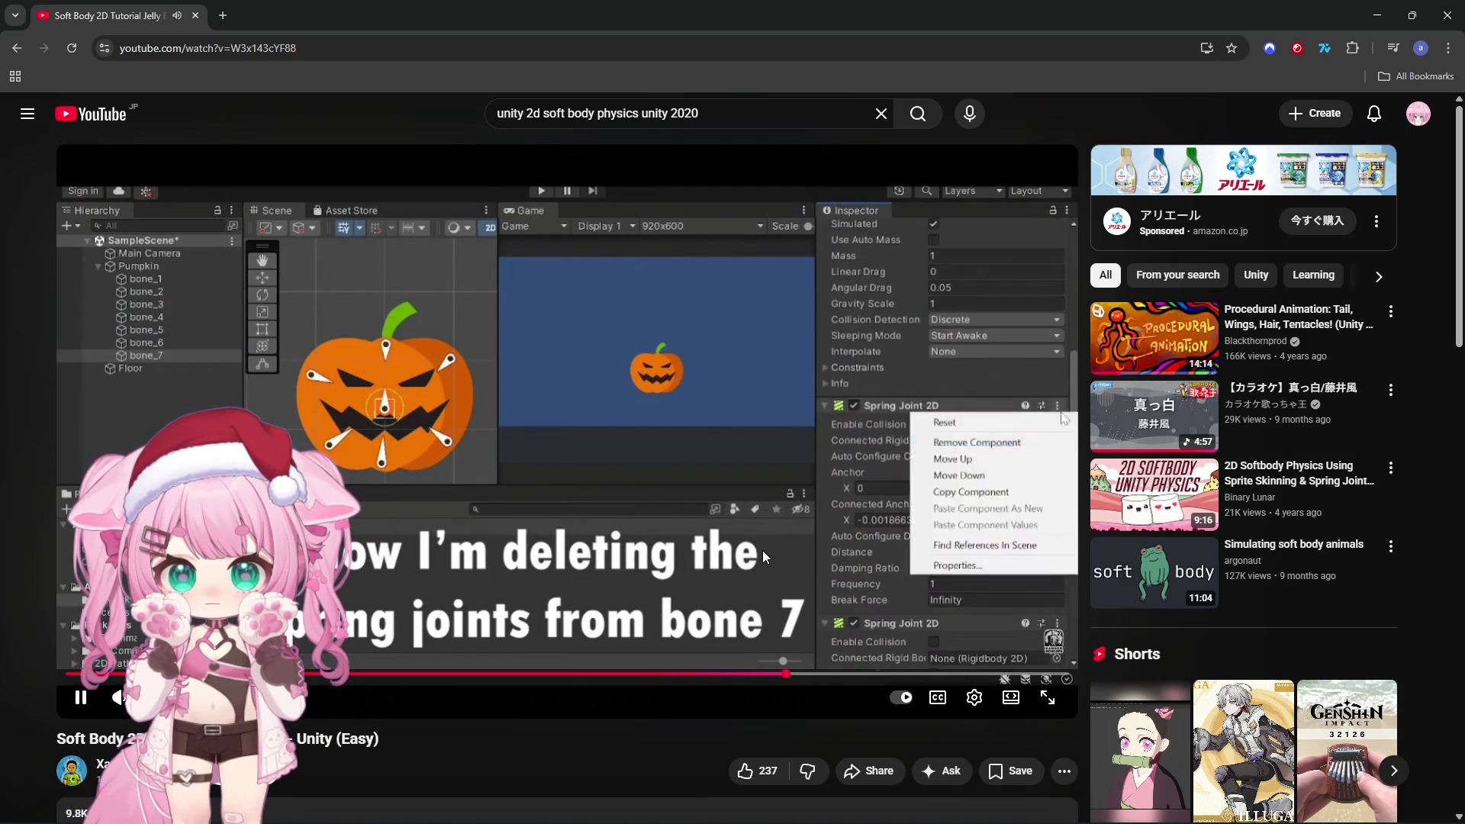
{"action": "left_click_drag", "start_coordinate": [777, 673], "coordinate": [775, 674]}
{"action": "left_click", "coordinate": [748, 571]}
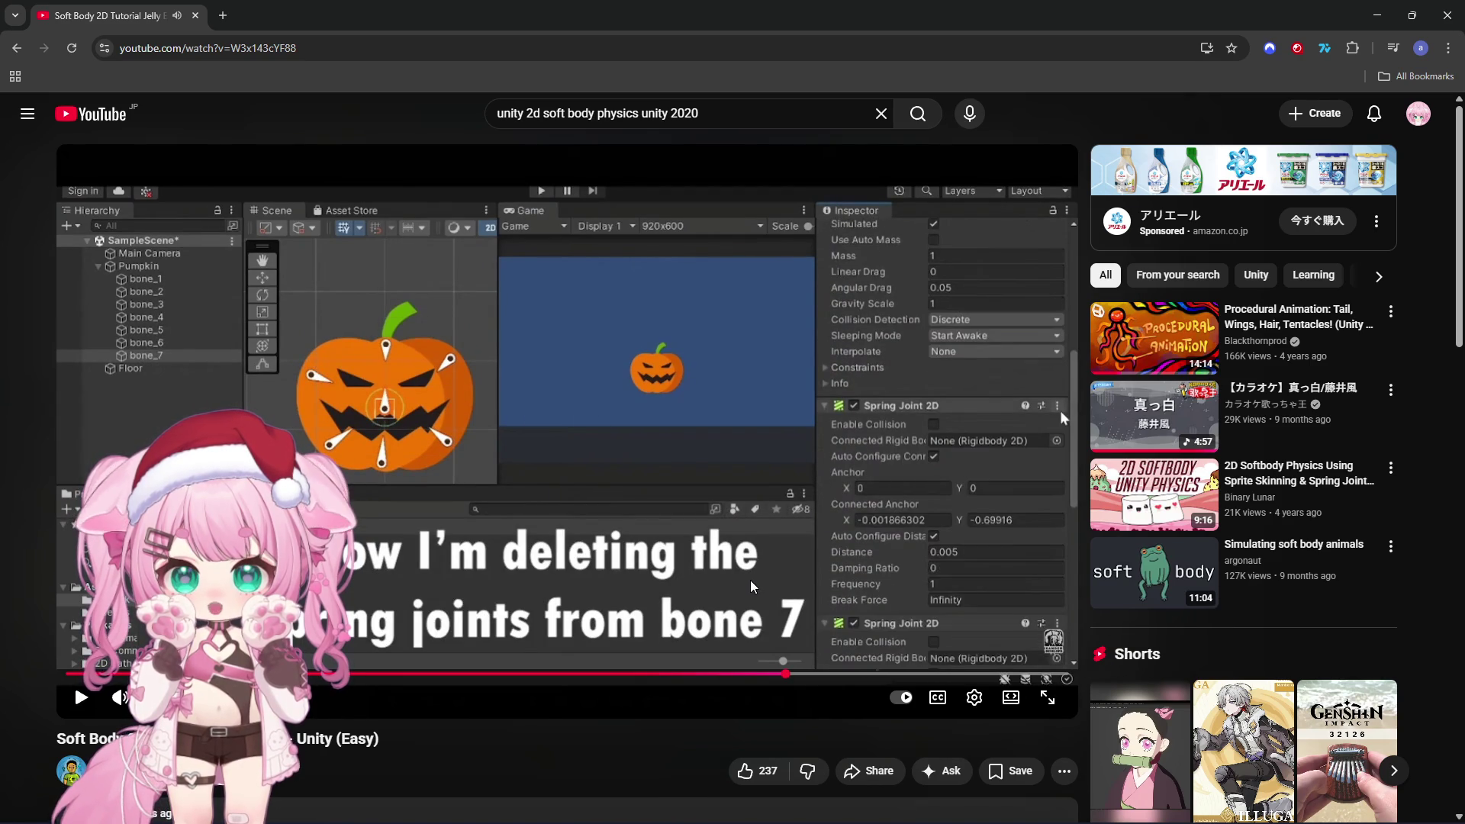
{"action": "left_click", "coordinate": [738, 531]}
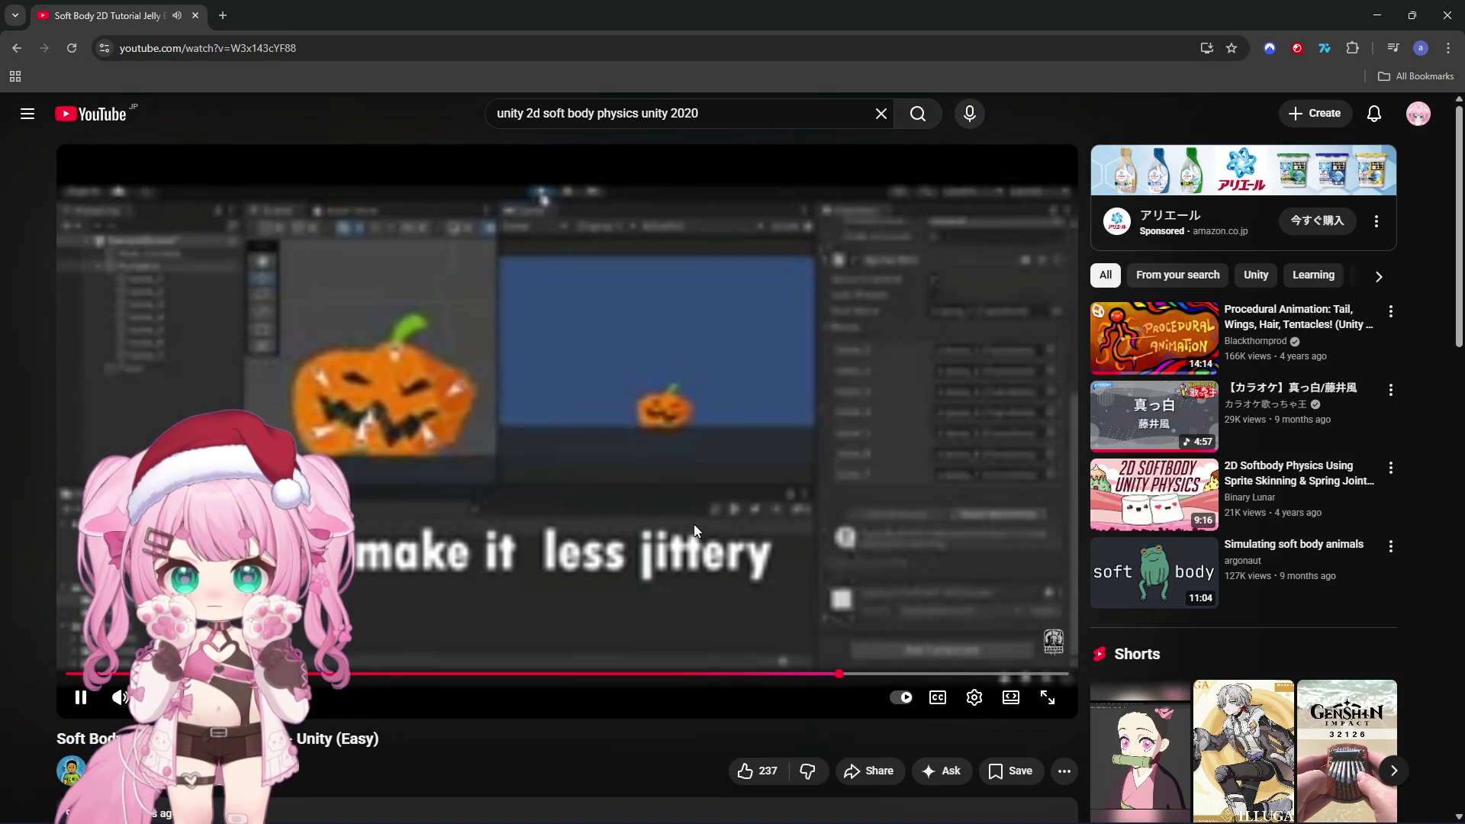
{"action": "left_click", "coordinate": [674, 517]}
Switch the video to 720p and pause on the tuned damping and frequency values
{"action": "left_click", "coordinate": [975, 698]}
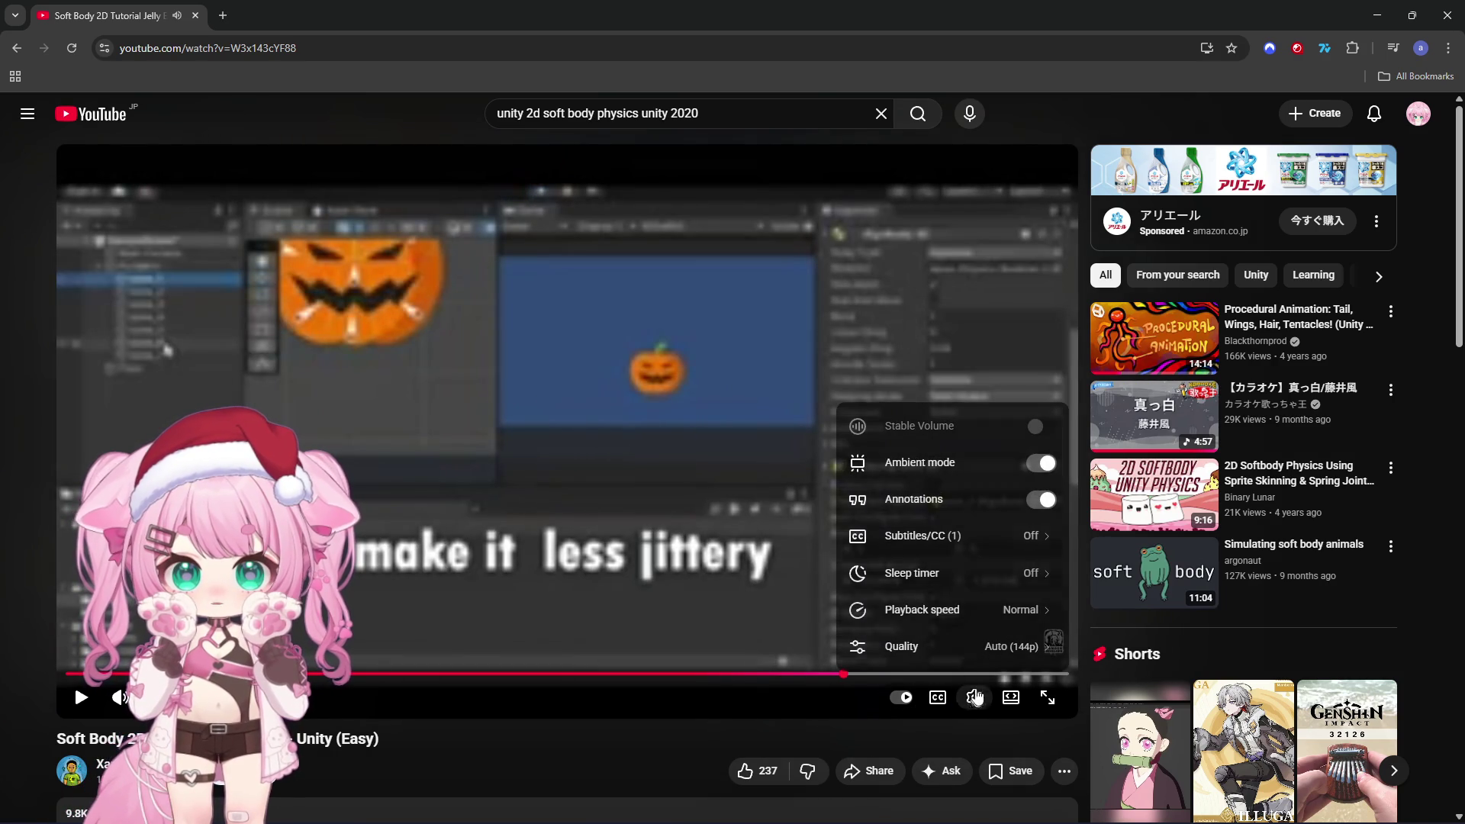
{"action": "left_click", "coordinate": [934, 646]}
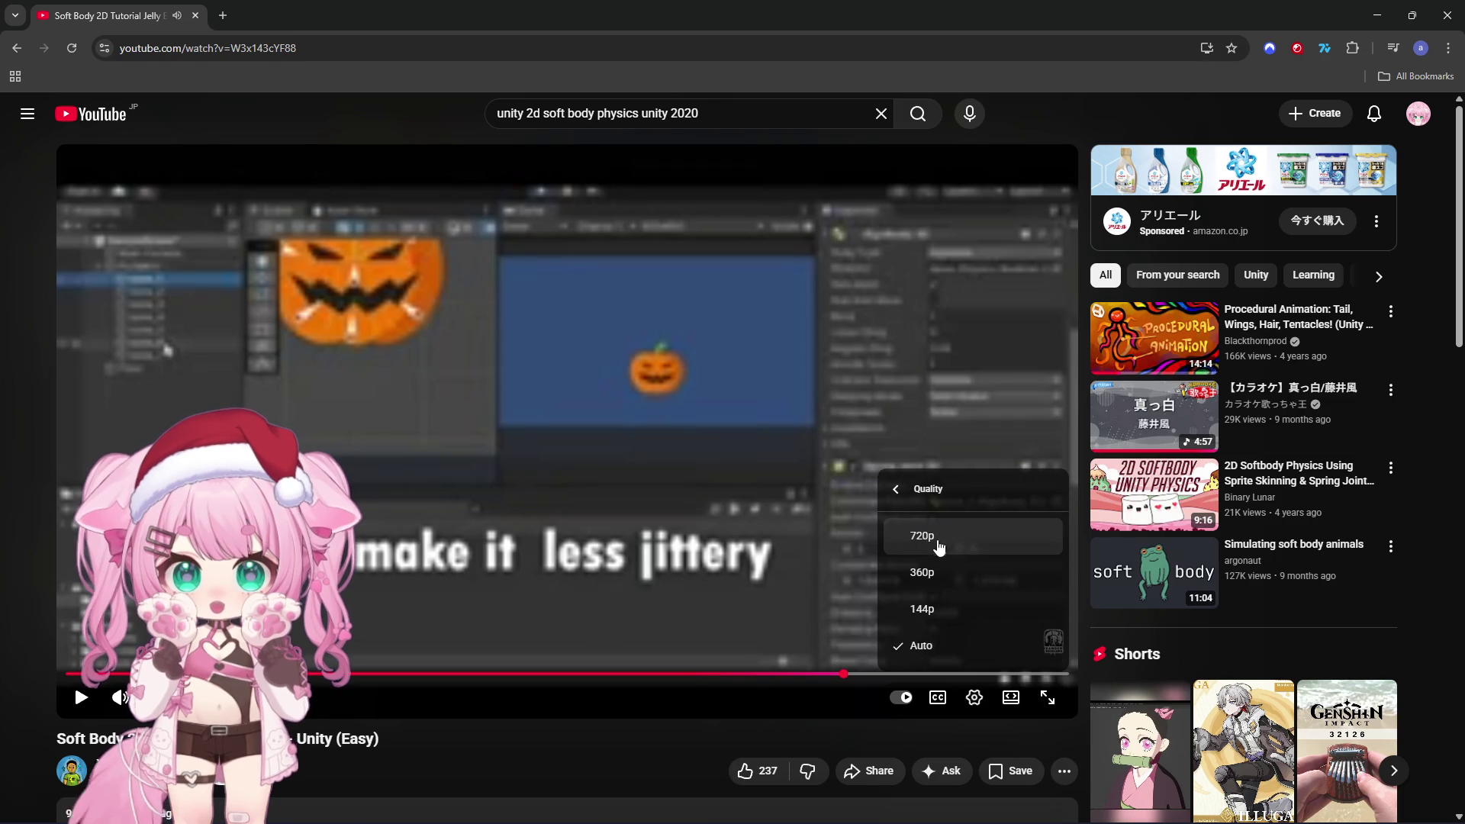
{"action": "left_click", "coordinate": [922, 536]}
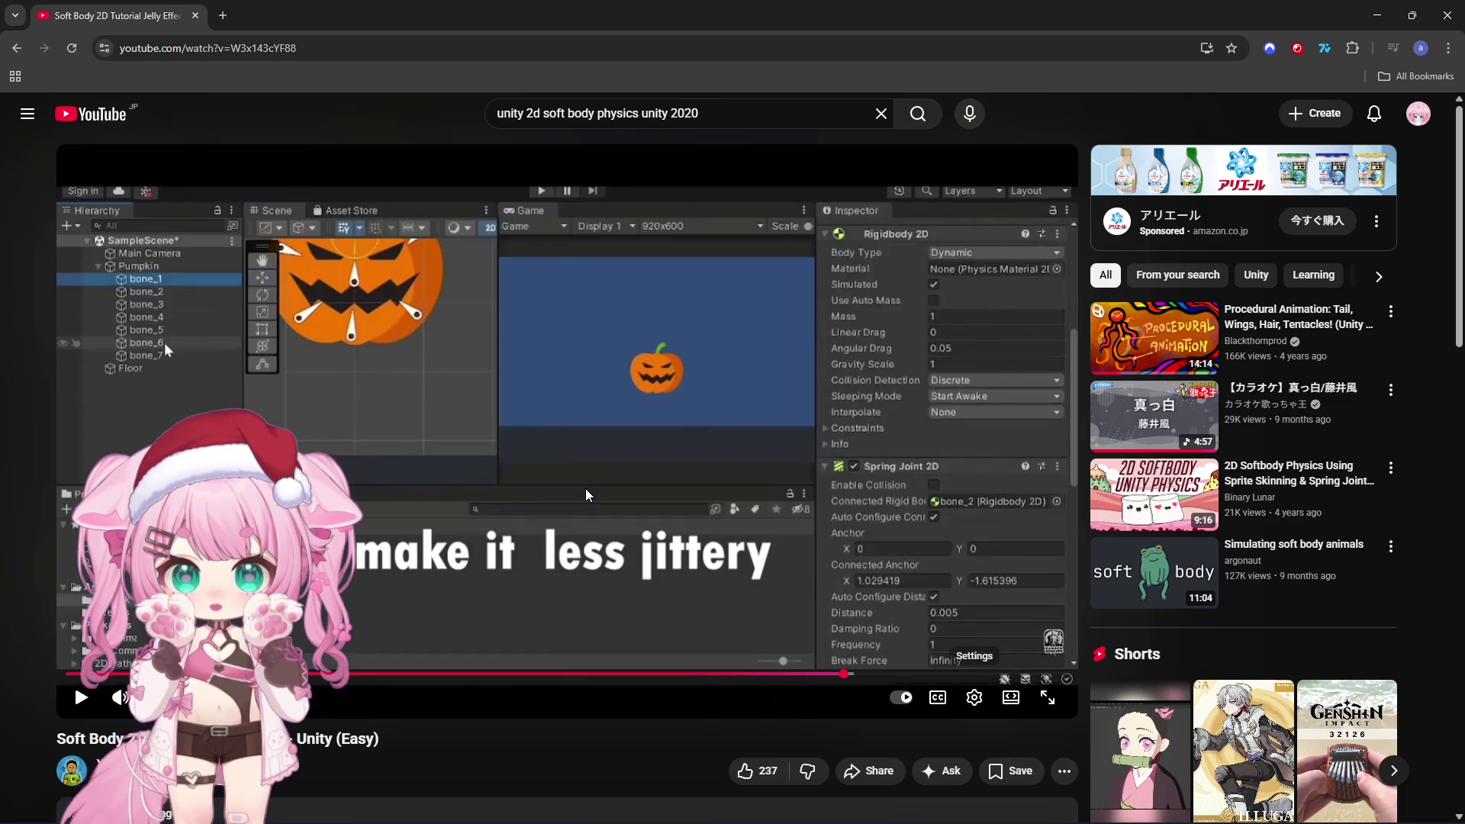
{"action": "left_click", "coordinate": [584, 479]}
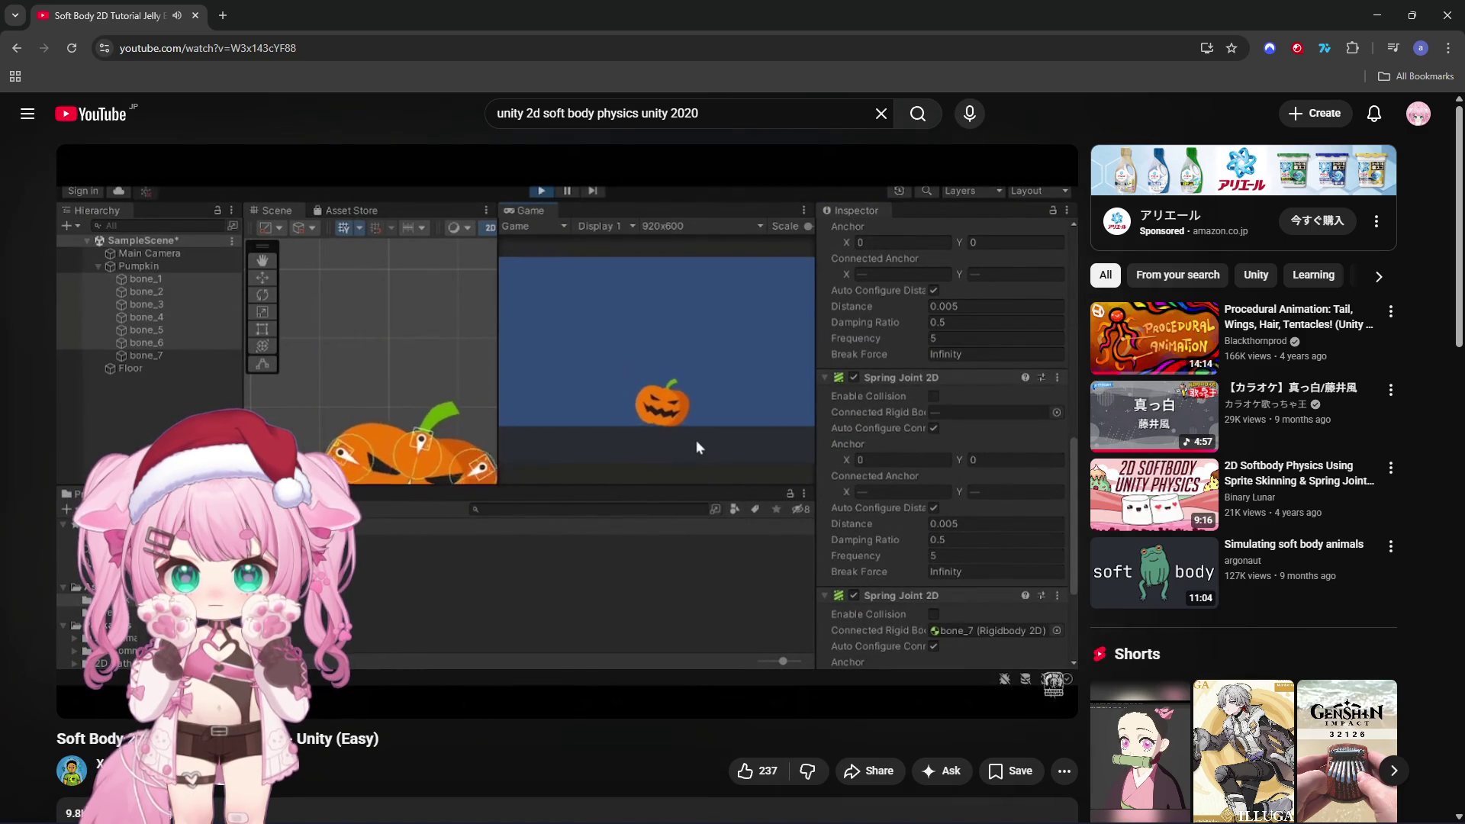
{"action": "left_click", "coordinate": [566, 487]}
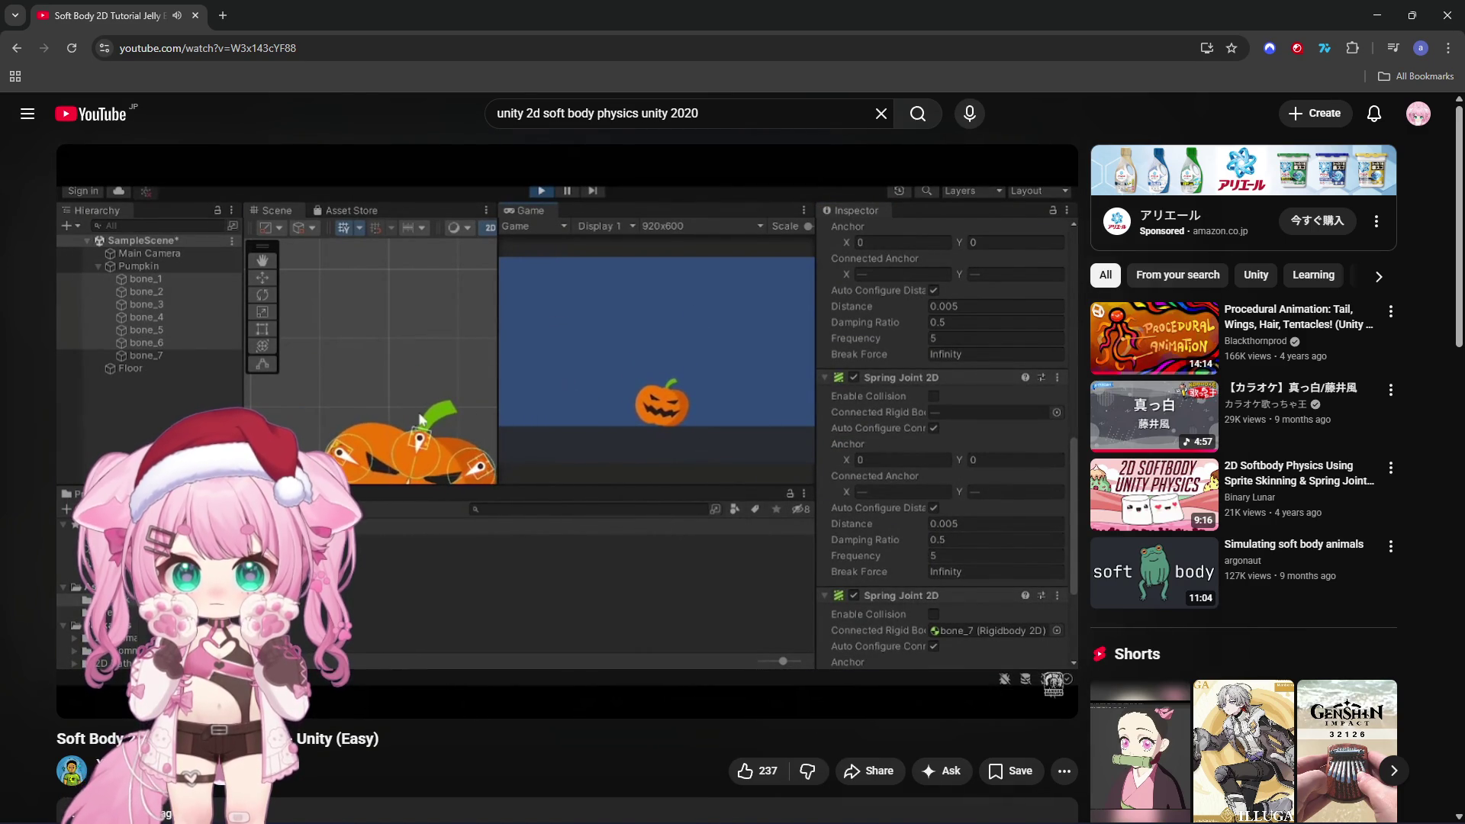
{"action": "left_click", "coordinate": [1385, 17]}
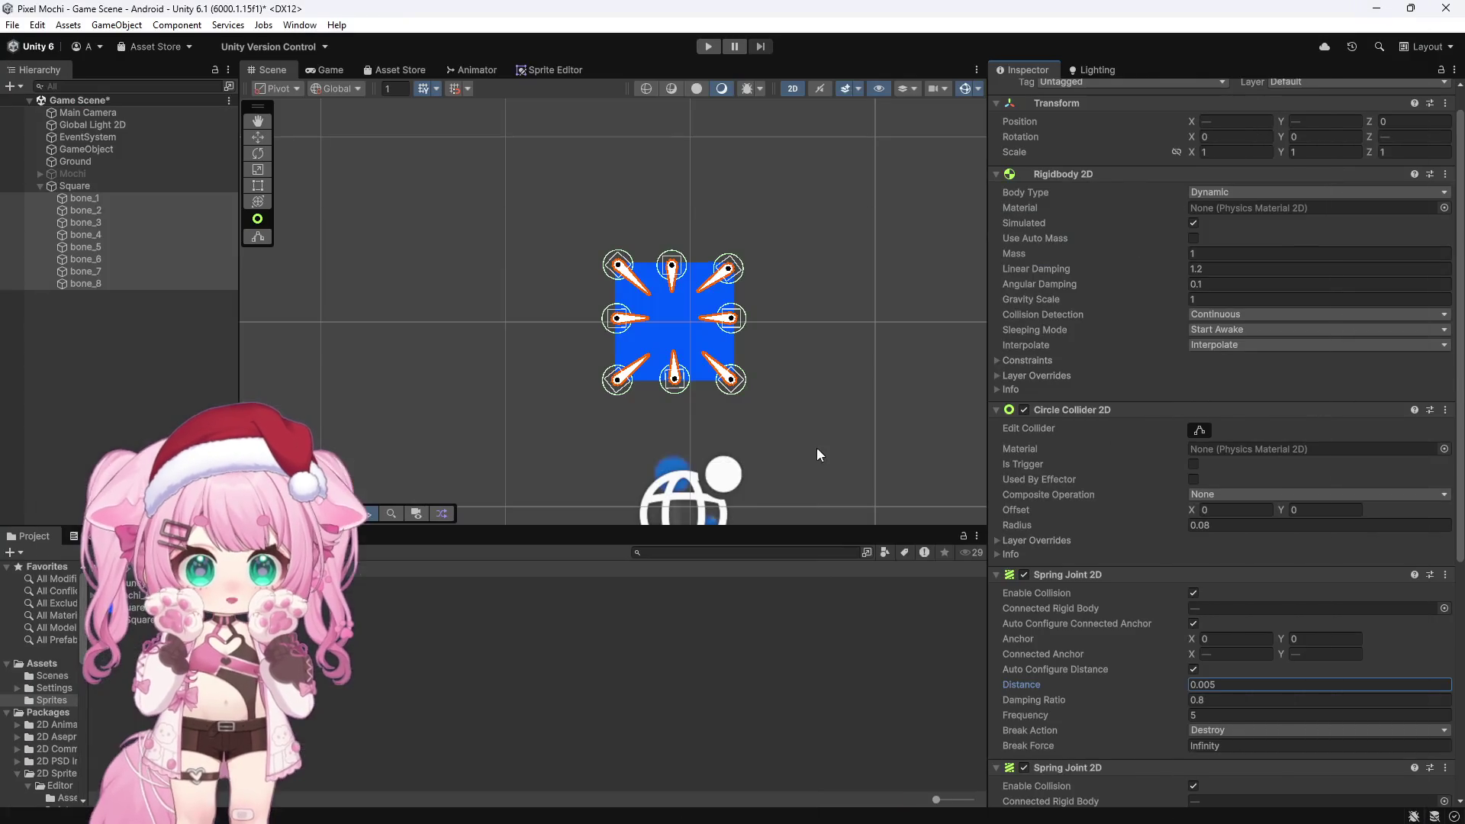
In the Square sprite's Sprite Editor, add a ninth bone at the square's centre
{"action": "scroll", "coordinate": [740, 339], "scroll_direction": "up", "scroll_amount": 2}
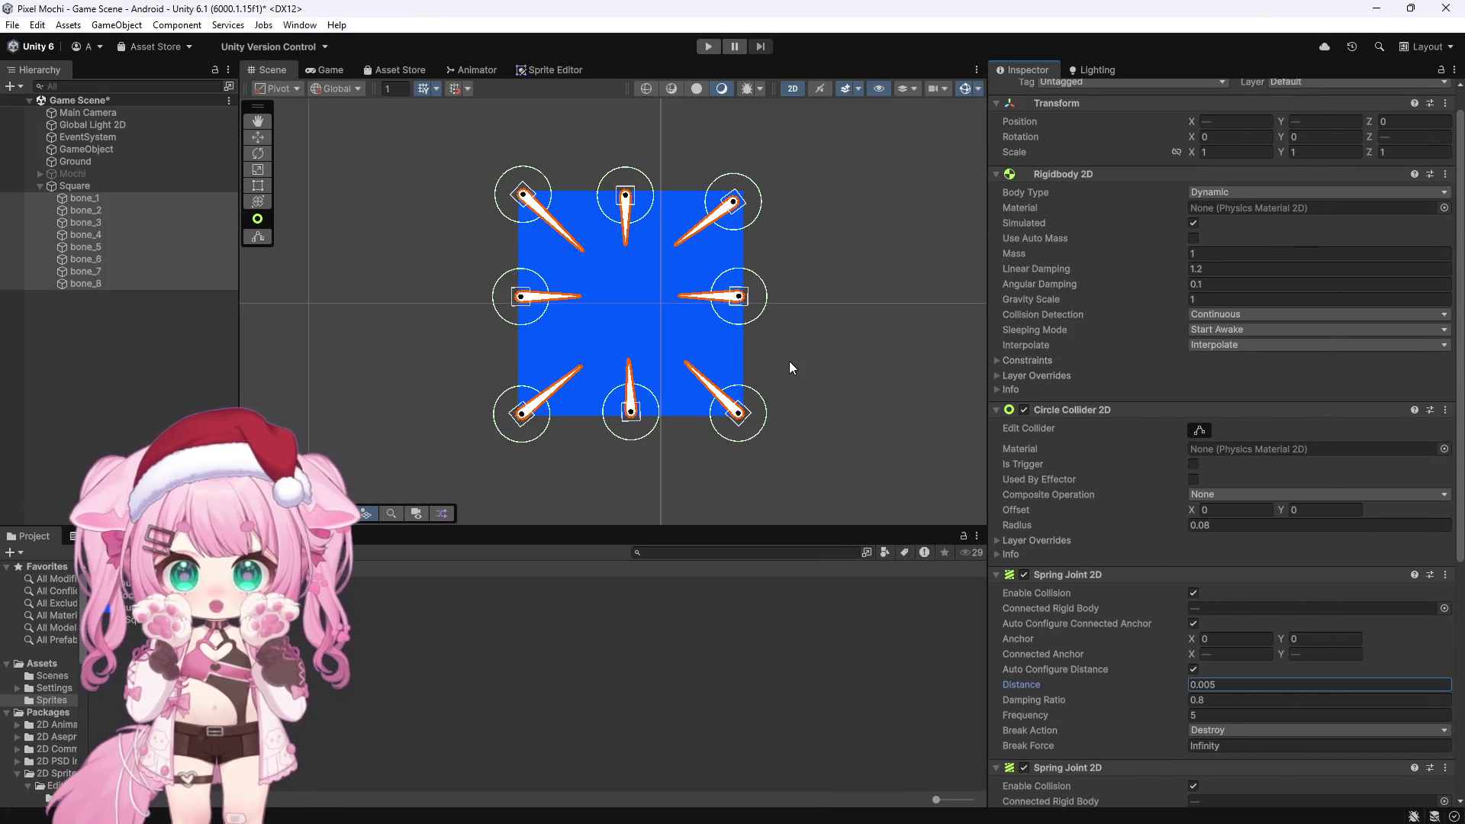
{"action": "left_click", "coordinate": [208, 187]}
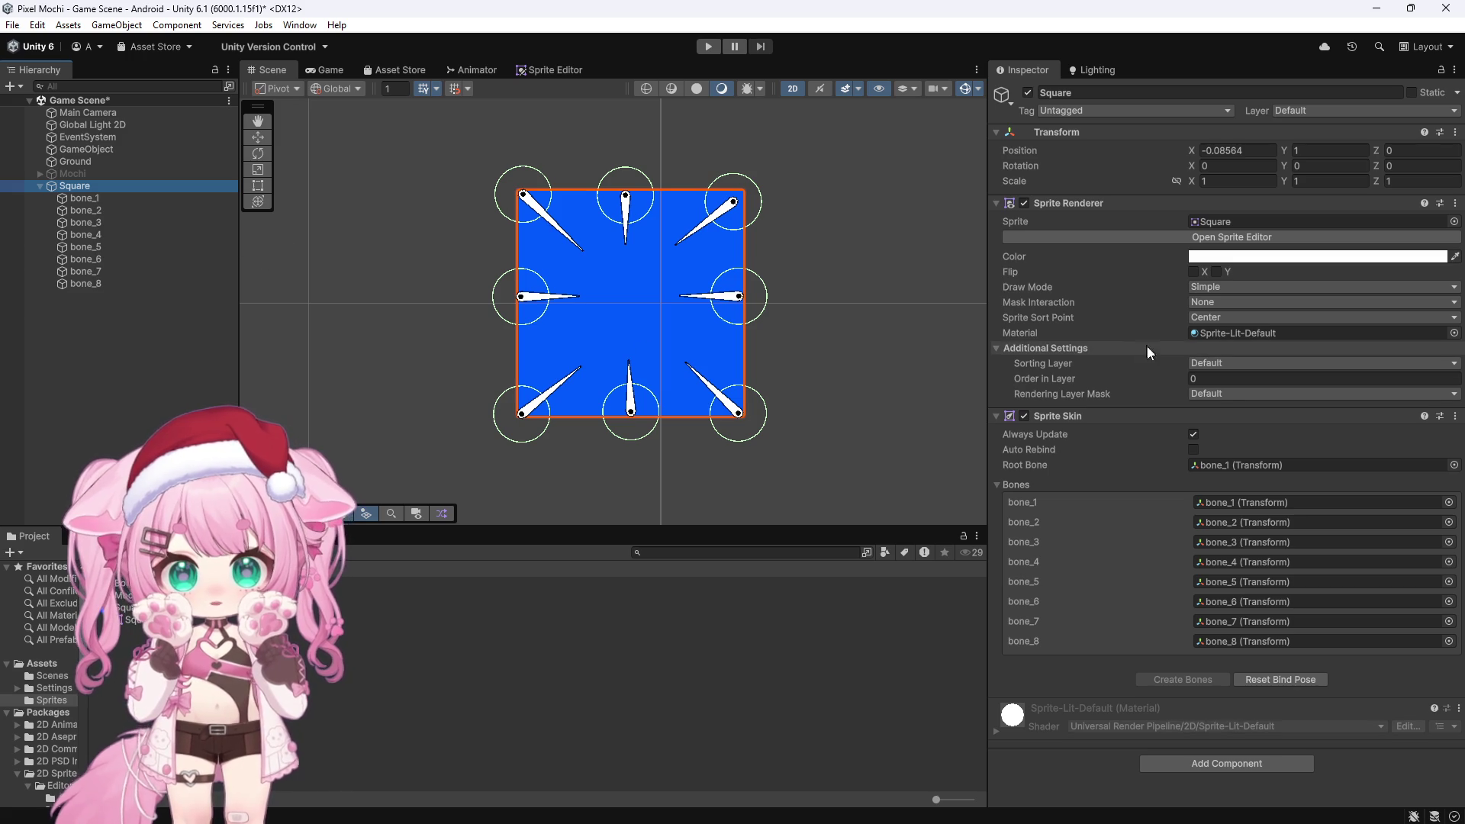
{"action": "left_click", "coordinate": [1232, 237]}
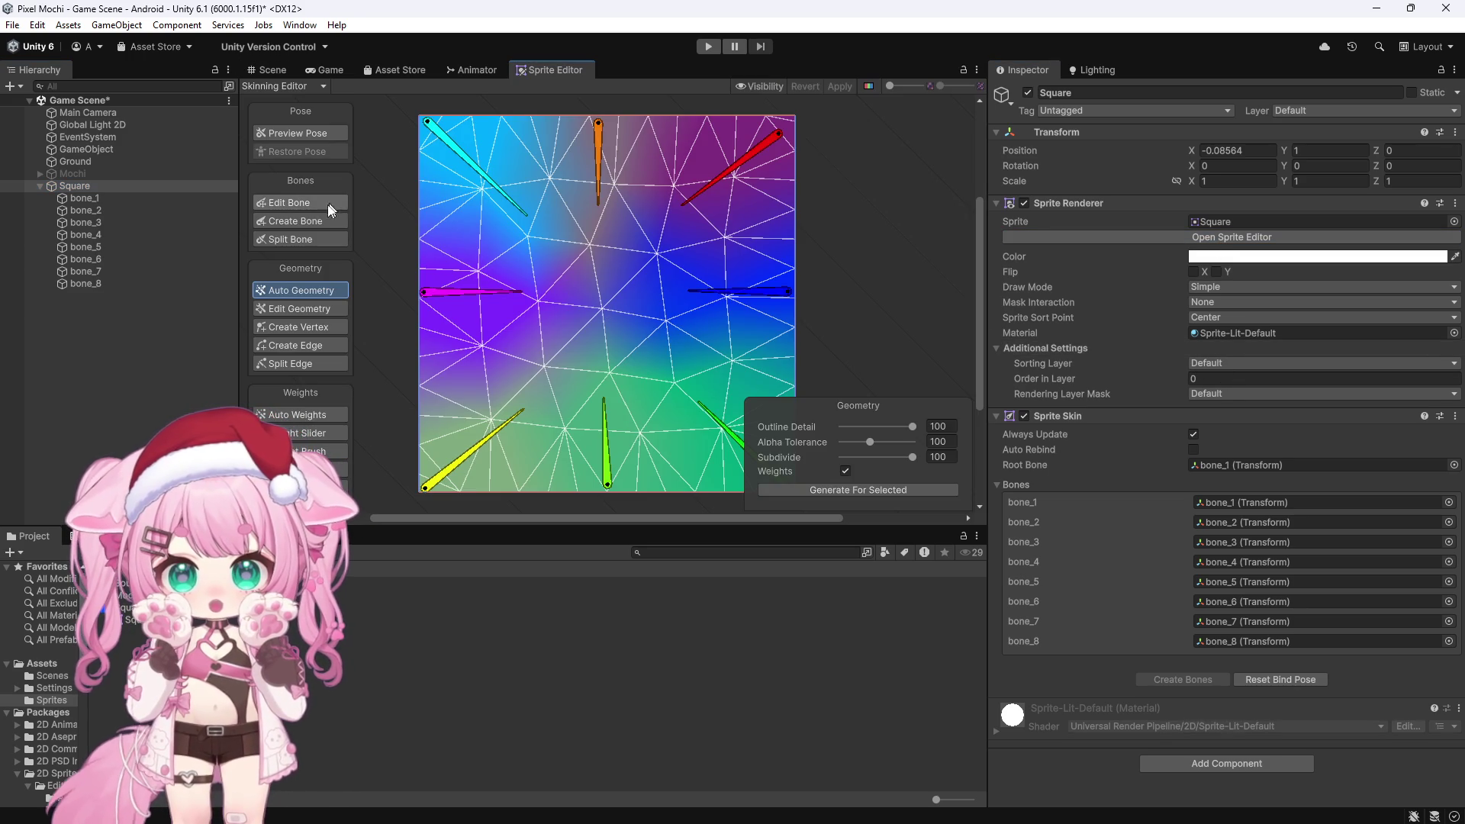
{"action": "left_click", "coordinate": [300, 221]}
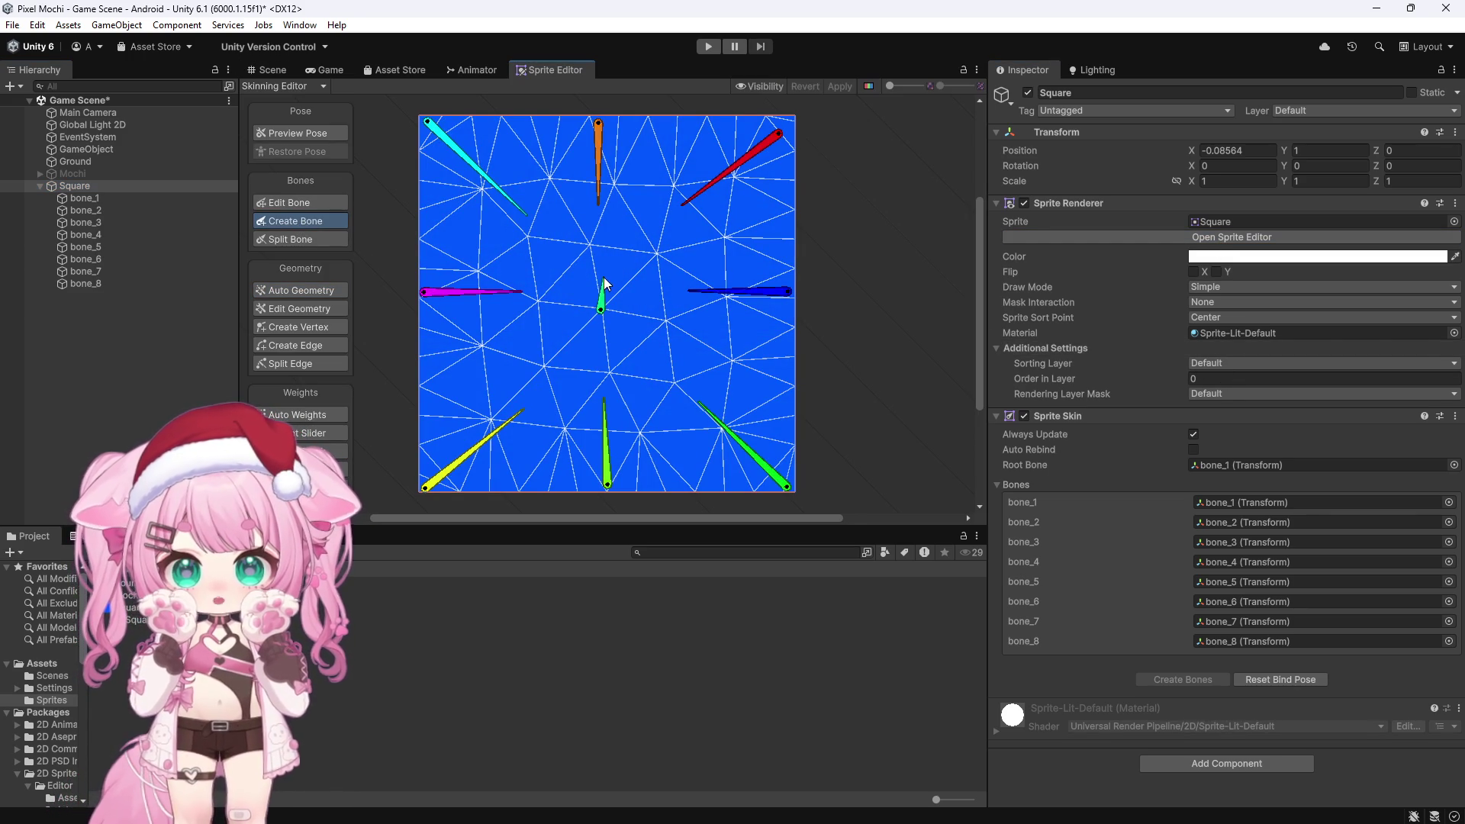
{"action": "left_click", "coordinate": [604, 249]}
{"action": "left_click", "coordinate": [604, 249]}
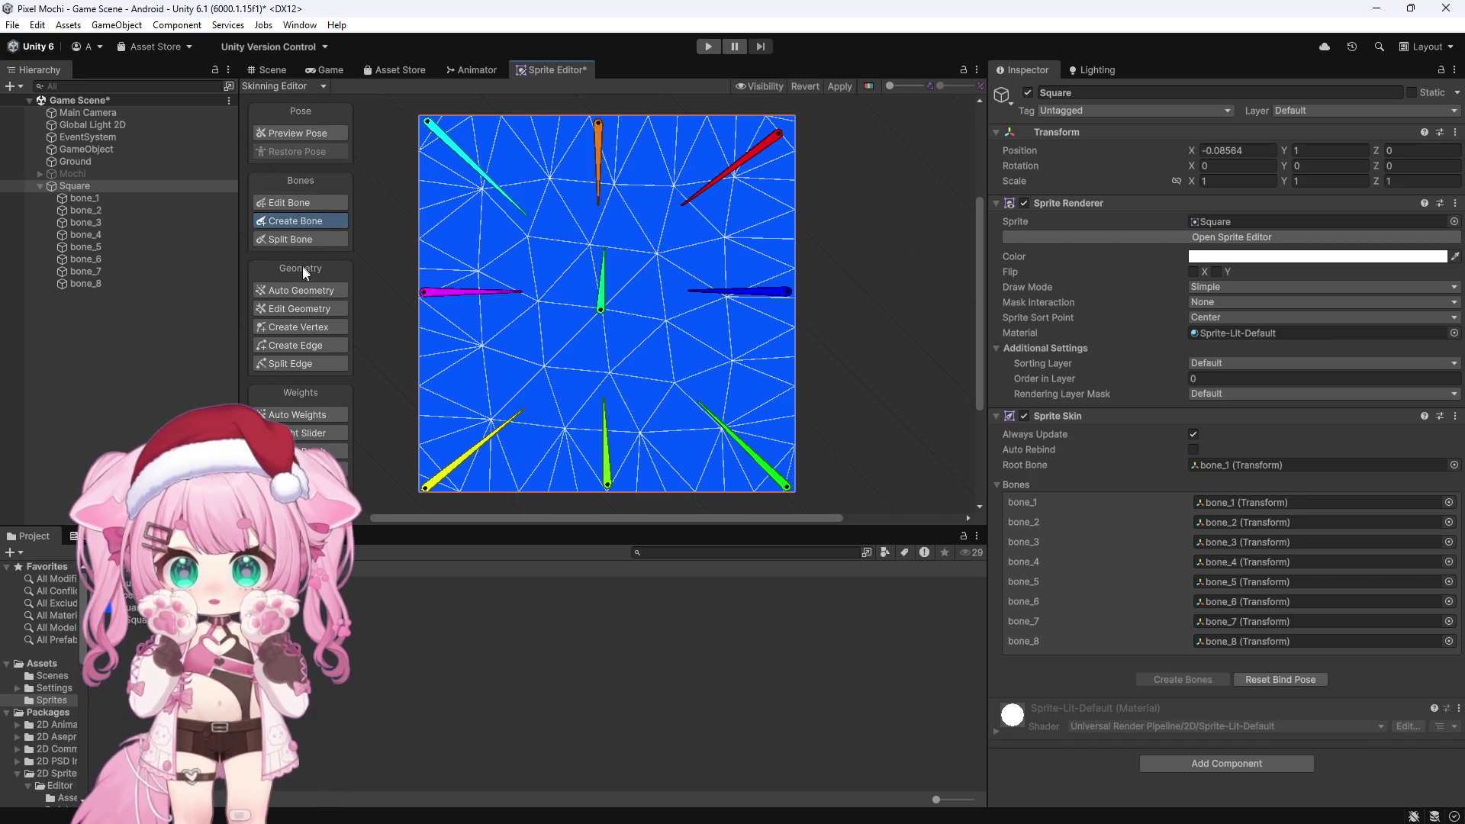
Auto-generate the sprite mesh and bone weights, apply the changes, and return to the Scene view
{"action": "left_click", "coordinate": [323, 291]}
{"action": "left_click", "coordinate": [818, 492]}
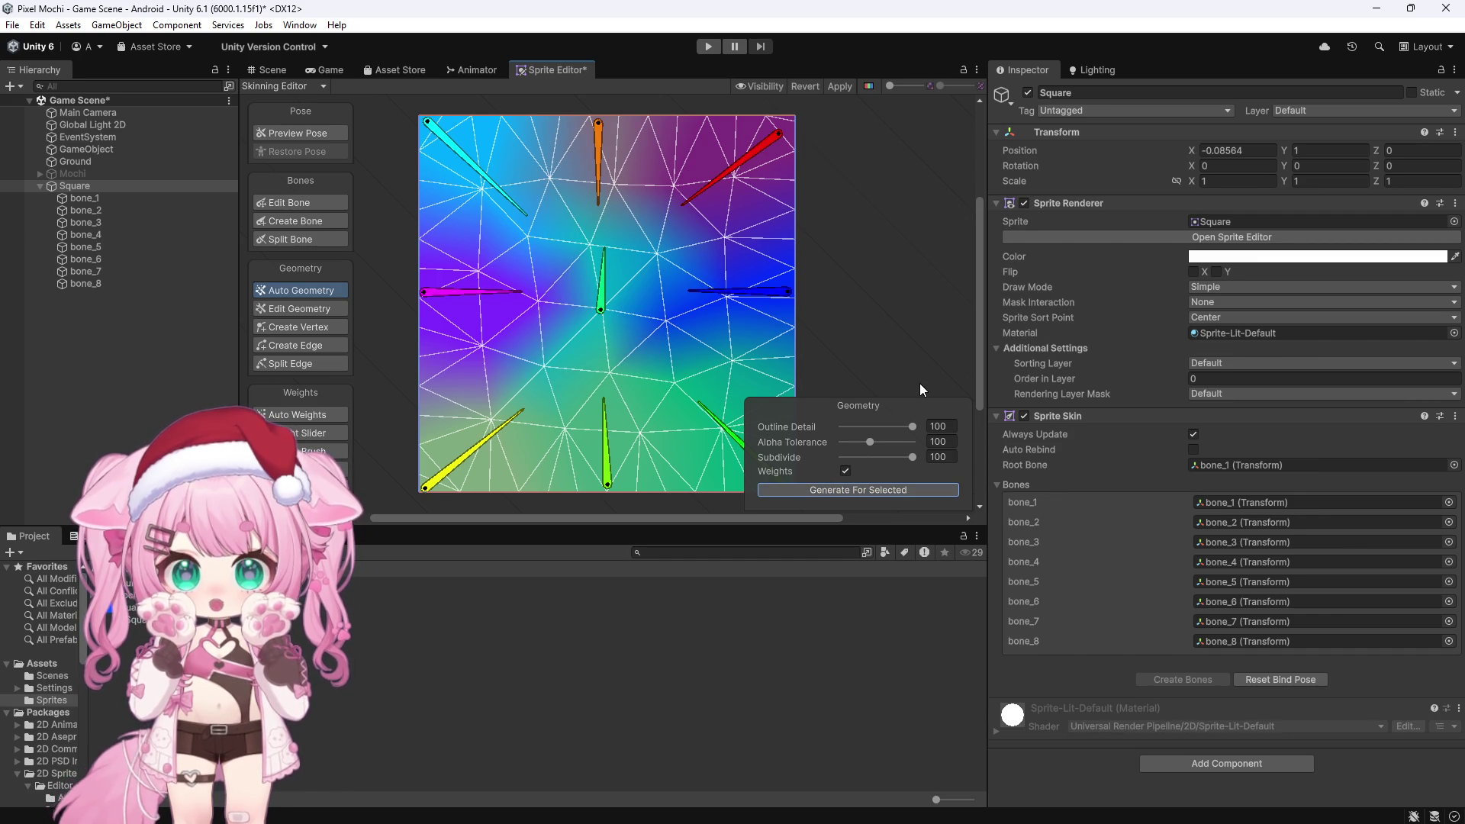
{"action": "left_click", "coordinate": [839, 88]}
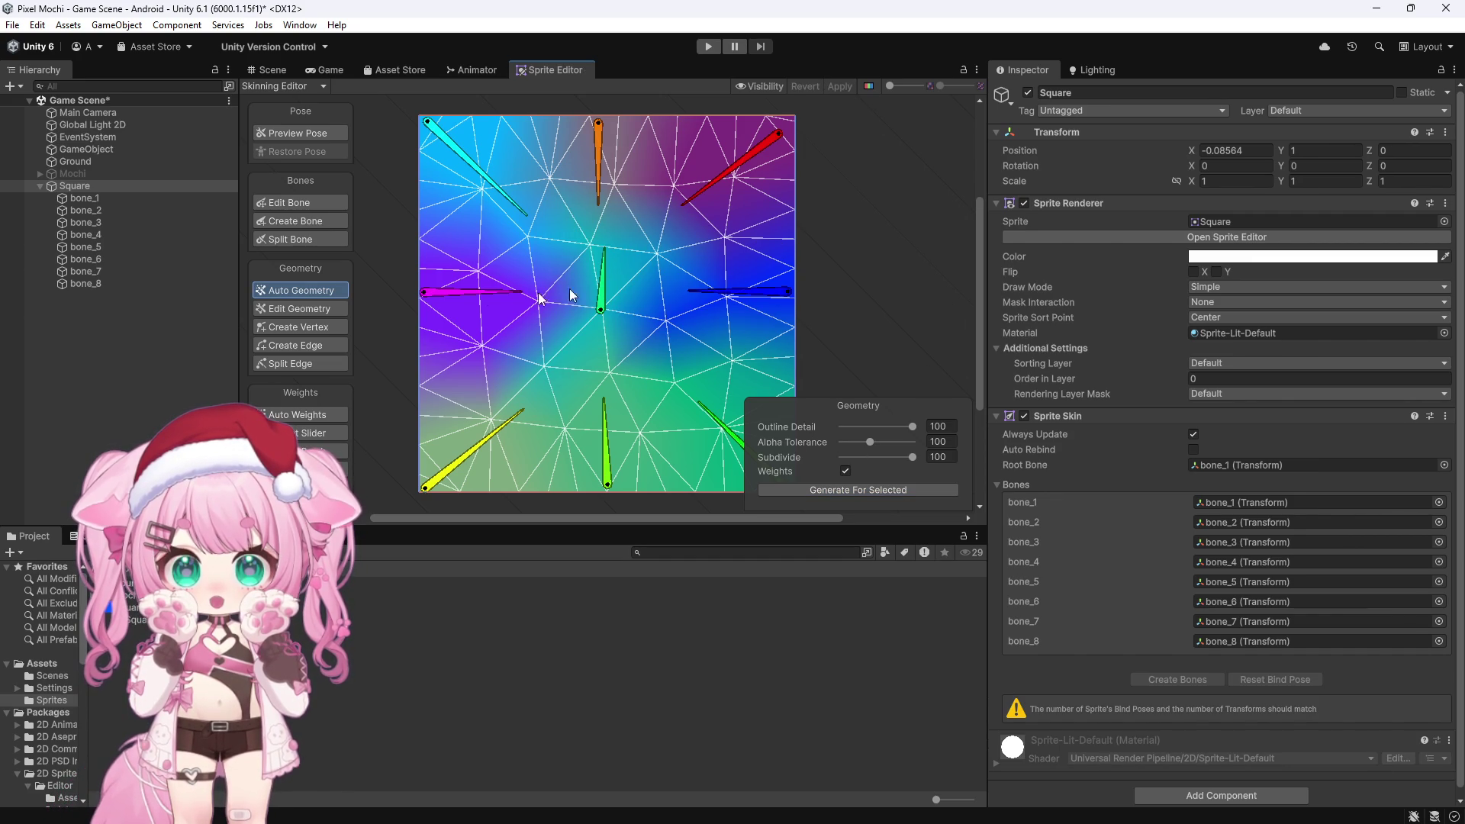
{"action": "left_click", "coordinate": [91, 186]}
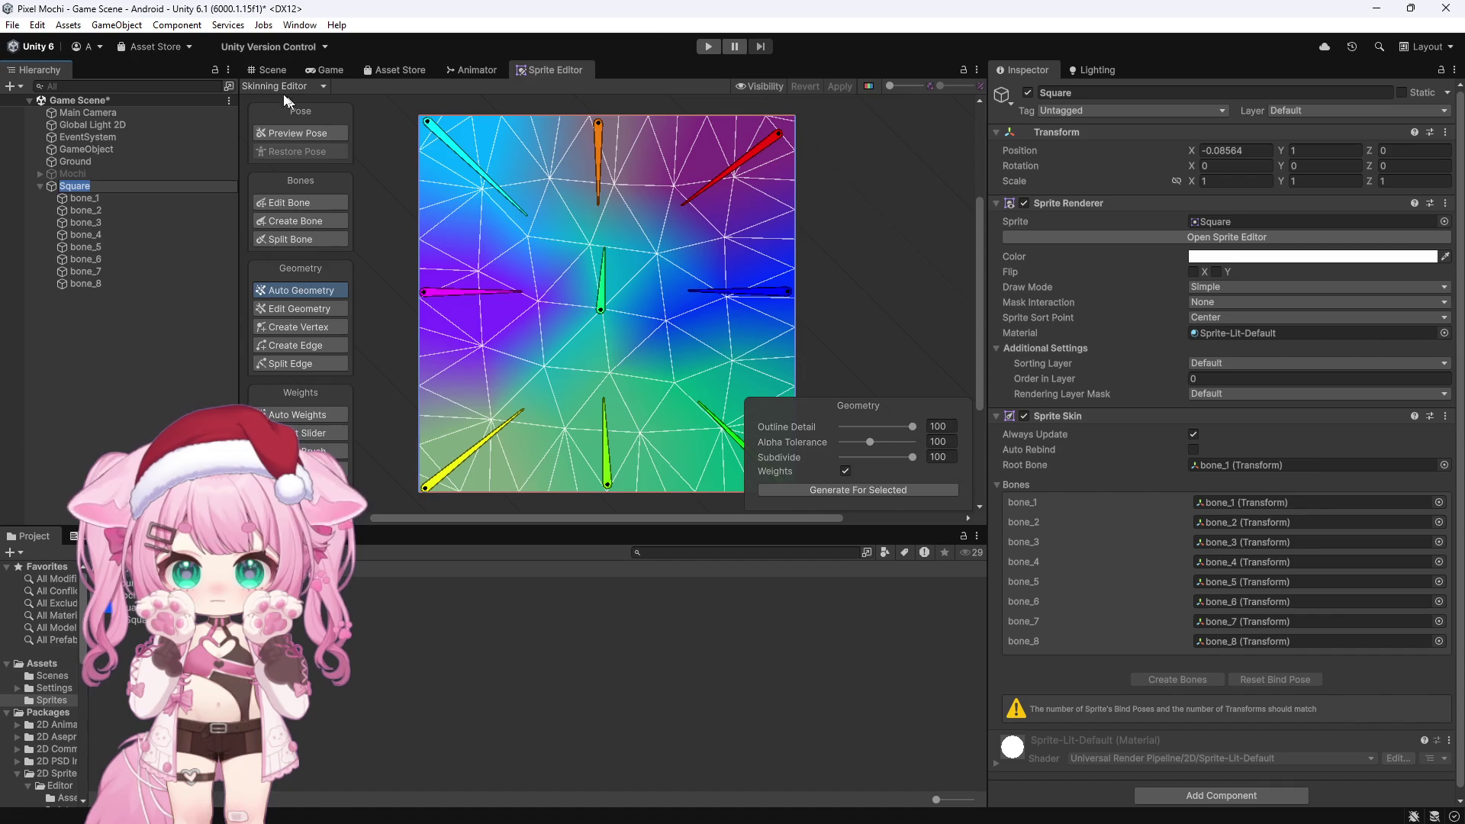
{"action": "left_click", "coordinate": [272, 70]}
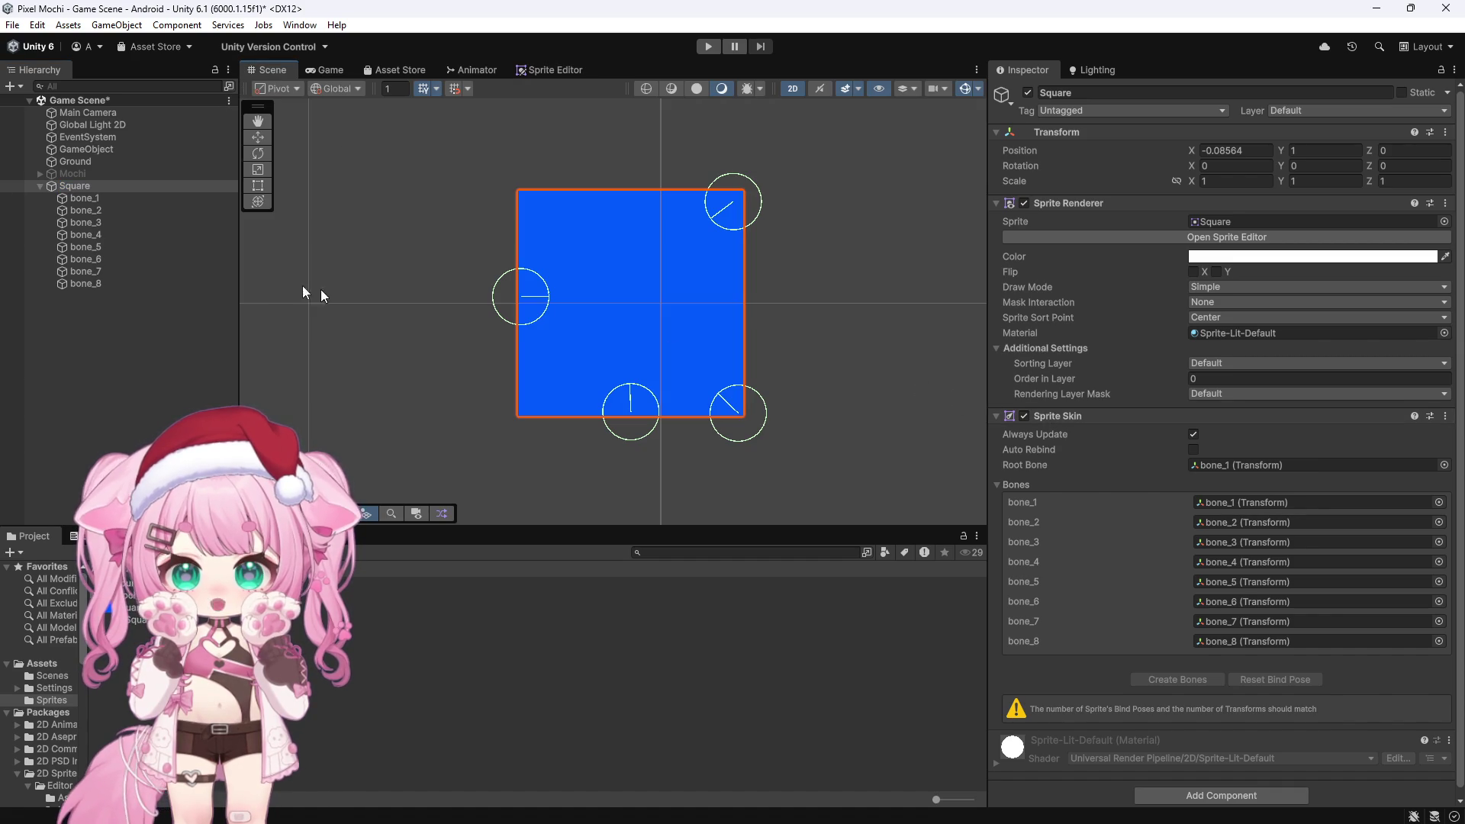
Delete the eight old bones, bone_1 through bone_8, from the Hierarchy
{"action": "left_click", "coordinate": [85, 283]}
{"action": "left_click", "coordinate": [93, 199], "text": "shift"}
{"action": "key", "text": "Delete"}
Replace the Square's Sprite Skin component with a new one and create its nine bones
{"action": "left_click", "coordinate": [93, 186]}
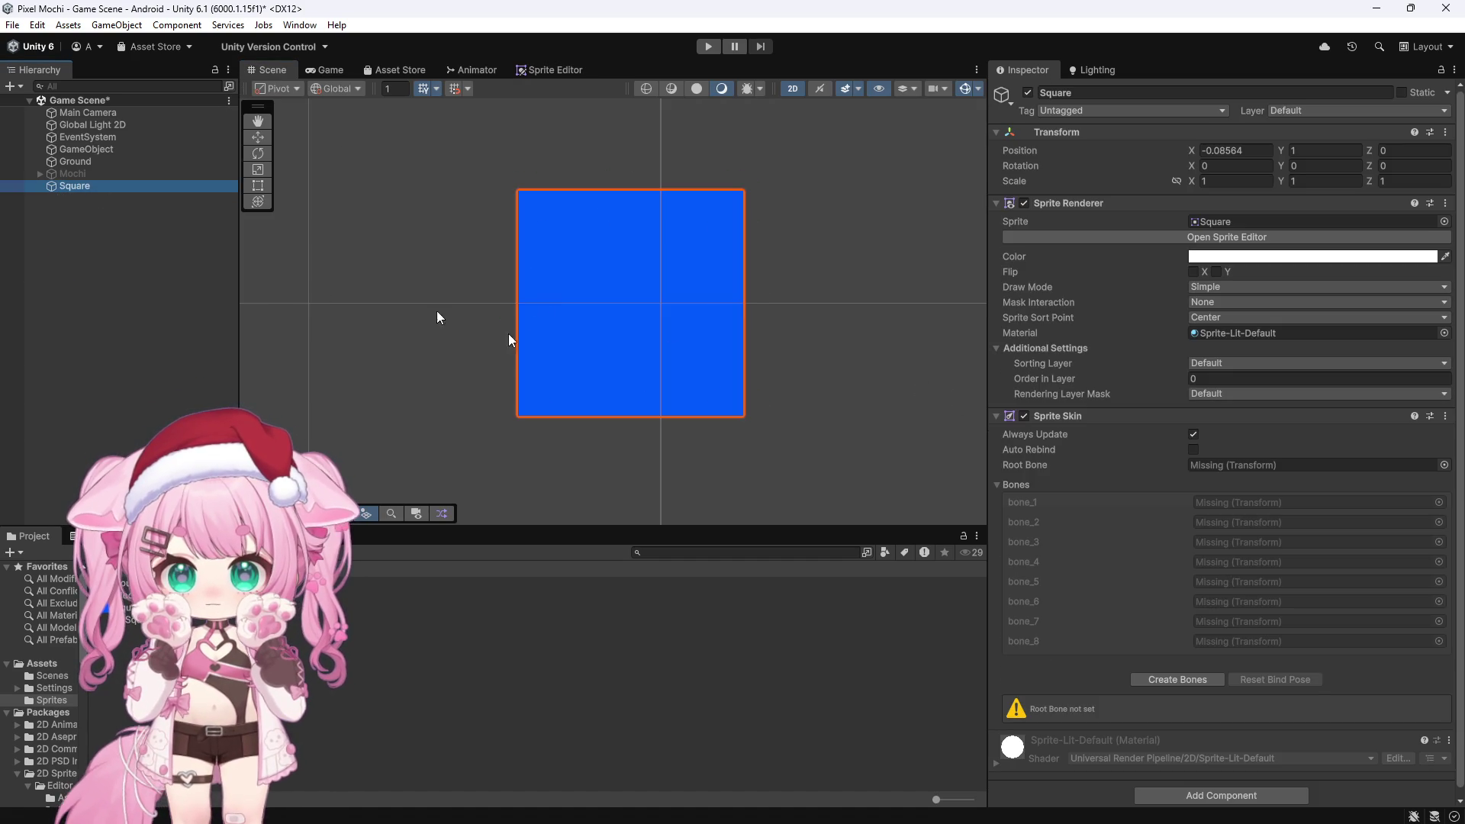
{"action": "left_click", "coordinate": [1445, 416]}
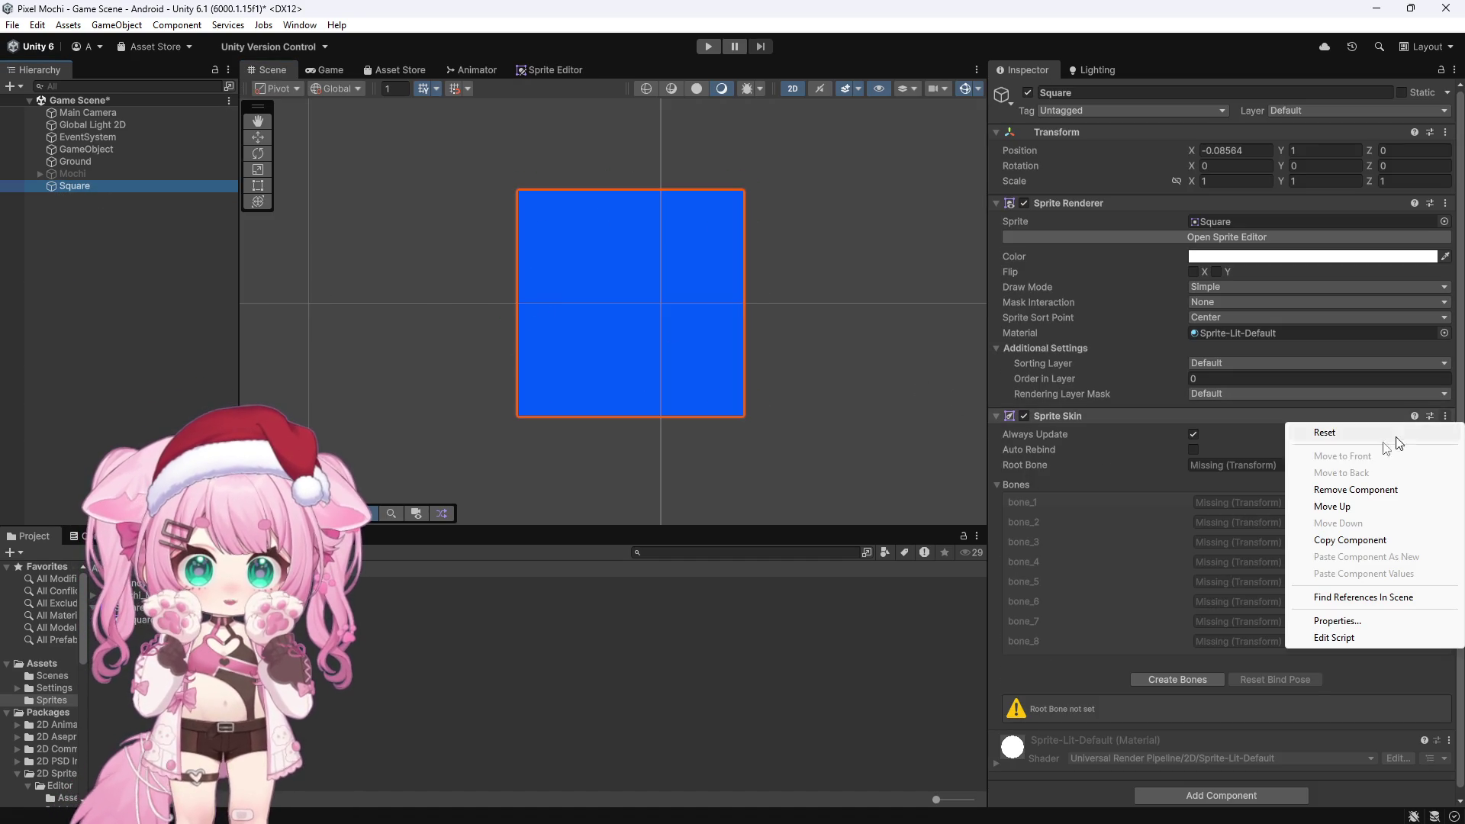
{"action": "left_click", "coordinate": [1361, 489]}
{"action": "left_click", "coordinate": [1205, 471]}
{"action": "type", "text": "spr"}
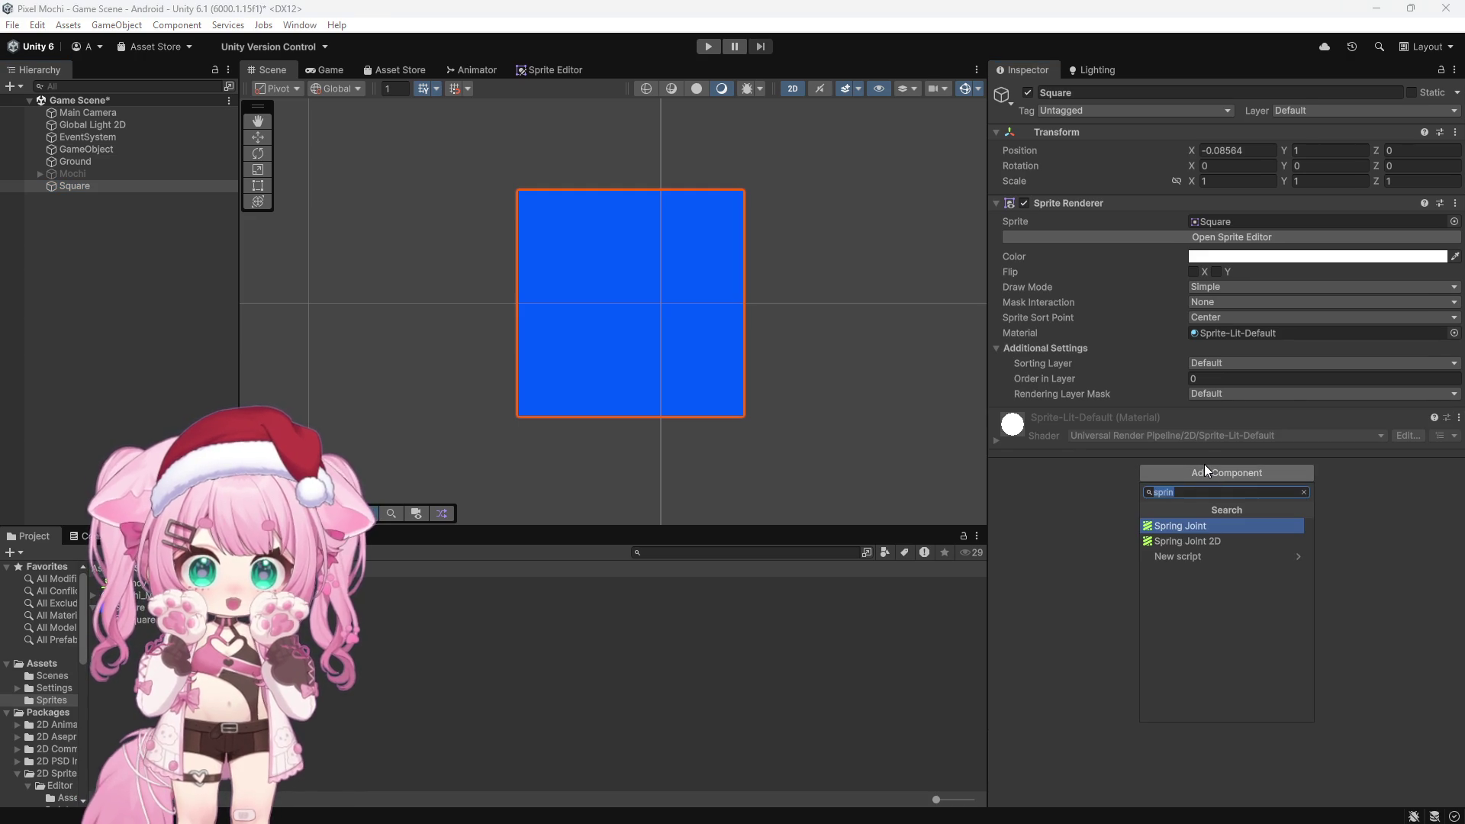
{"action": "type", "text": "ite ski"}
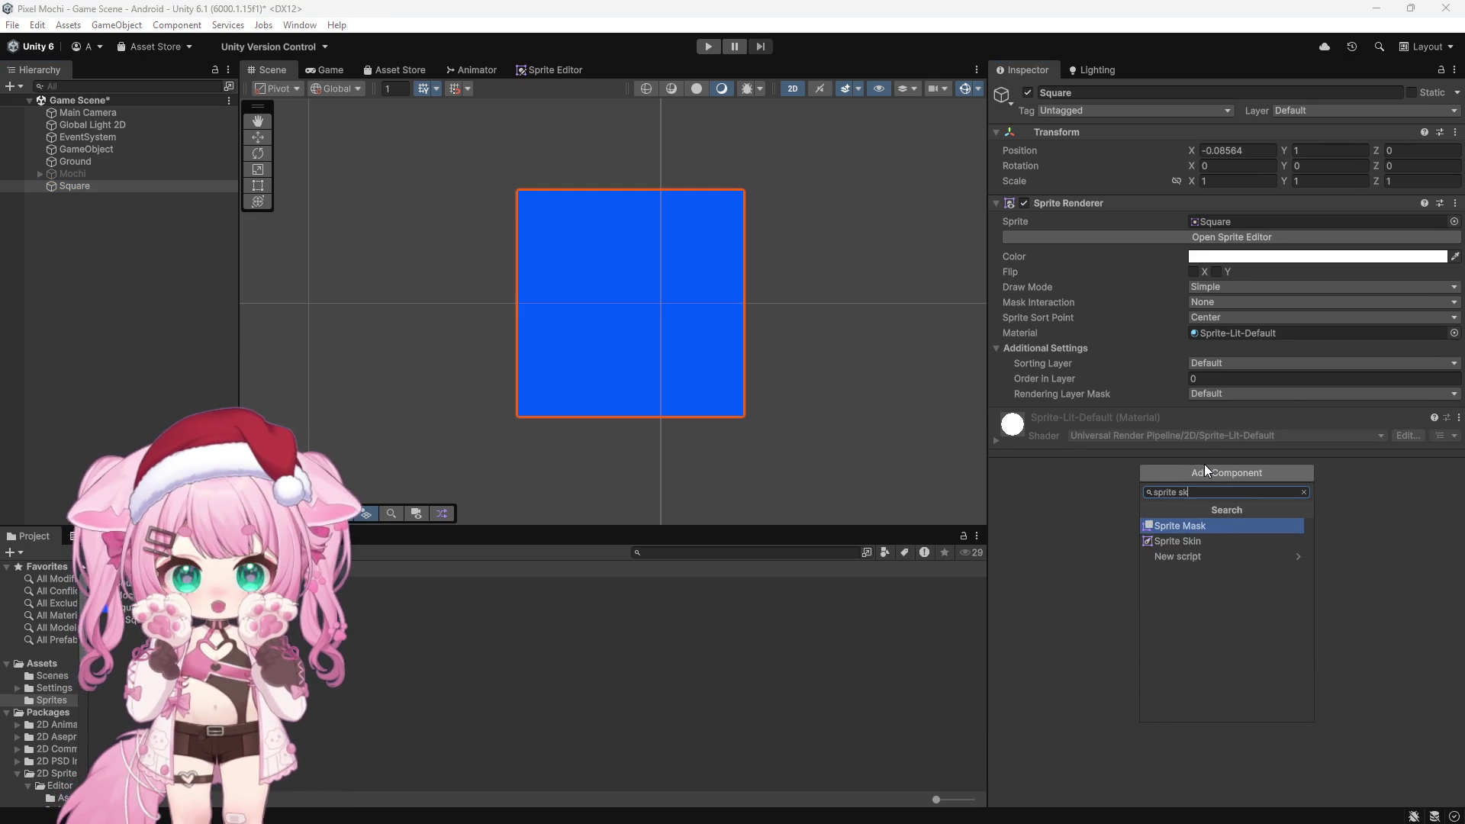
{"action": "left_click", "coordinate": [1195, 523]}
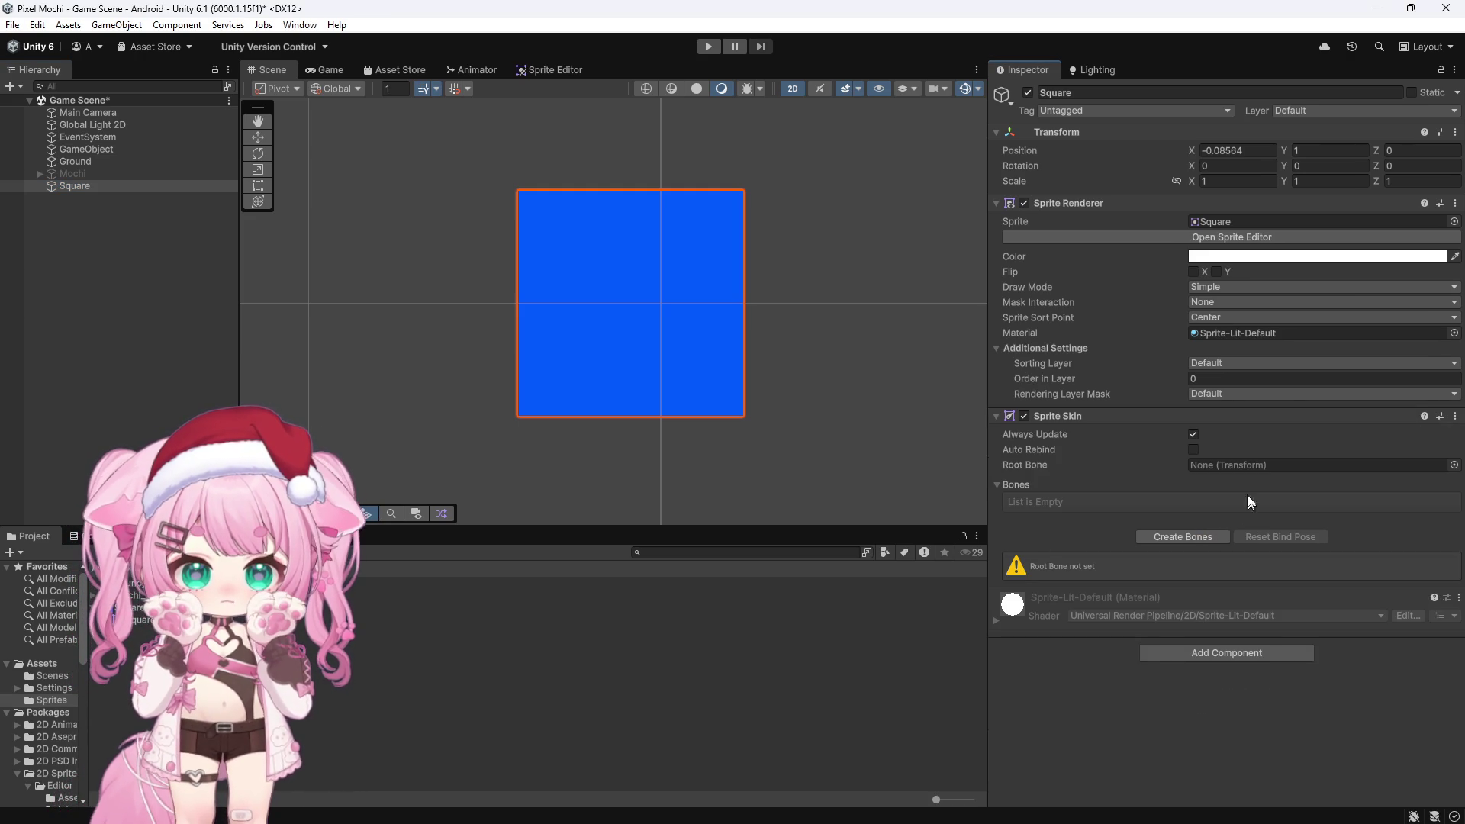
{"action": "left_click", "coordinate": [1195, 538]}
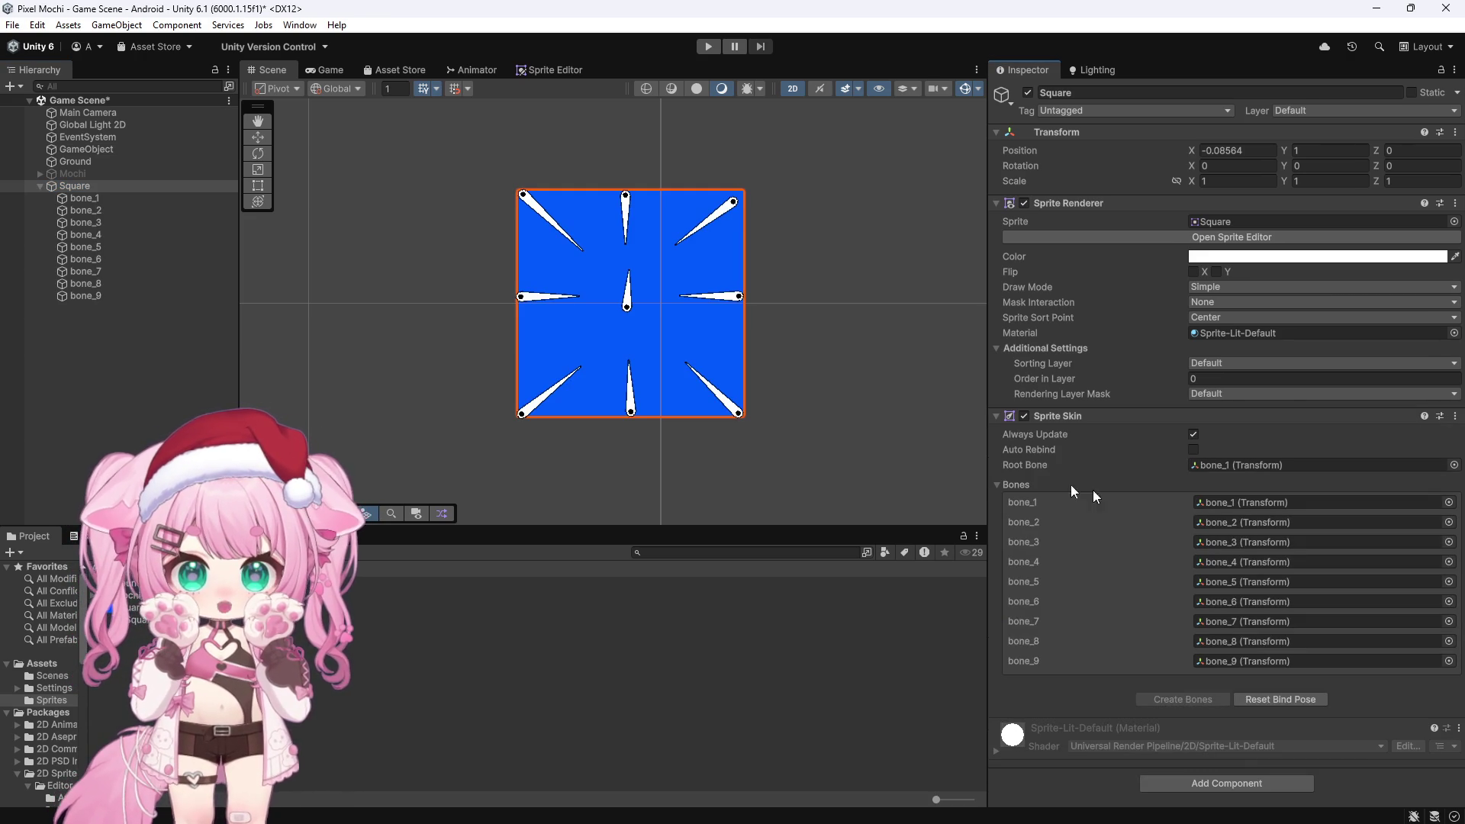
Select all nine bones and give each a Rigidbody 2D
{"action": "left_click", "coordinate": [86, 198]}
{"action": "left_click", "coordinate": [85, 295], "text": "shift"}
{"action": "left_click", "coordinate": [1175, 210]}
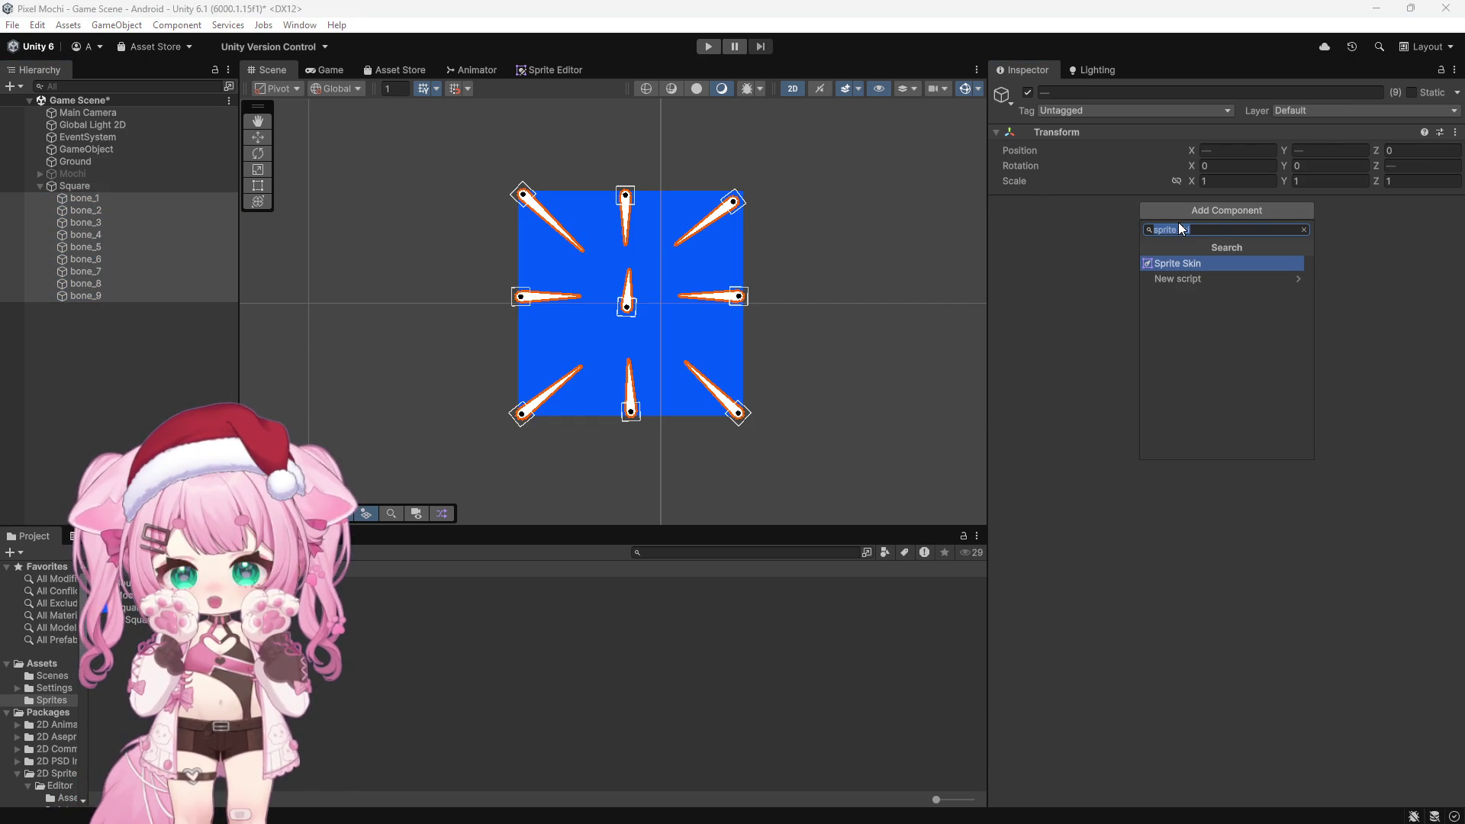
{"action": "type", "text": "rigidbody"}
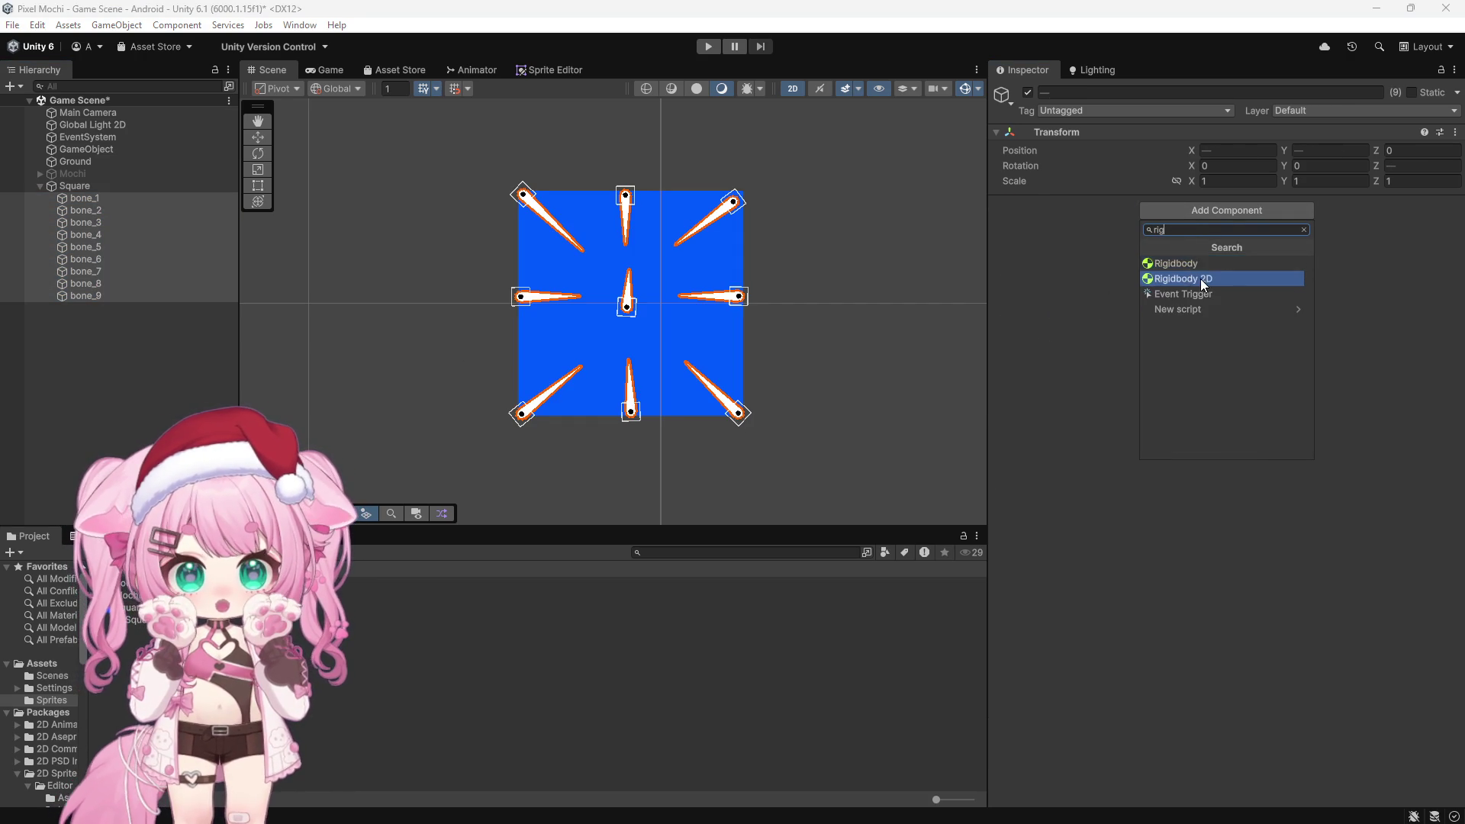
{"action": "left_click", "coordinate": [1203, 280]}
Add a Circle Collider 2D to every bone with radius 0.14
{"action": "left_click", "coordinate": [1216, 449]}
{"action": "type", "text": "circl"}
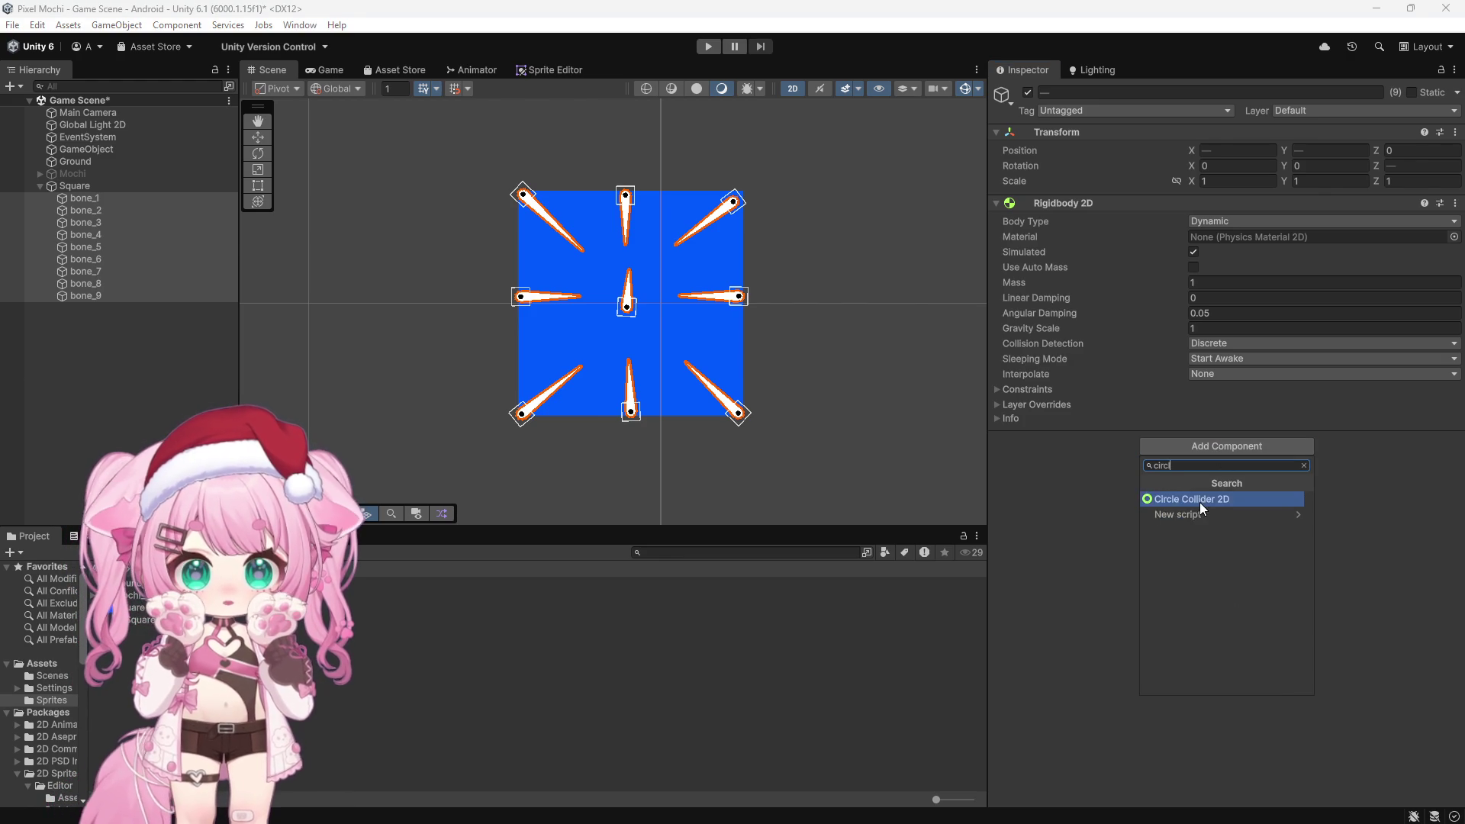
{"action": "left_click", "coordinate": [1199, 500]}
{"action": "left_click_drag", "start_coordinate": [1183, 552], "coordinate": [1171, 552]}
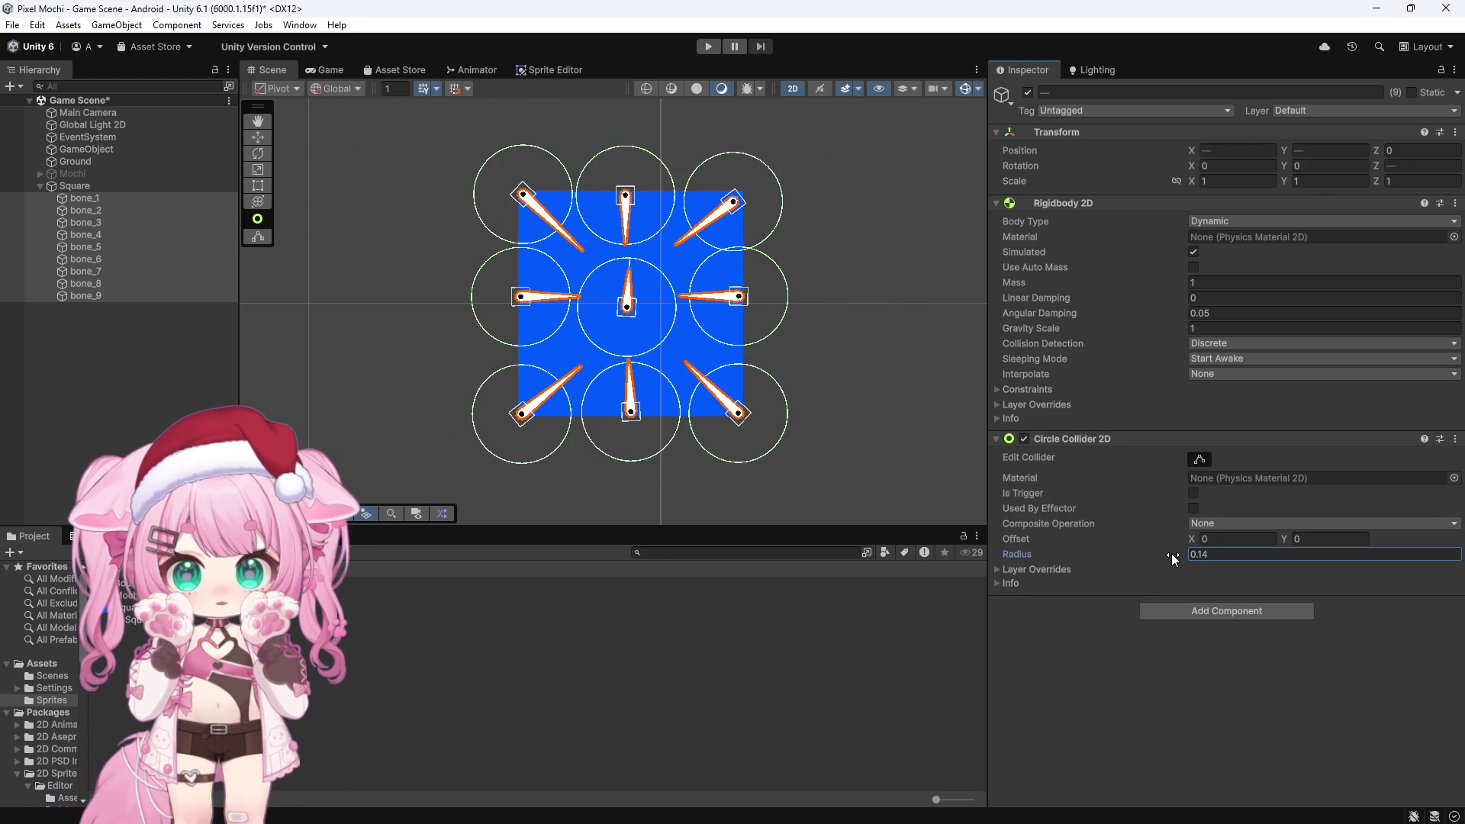
Add a Spring Joint 2D to every bone
{"action": "left_click", "coordinate": [1226, 612]}
{"action": "key", "text": "BackSpace"}
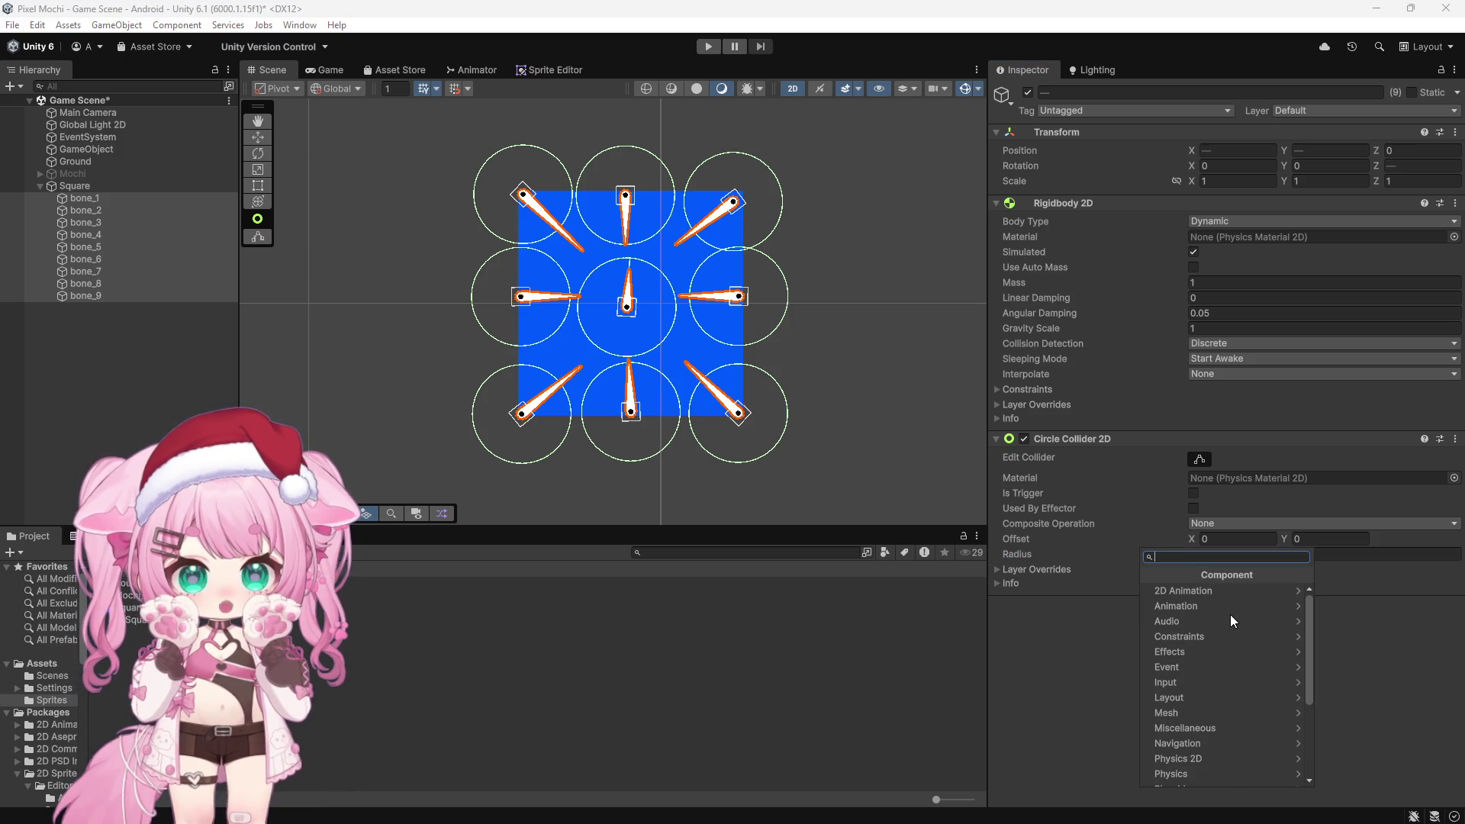
{"action": "type", "text": "spring"}
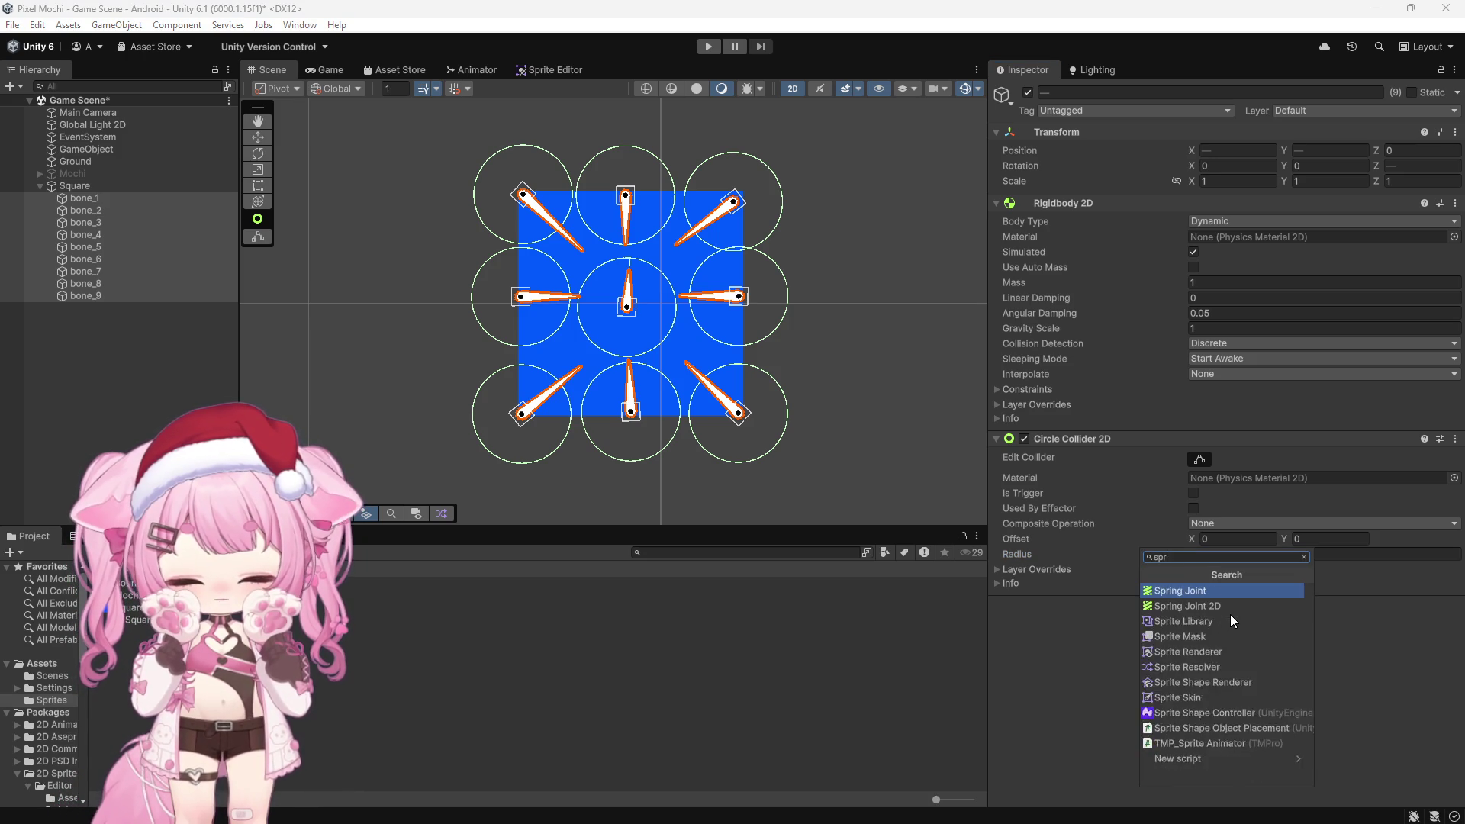
{"action": "left_click", "coordinate": [1215, 608]}
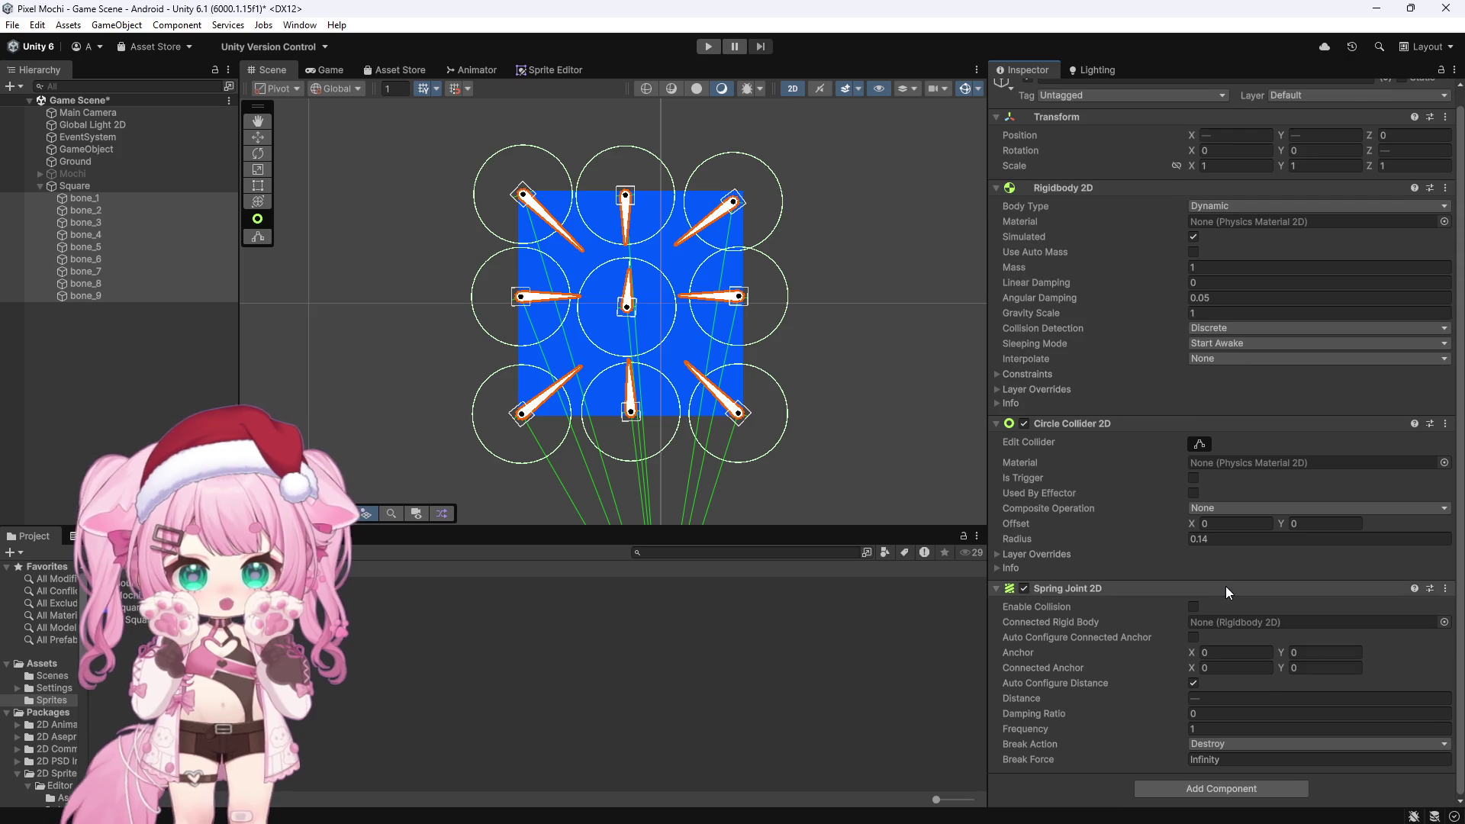
Add a second and a third Spring Joint 2D to the bones
{"action": "left_click", "coordinate": [1204, 788]}
{"action": "type", "text": "spring"}
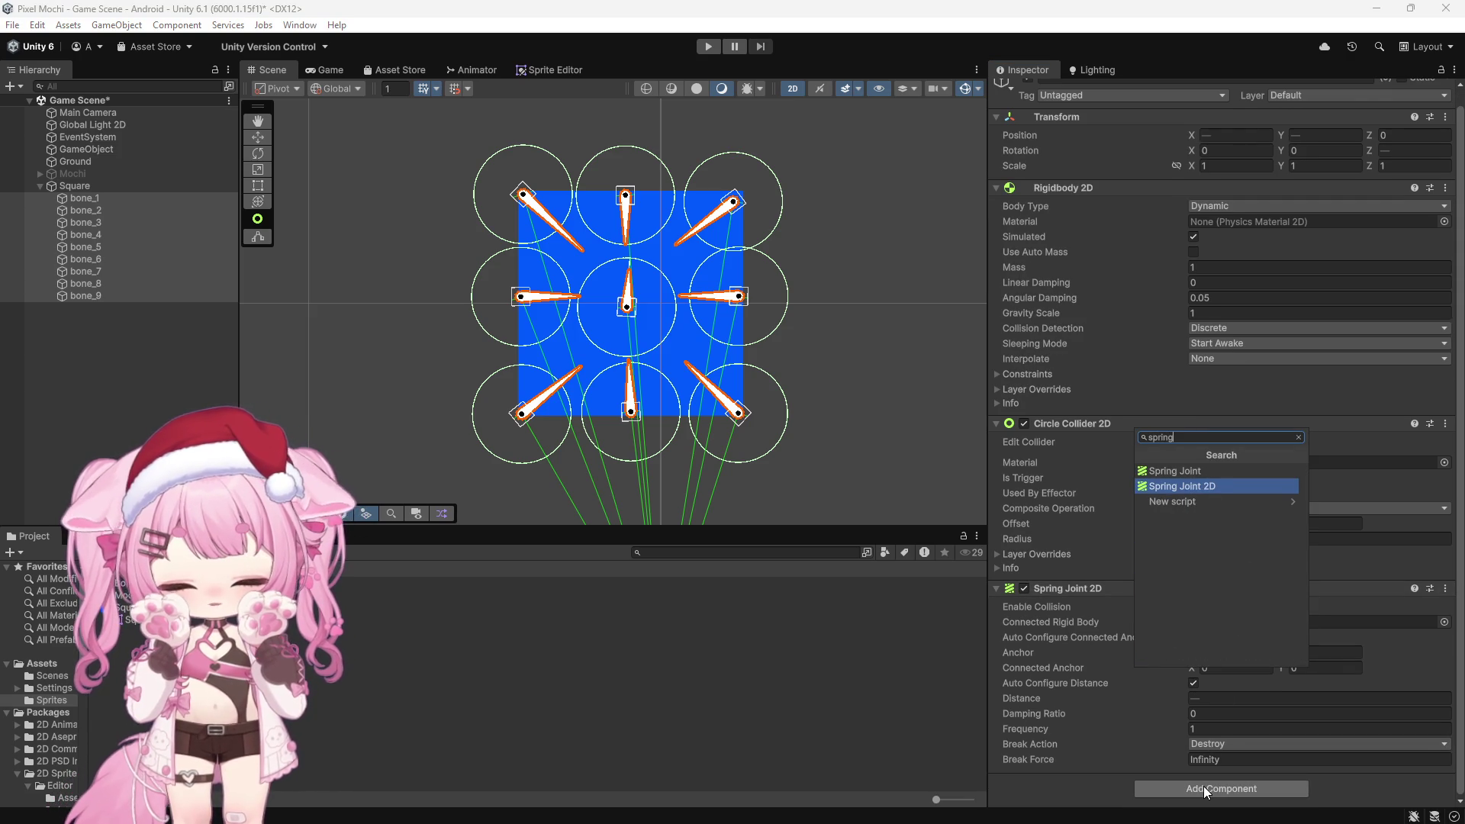
{"action": "left_click", "coordinate": [1181, 485]}
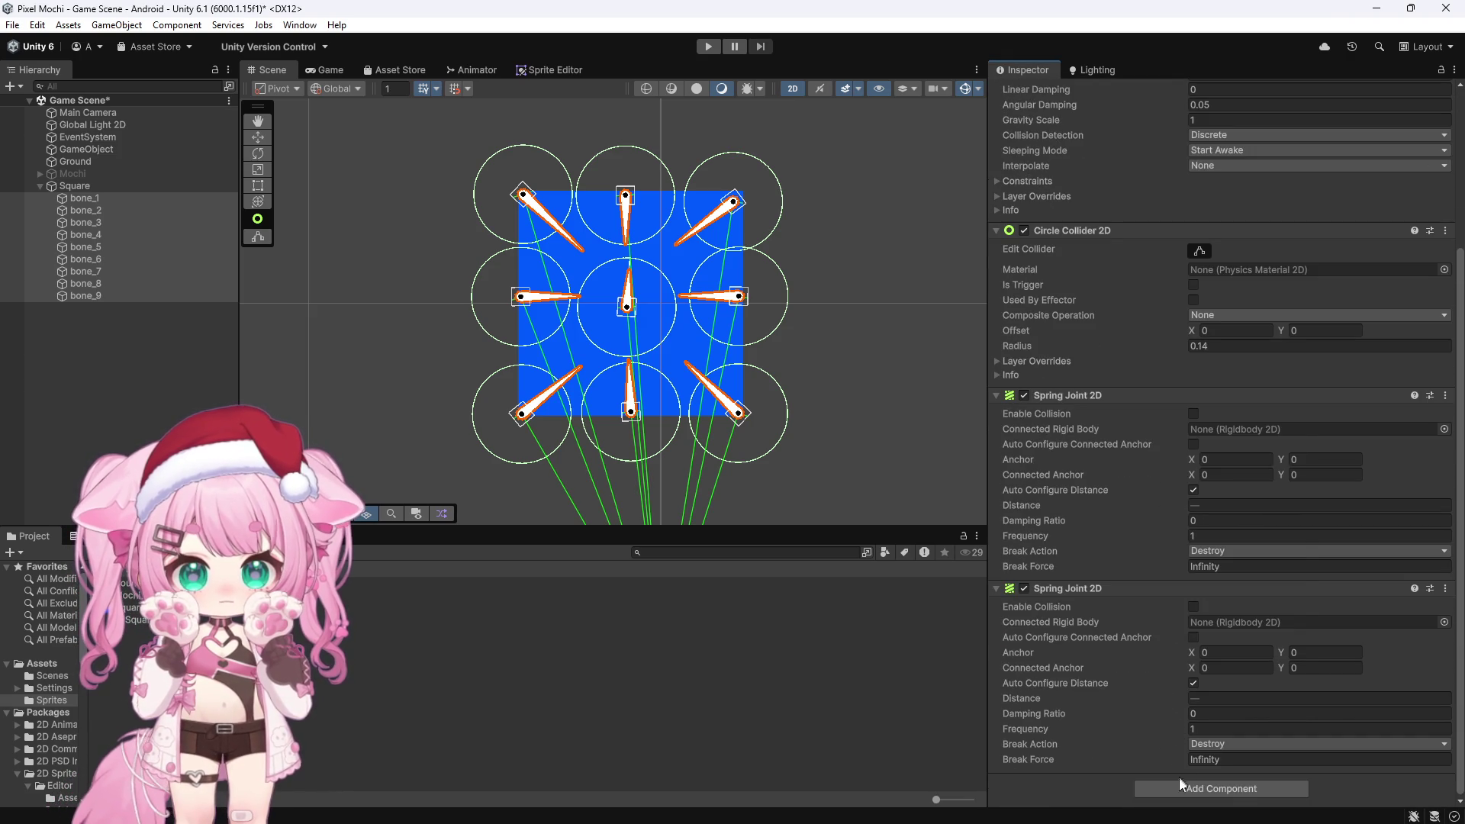
{"action": "left_click", "coordinate": [1185, 780]}
{"action": "type", "text": "spring"}
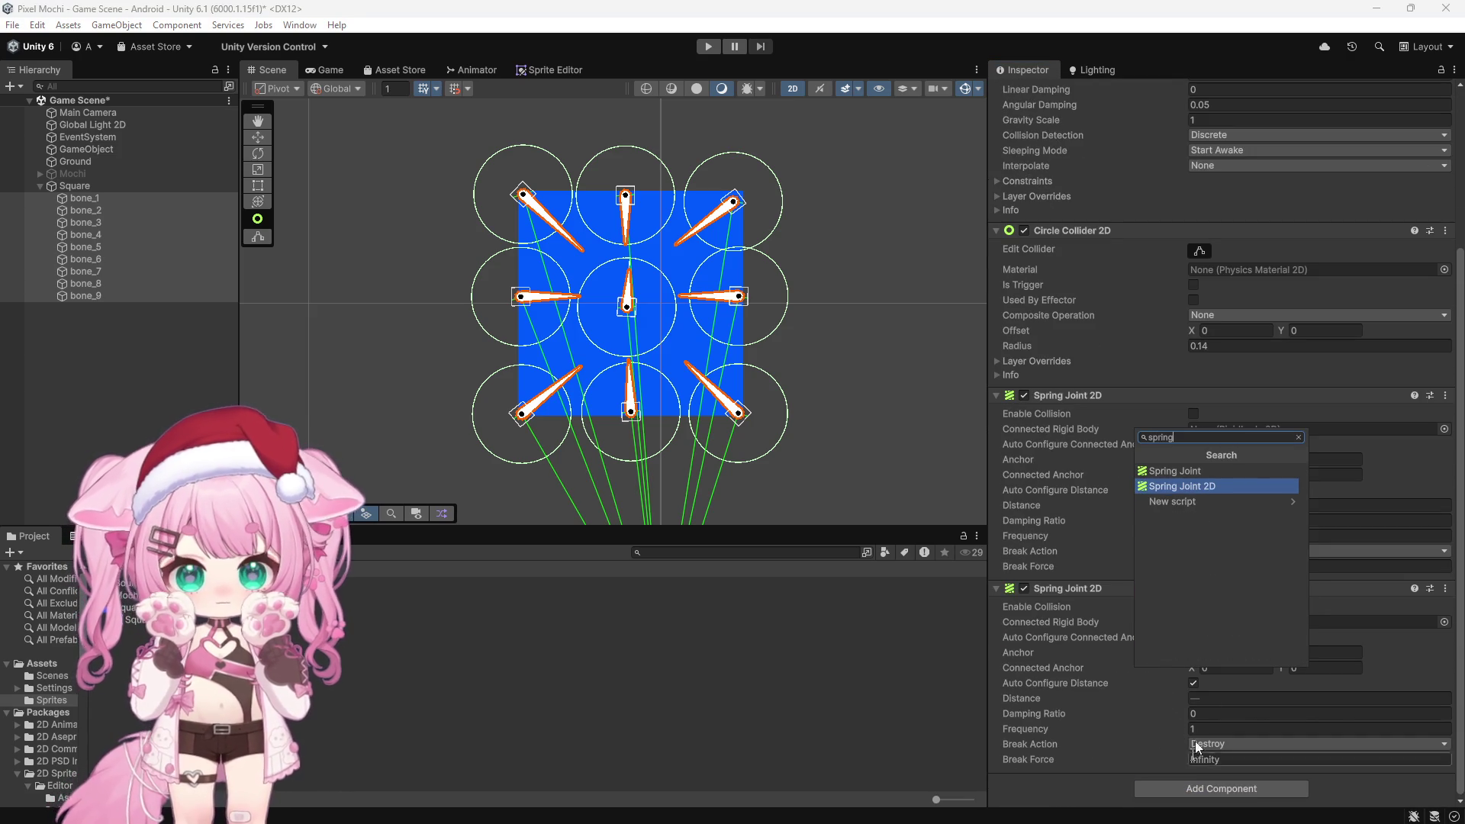
{"action": "left_click", "coordinate": [1211, 484]}
Enable Auto Configure Connected Anchor on all three spring joints
{"action": "scroll", "coordinate": [1132, 488], "scroll_direction": "down", "scroll_amount": 3}
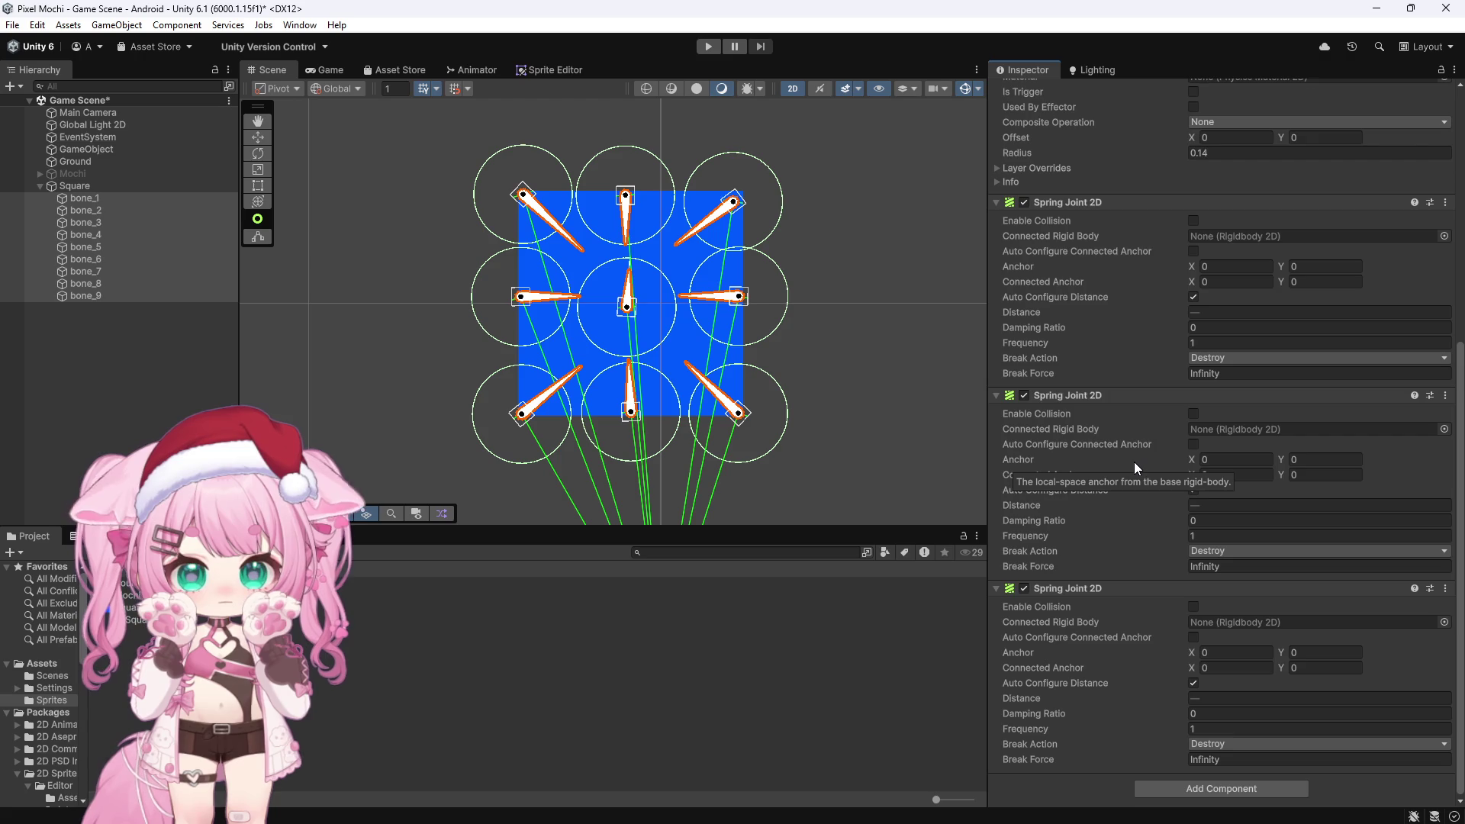
{"action": "scroll", "coordinate": [1134, 461], "scroll_direction": "up", "scroll_amount": 3}
{"action": "scroll", "coordinate": [1134, 460], "scroll_direction": "up", "scroll_amount": 3}
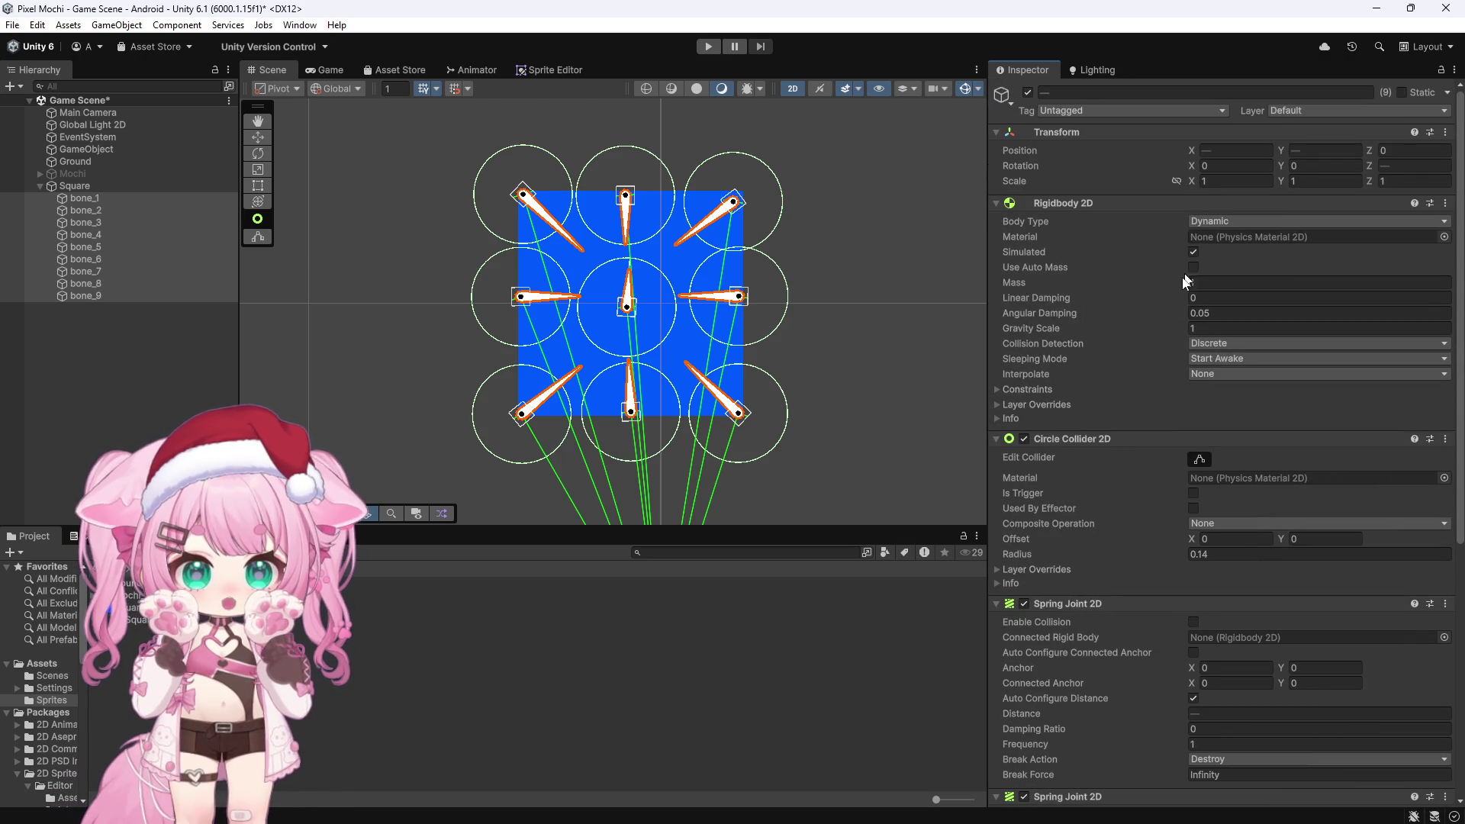
{"action": "scroll", "coordinate": [1134, 450], "scroll_direction": "down", "scroll_amount": 3}
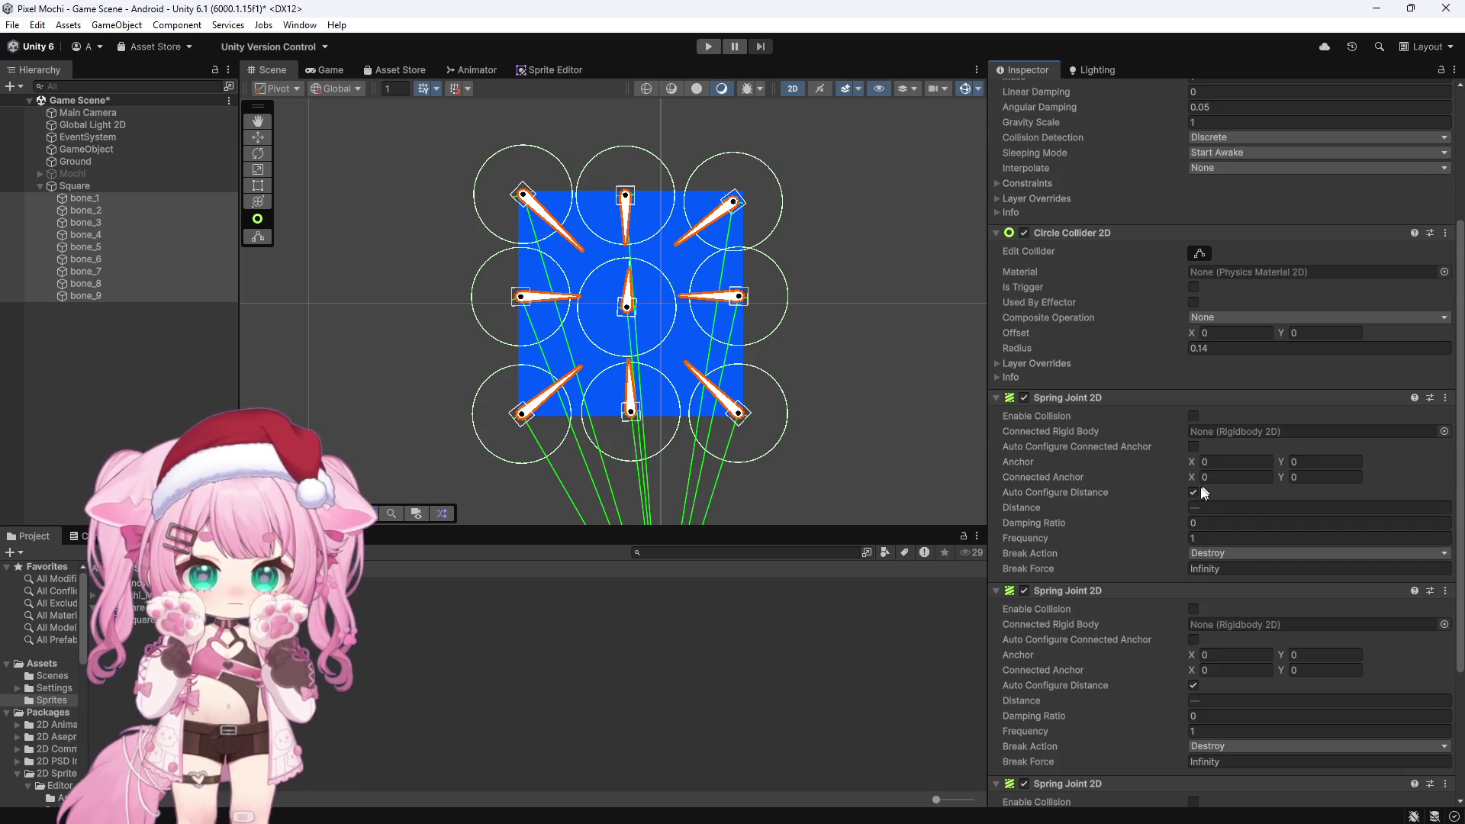
{"action": "left_click", "coordinate": [1194, 447]}
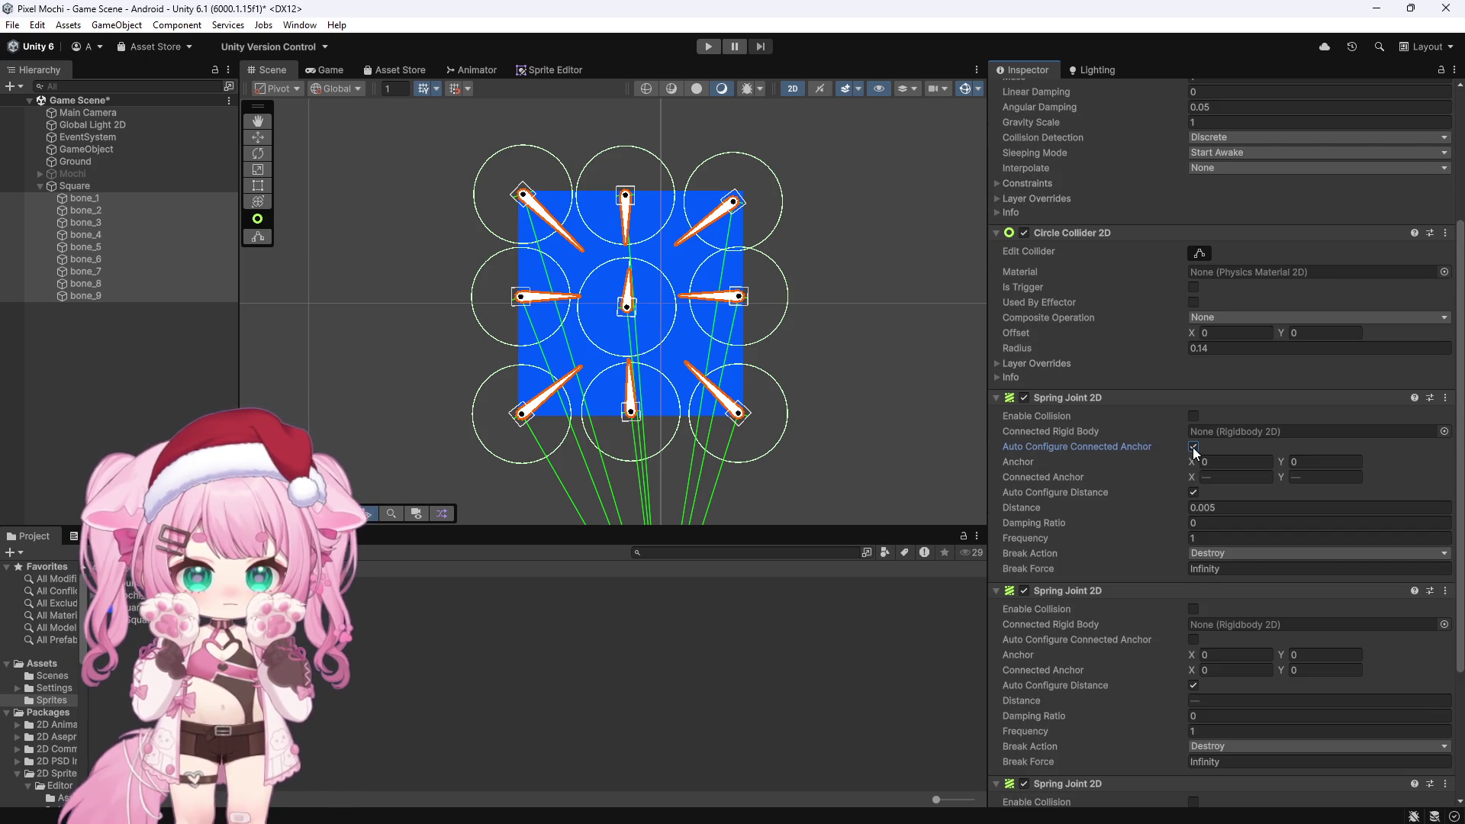
{"action": "left_click", "coordinate": [1194, 639]}
{"action": "scroll", "coordinate": [1147, 634], "scroll_direction": "down", "scroll_amount": 3}
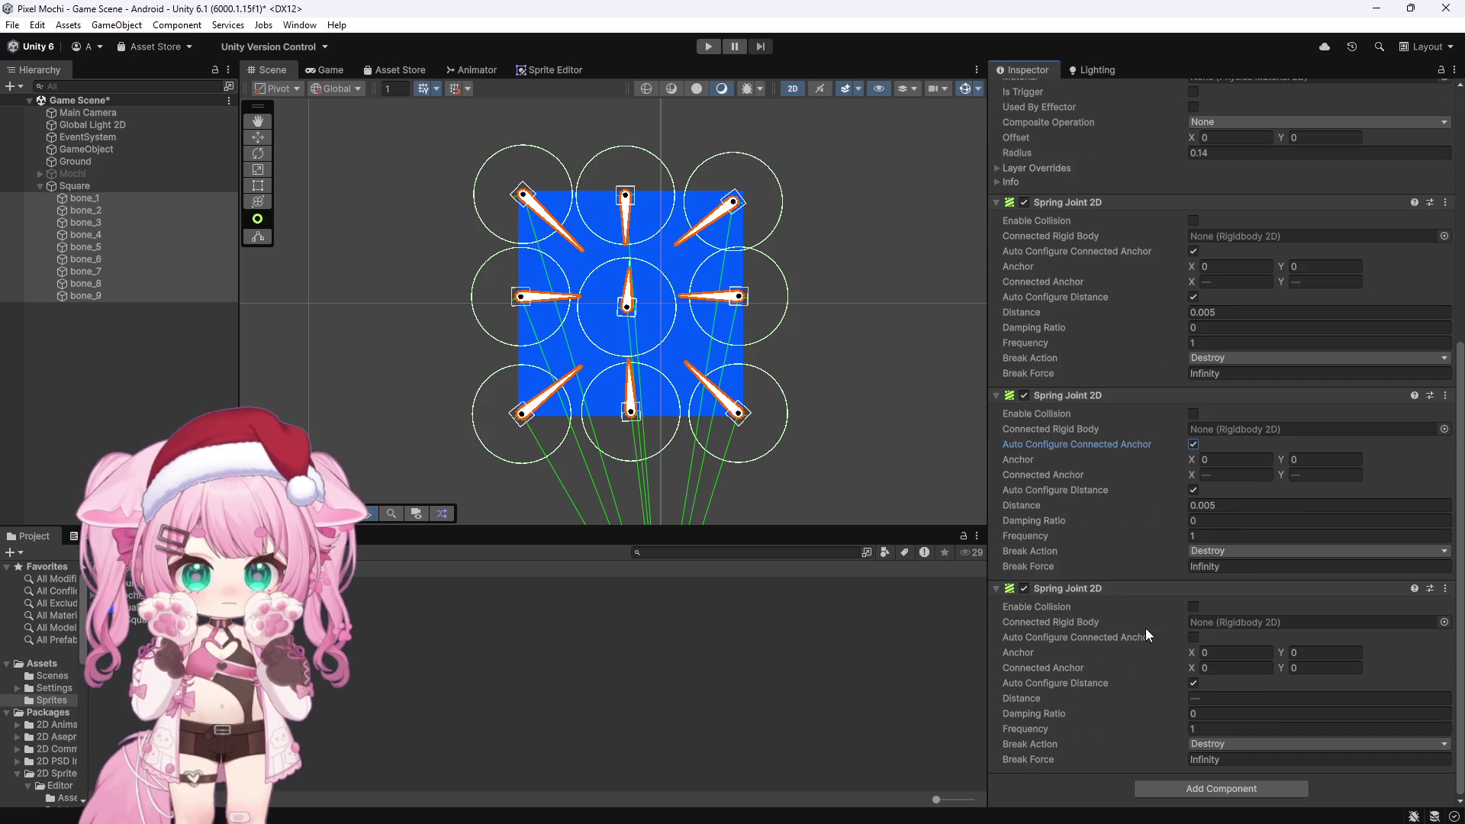
{"action": "left_click", "coordinate": [1194, 637]}
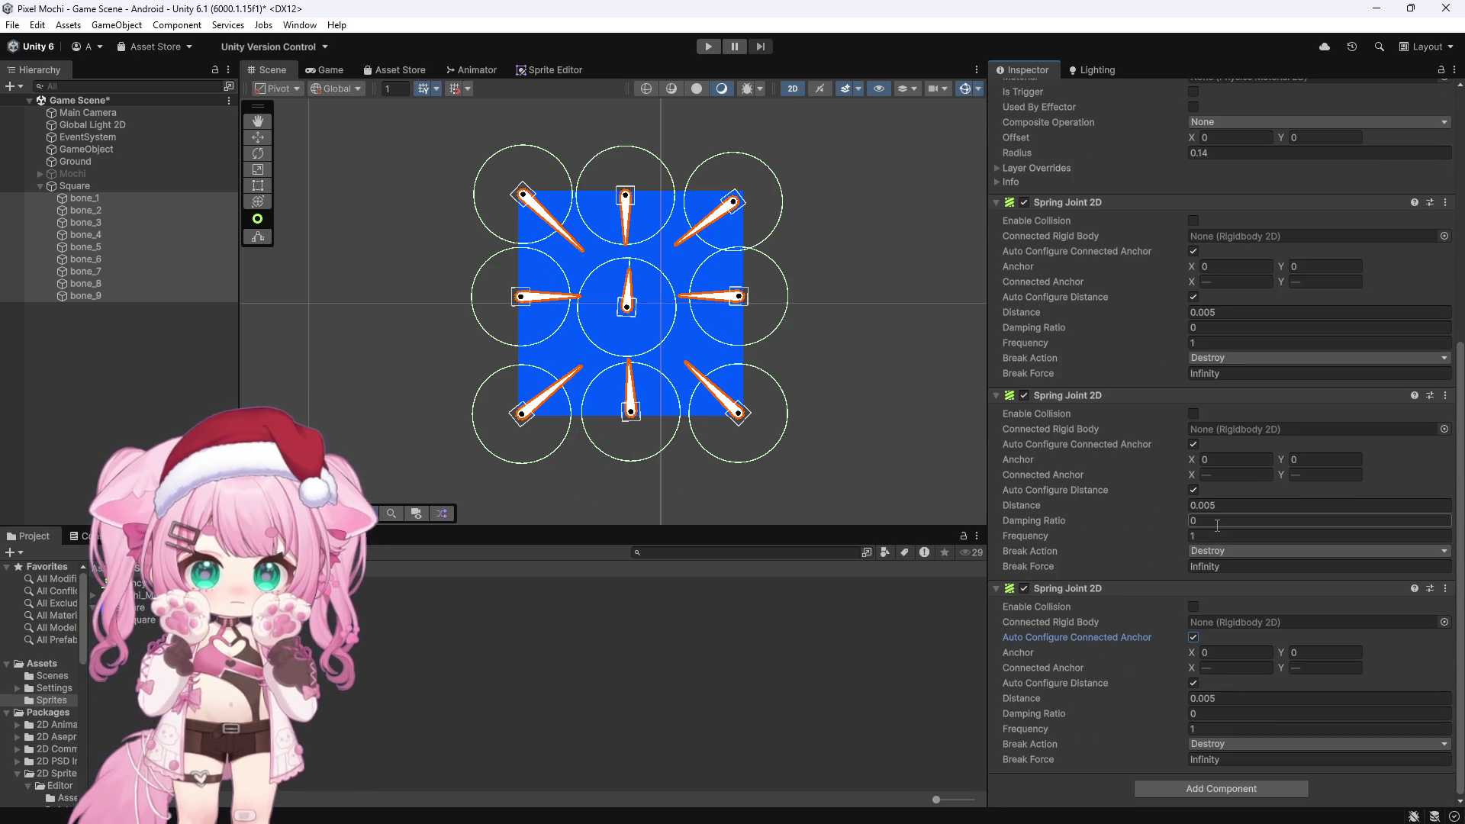
Set the third spring joint's Damping Ratio to 0.5
{"action": "left_click", "coordinate": [1236, 712]}
{"action": "key", "text": "BackSpace"}
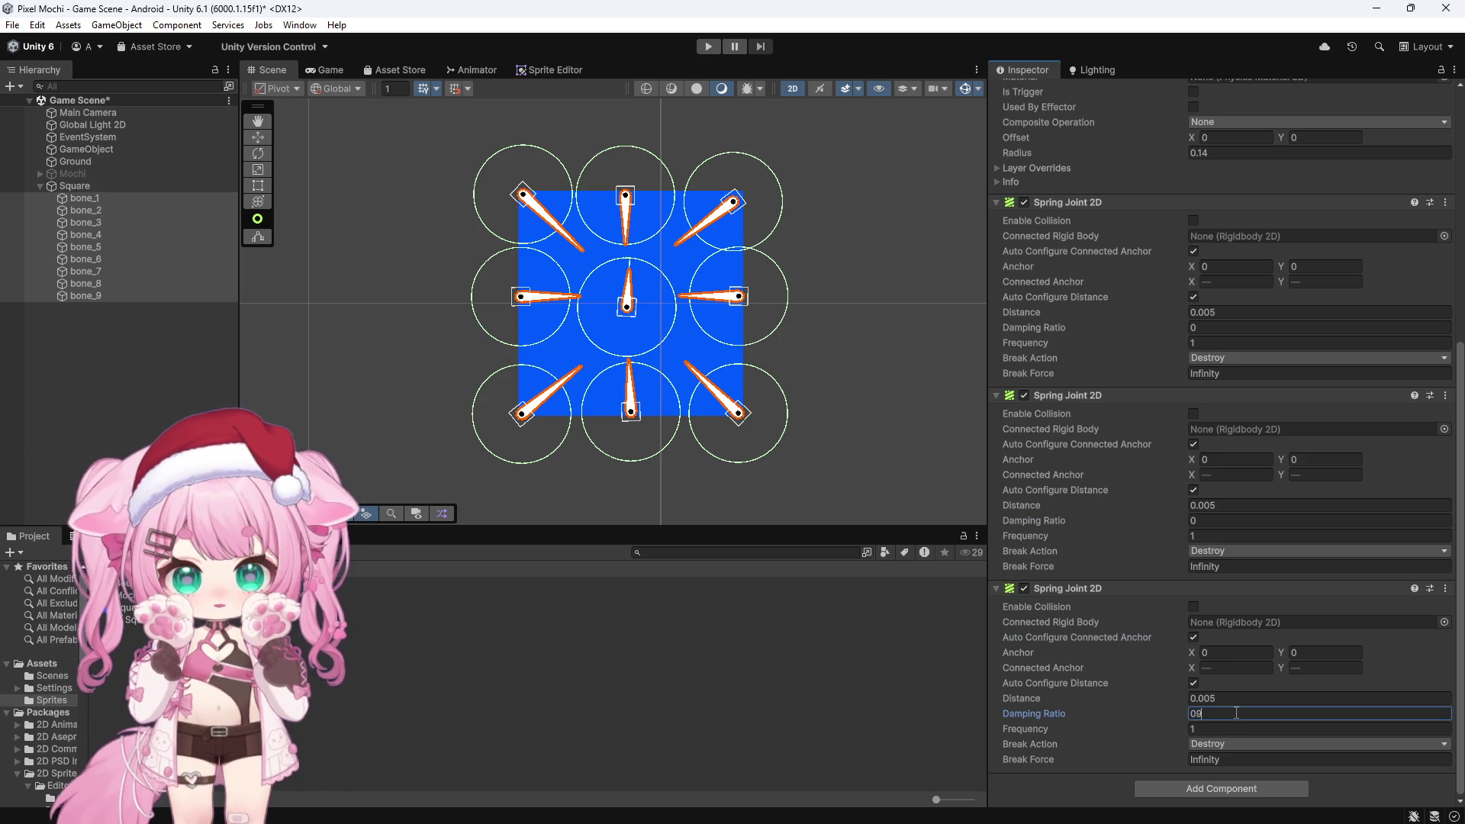
{"action": "type", "text": "0.5"}
{"action": "left_click", "coordinate": [1222, 729]}
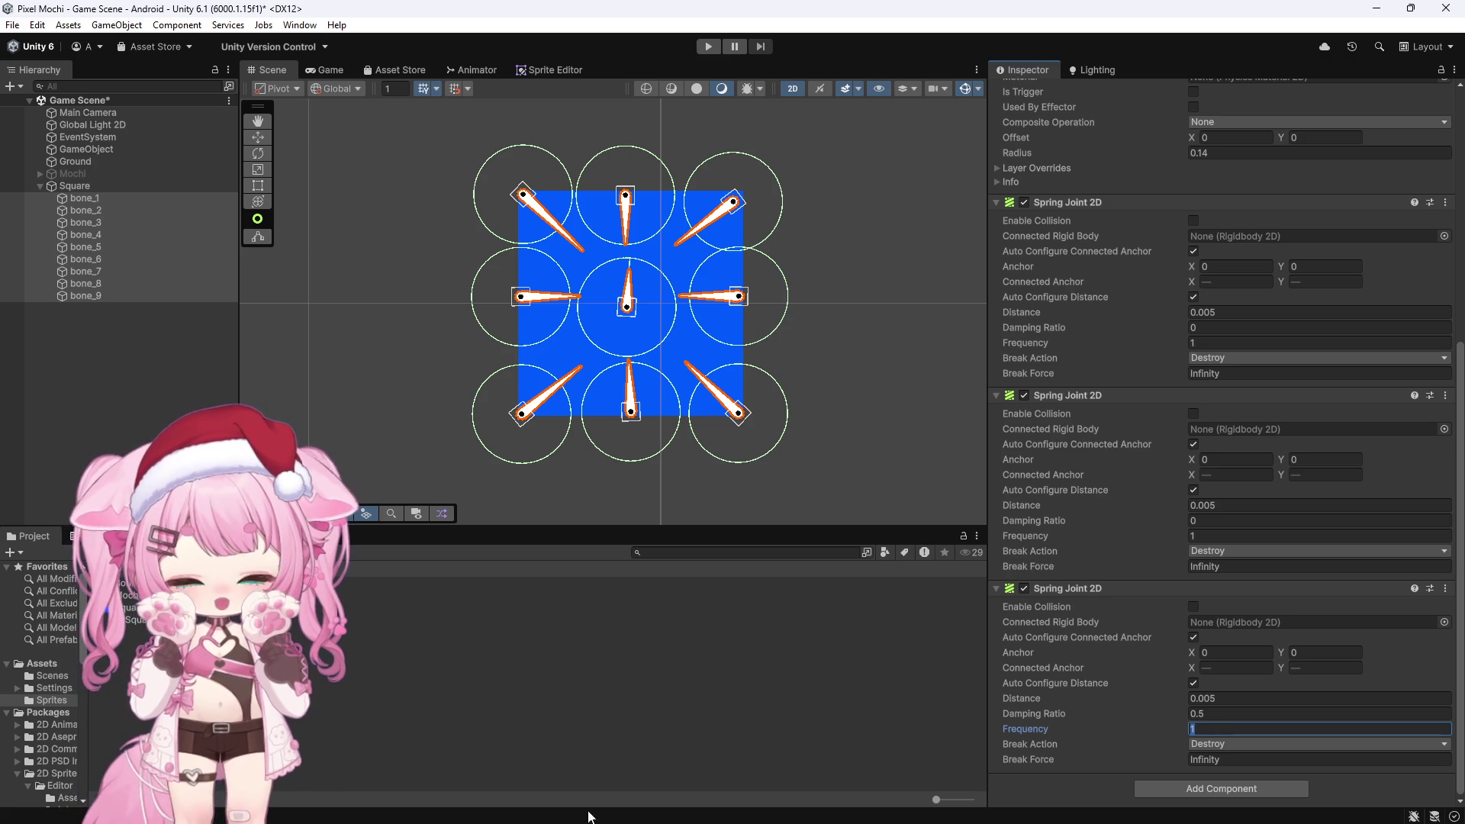
Check the reference YouTube tutorial, then return to the third joint's Frequency field
{"action": "mouse_move", "coordinate": [777, 823]}
{"action": "mouse_move", "coordinate": [331, 806]}
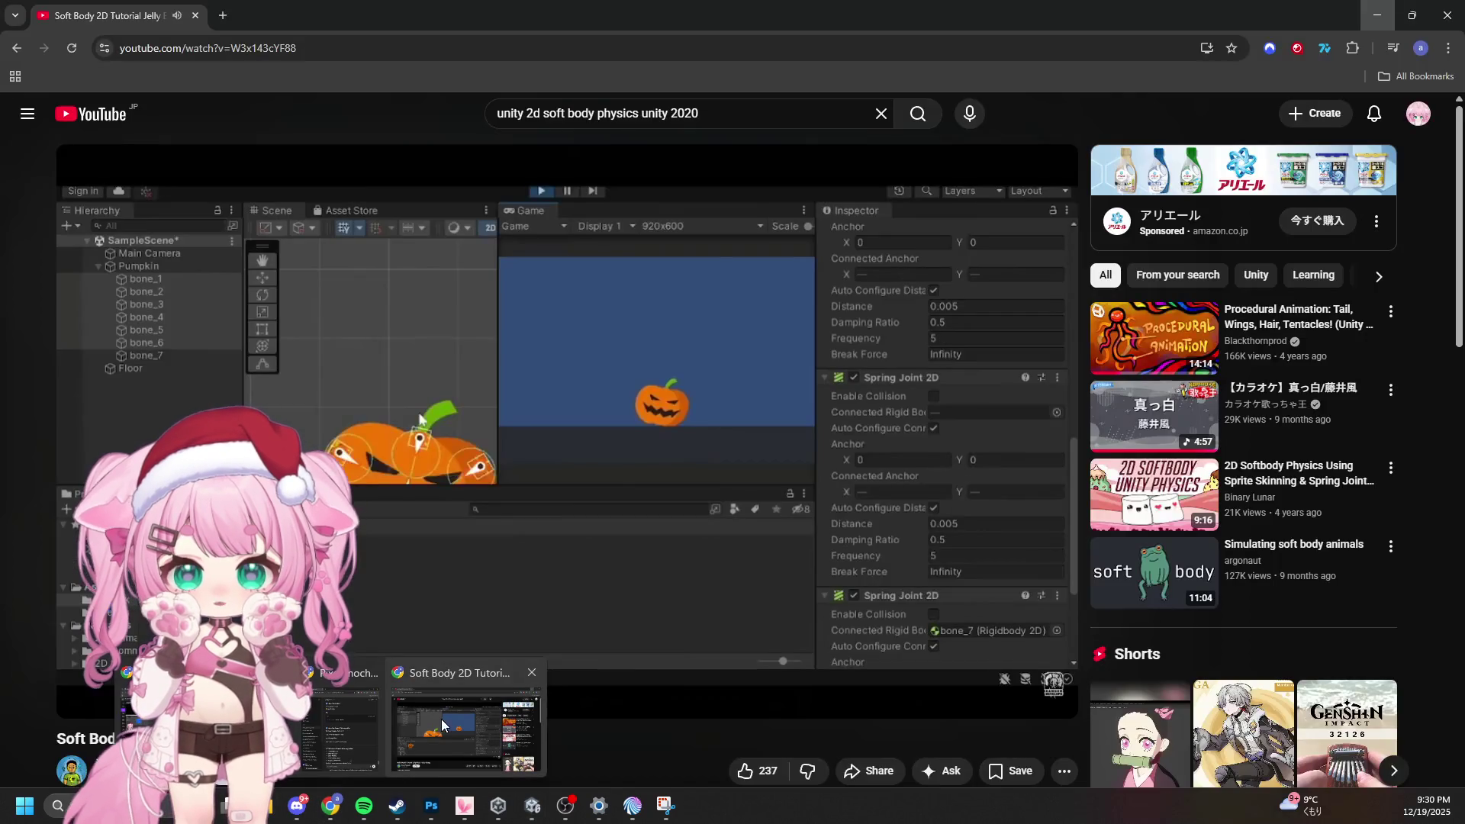
{"action": "left_click", "coordinate": [441, 719]}
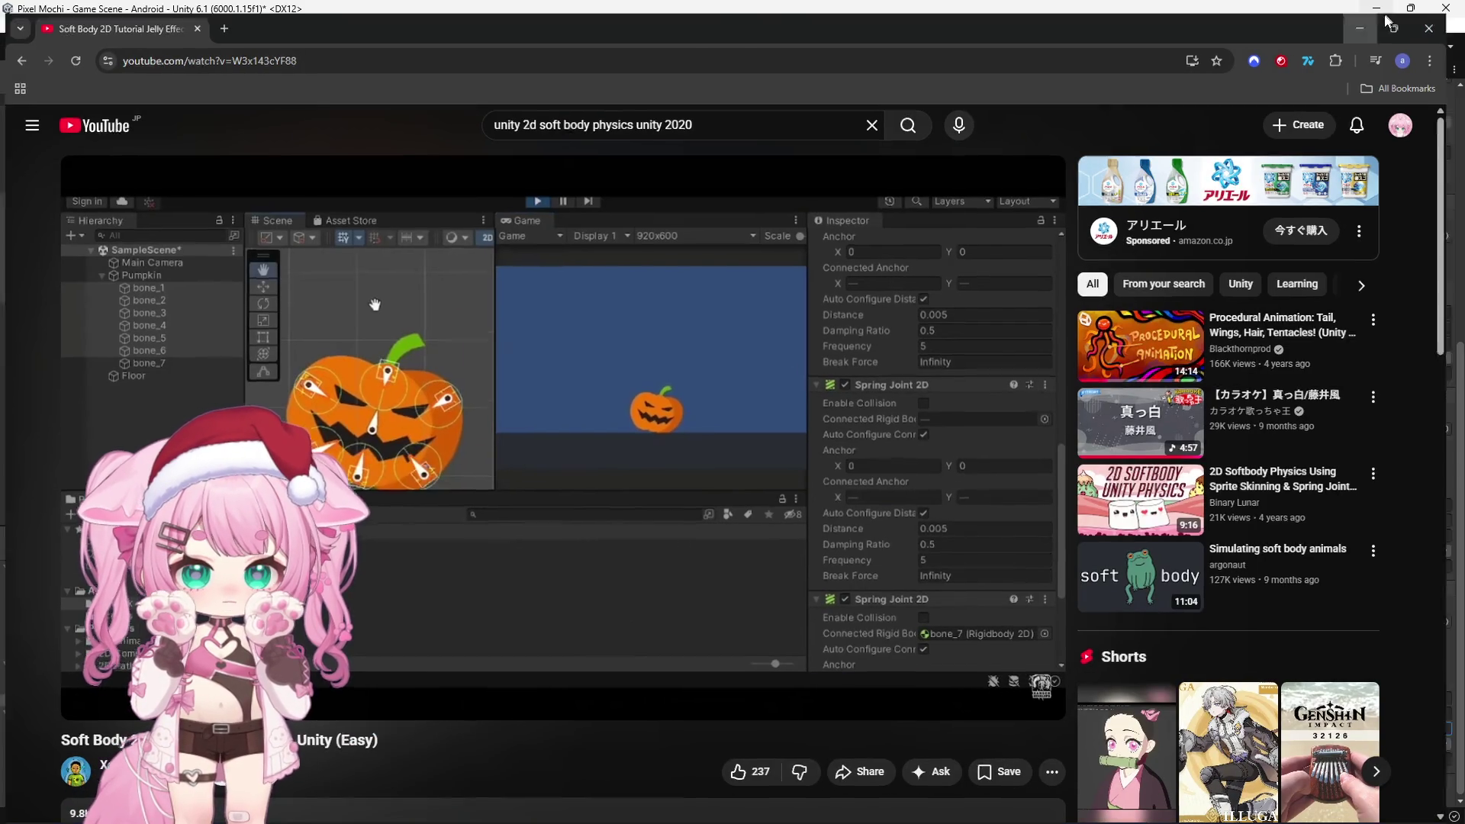
{"action": "key", "text": "alt+Tab"}
{"action": "left_click", "coordinate": [1234, 724]}
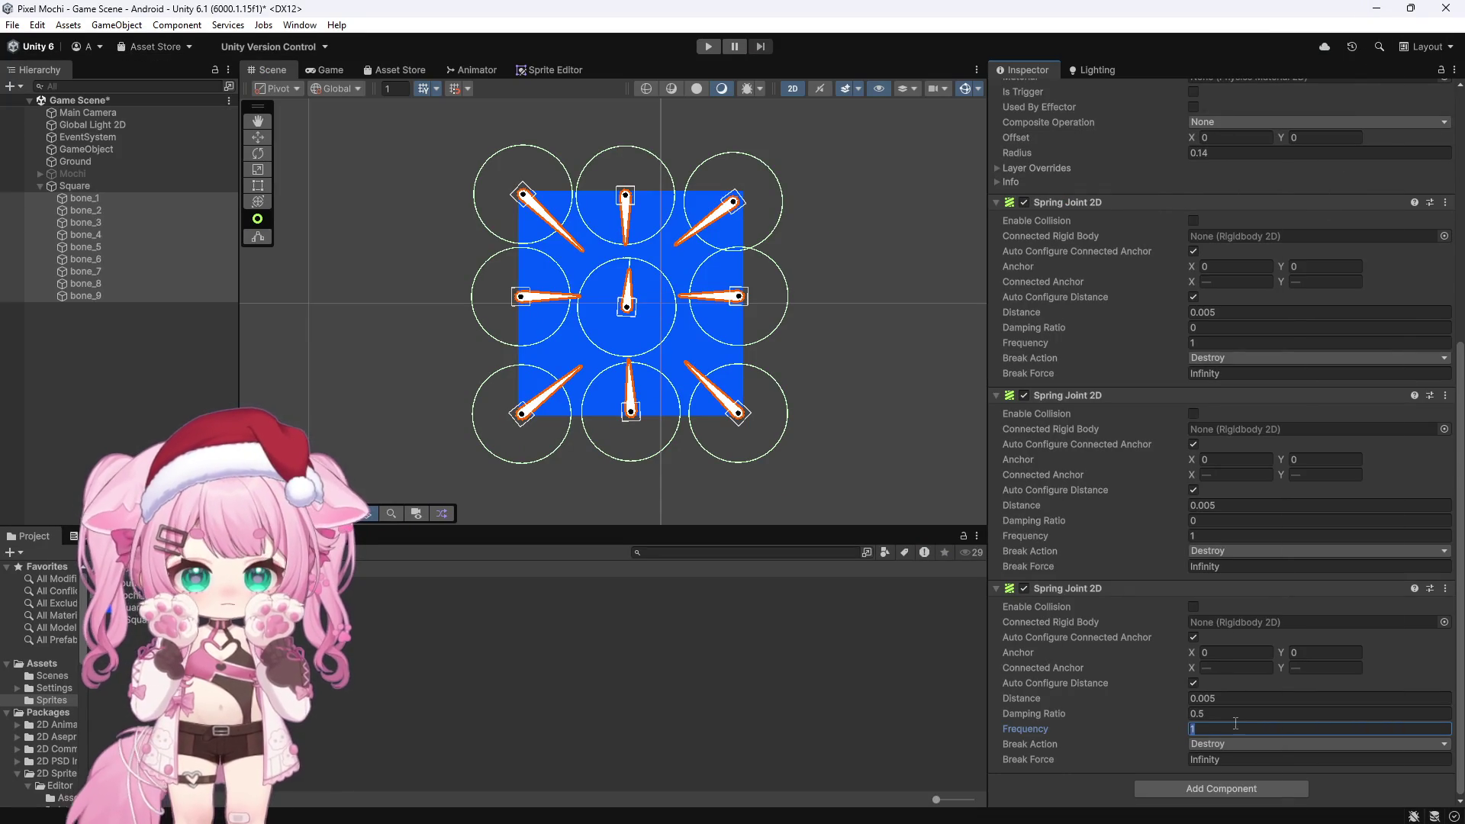
Give the third joint Frequency 5, and the first two joints Damping Ratio 0.5 and Frequency 5
{"action": "type", "text": "5"}
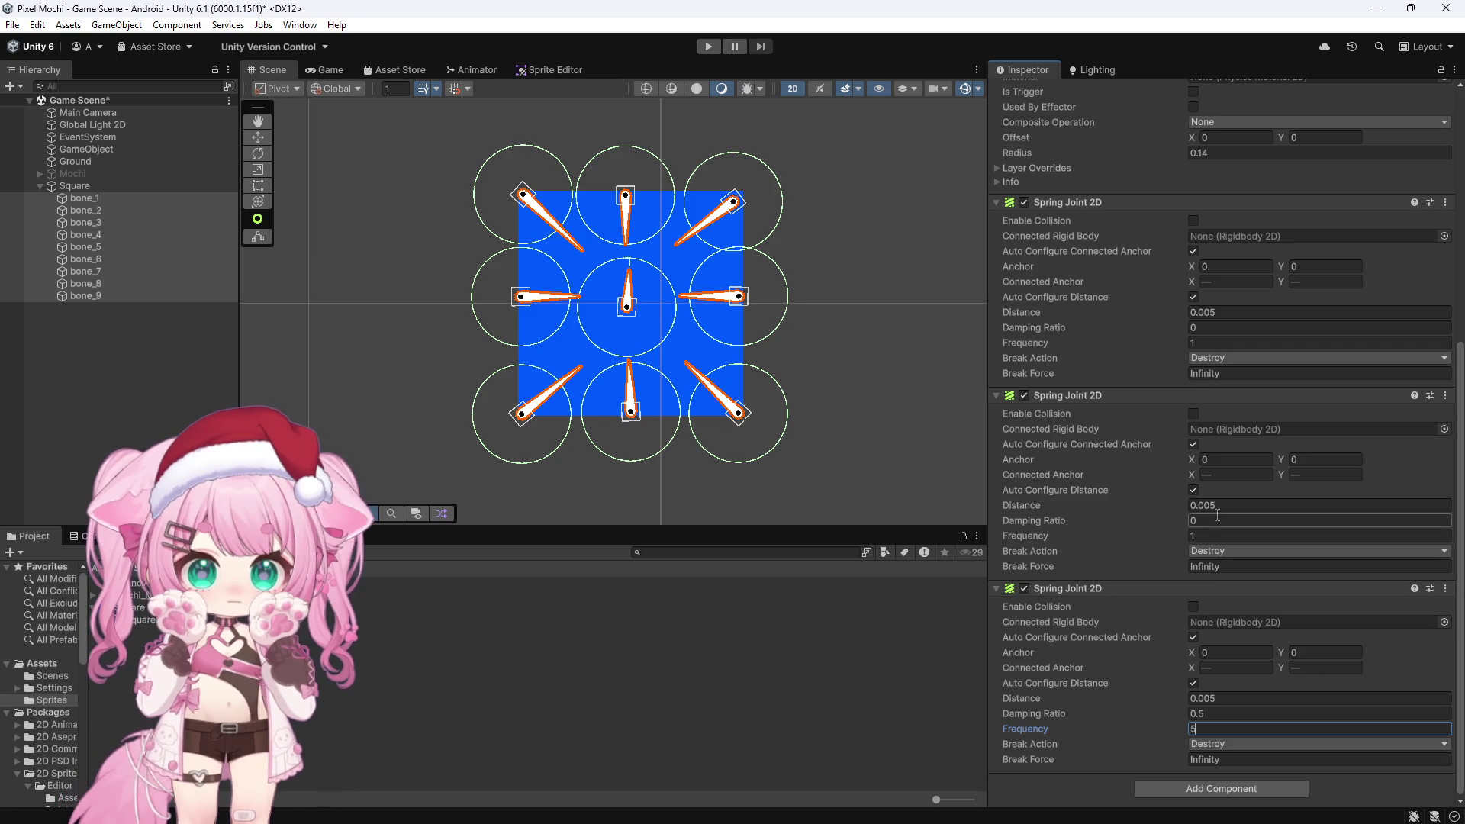
{"action": "left_click", "coordinate": [1215, 520]}
{"action": "type", "text": "0.5"}
{"action": "left_click", "coordinate": [1188, 536]}
{"action": "type", "text": "5"}
{"action": "left_click", "coordinate": [1201, 327]}
{"action": "type", "text": "0.5"}
{"action": "left_click", "coordinate": [1226, 343]}
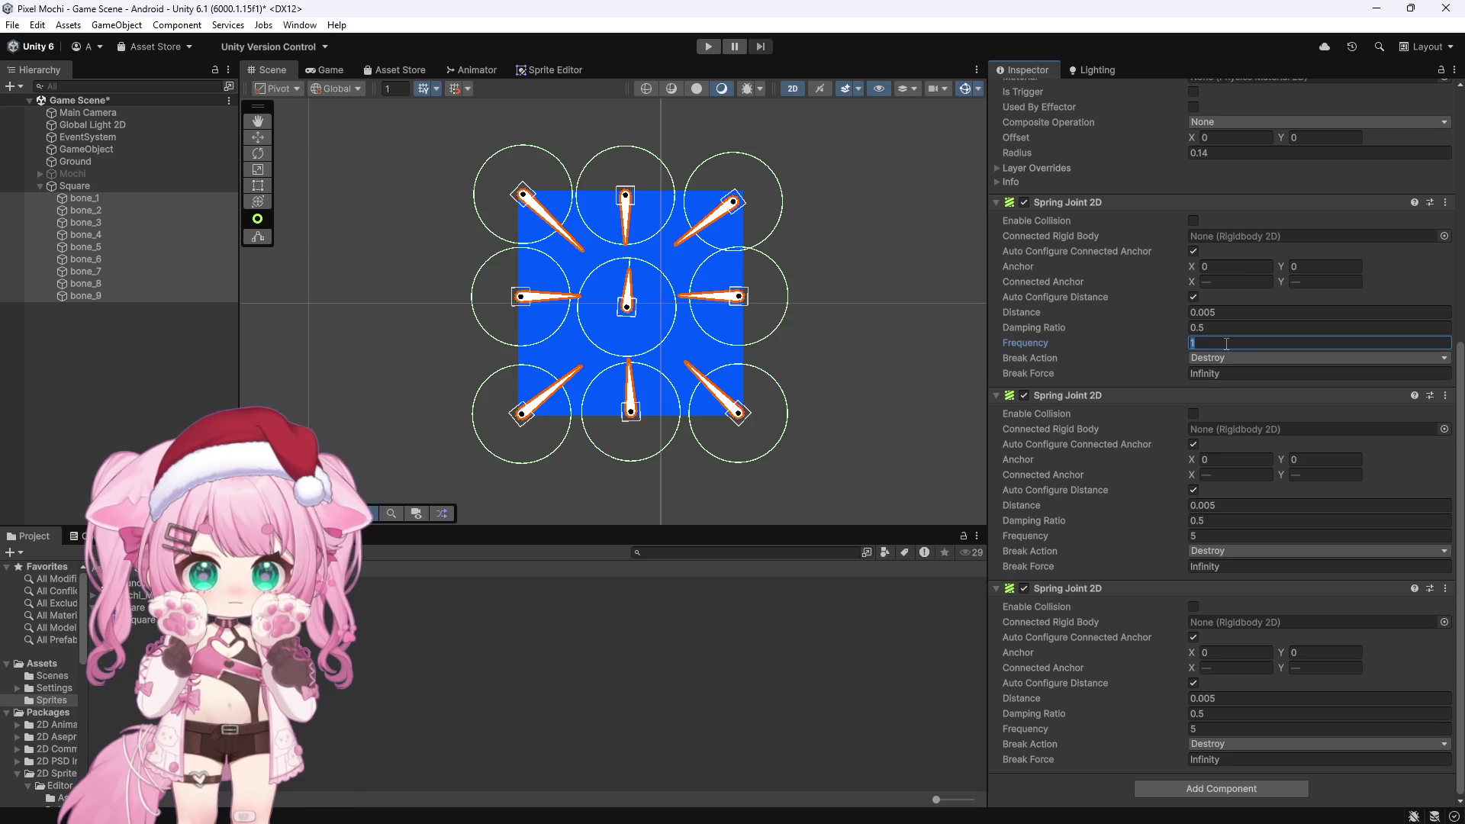
{"action": "type", "text": "5"}
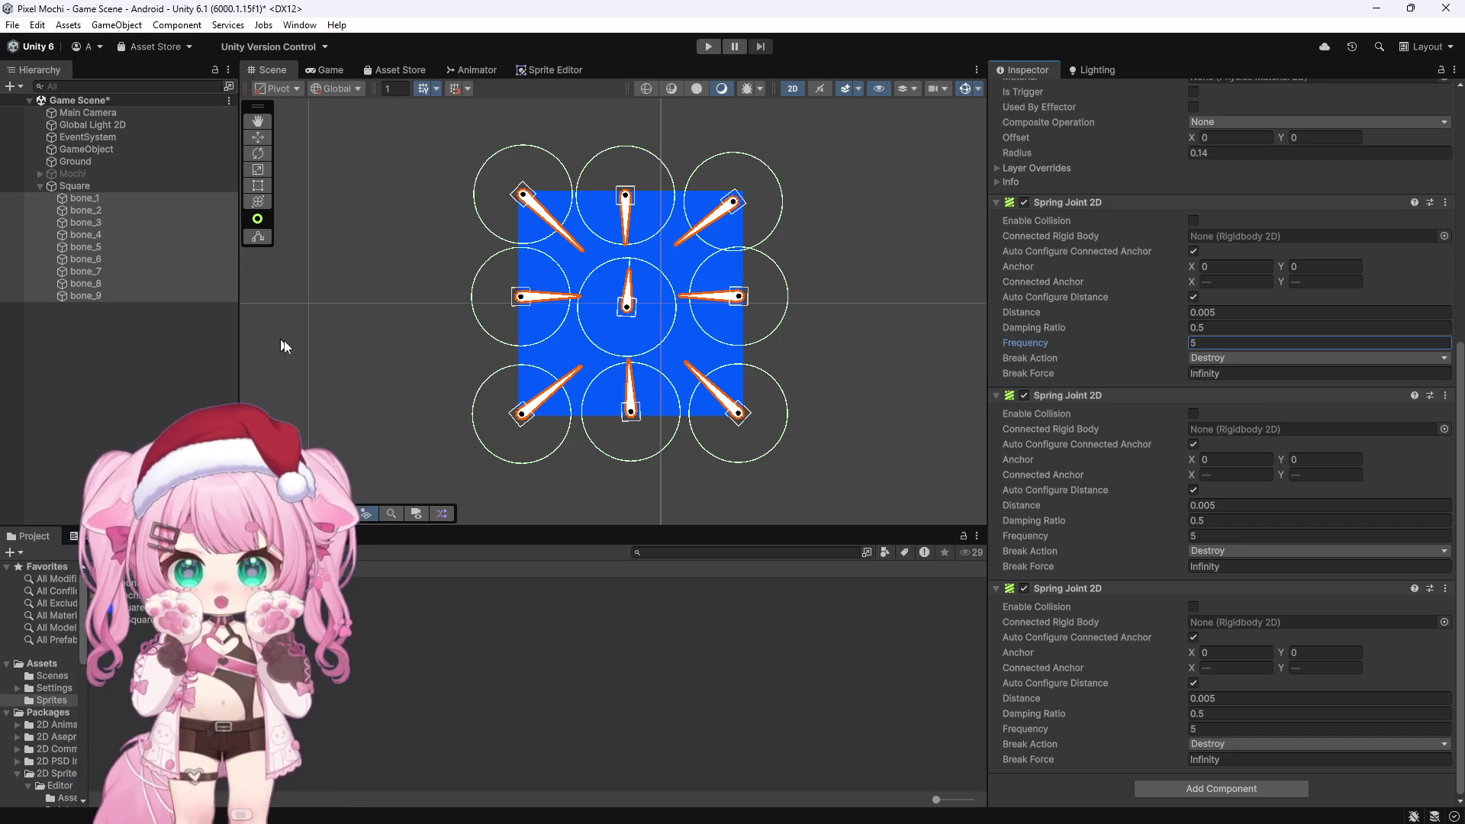
{"action": "left_click", "coordinate": [115, 340]}
Select bone_9 and remove its Spring Joint 2D components
{"action": "left_click", "coordinate": [86, 198]}
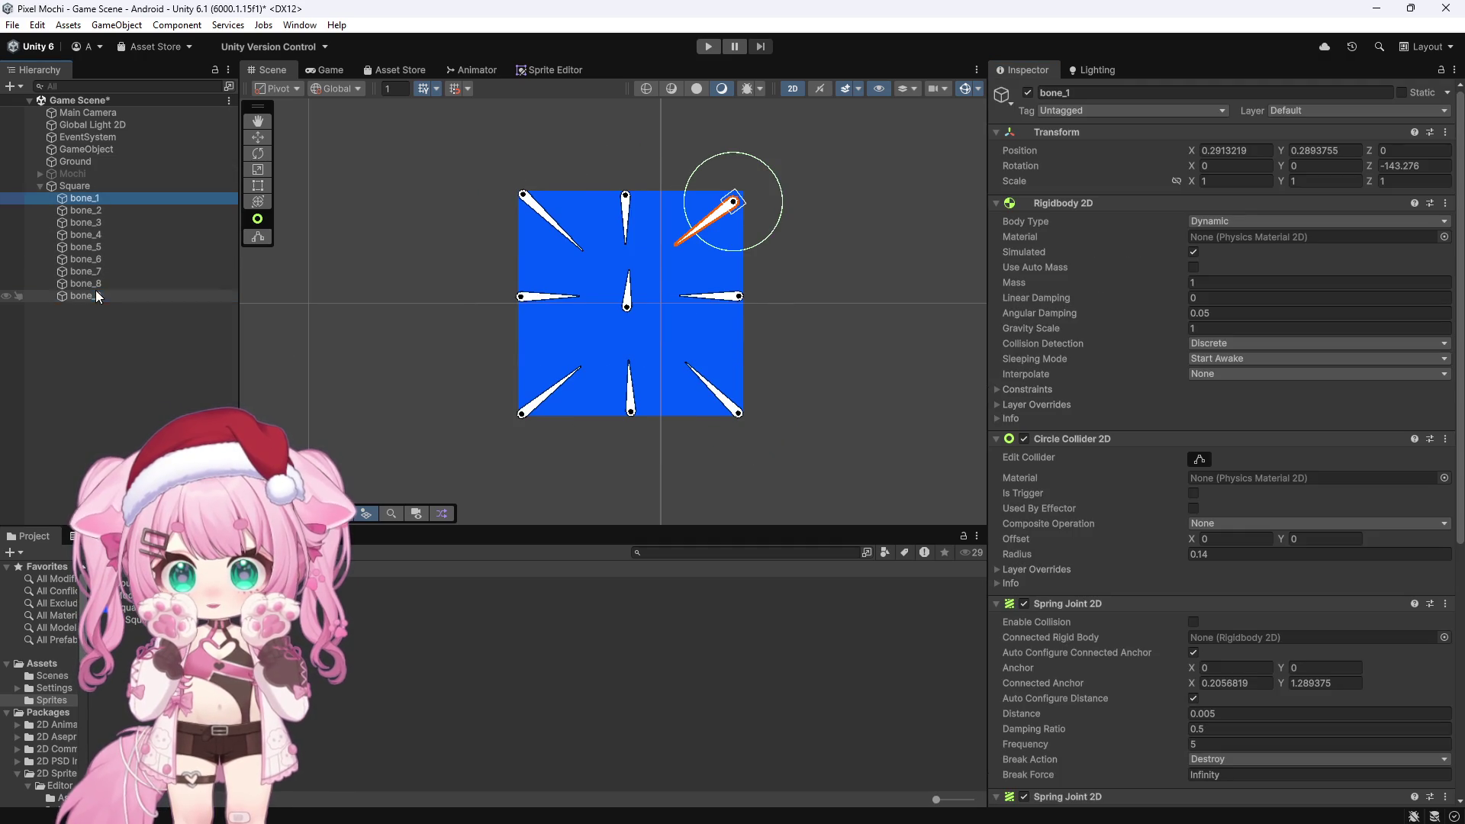
{"action": "left_click", "coordinate": [95, 295]}
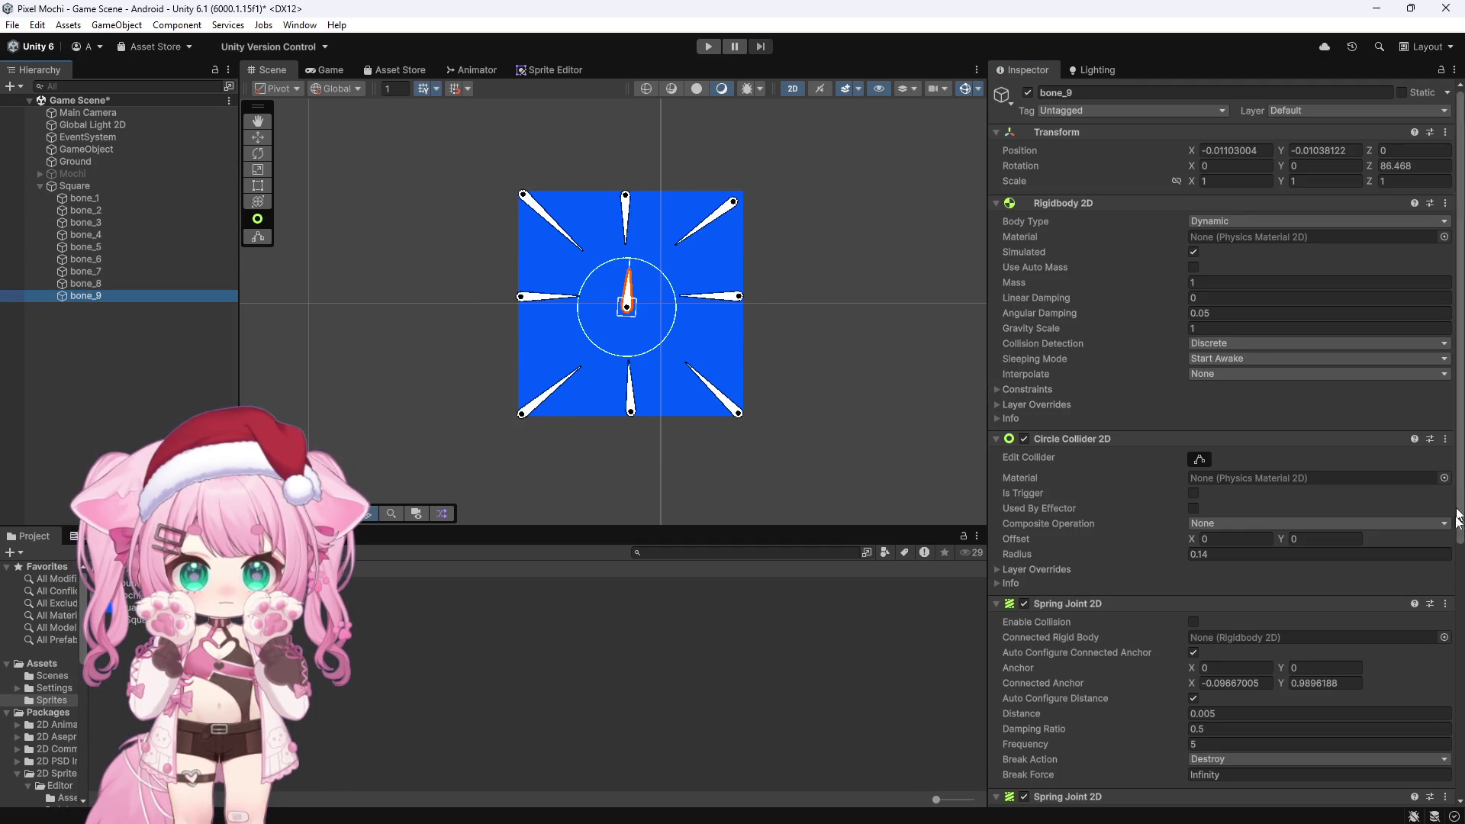
{"action": "right_click", "coordinate": [1208, 604]}
{"action": "key", "text": "Escape"}
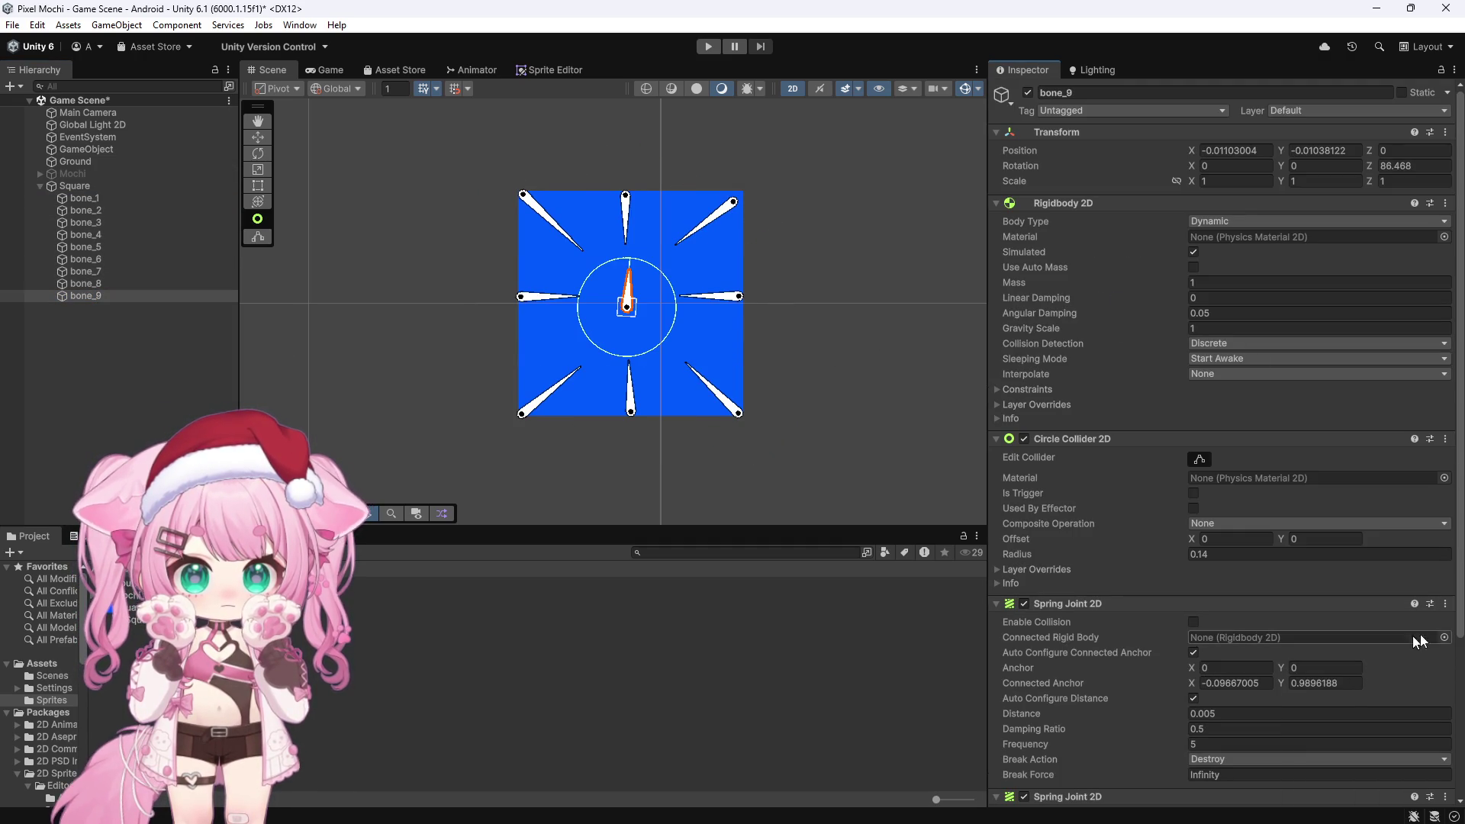
{"action": "left_click", "coordinate": [1445, 604]}
{"action": "left_click", "coordinate": [1349, 673]}
{"action": "left_click", "coordinate": [1445, 603]}
{"action": "left_click", "coordinate": [1343, 672]}
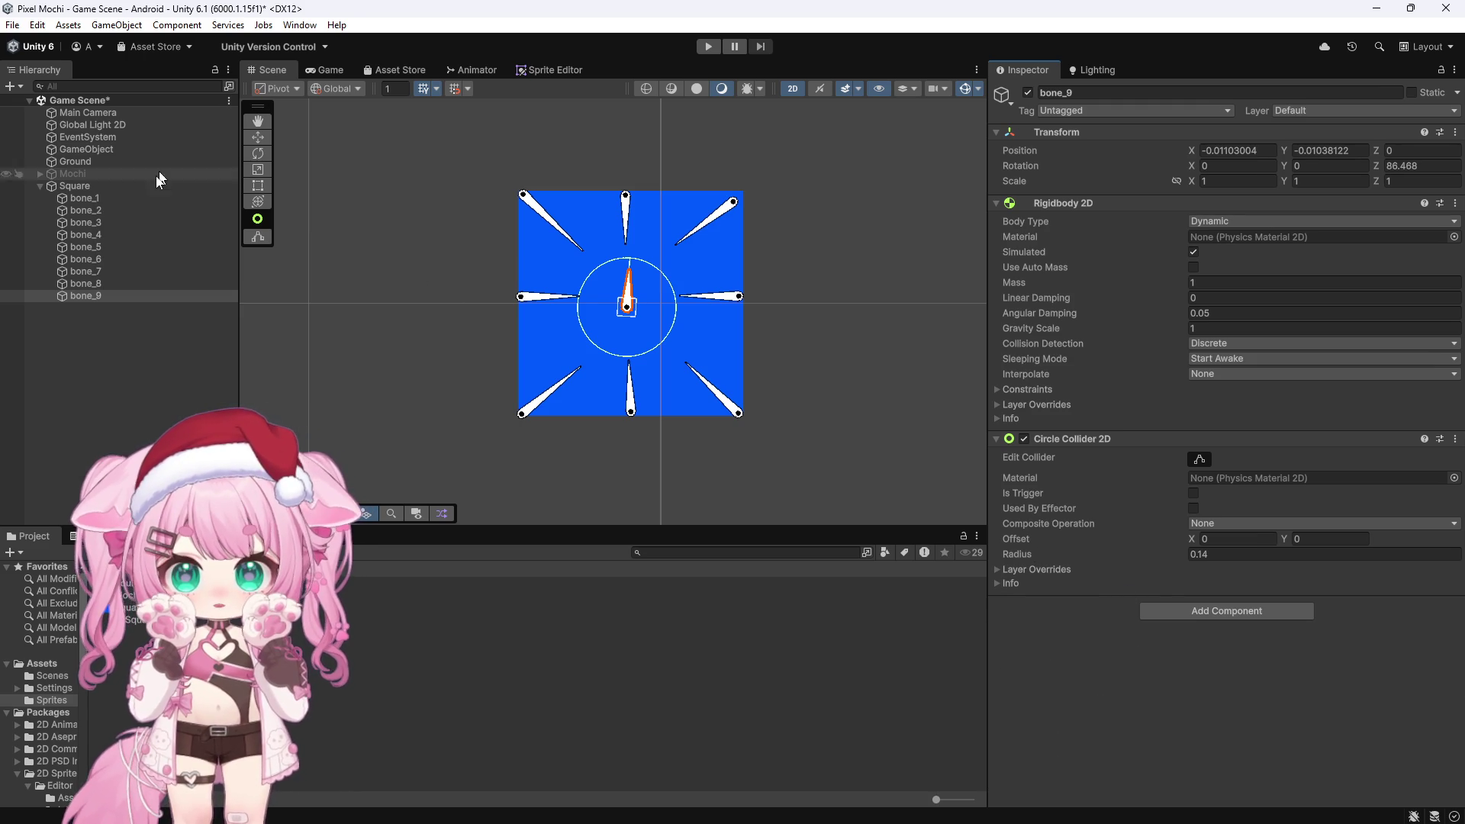
Confirm bone_9 has no spring joints left, then select bone_1 through bone_8 together
{"action": "left_click", "coordinate": [149, 199]}
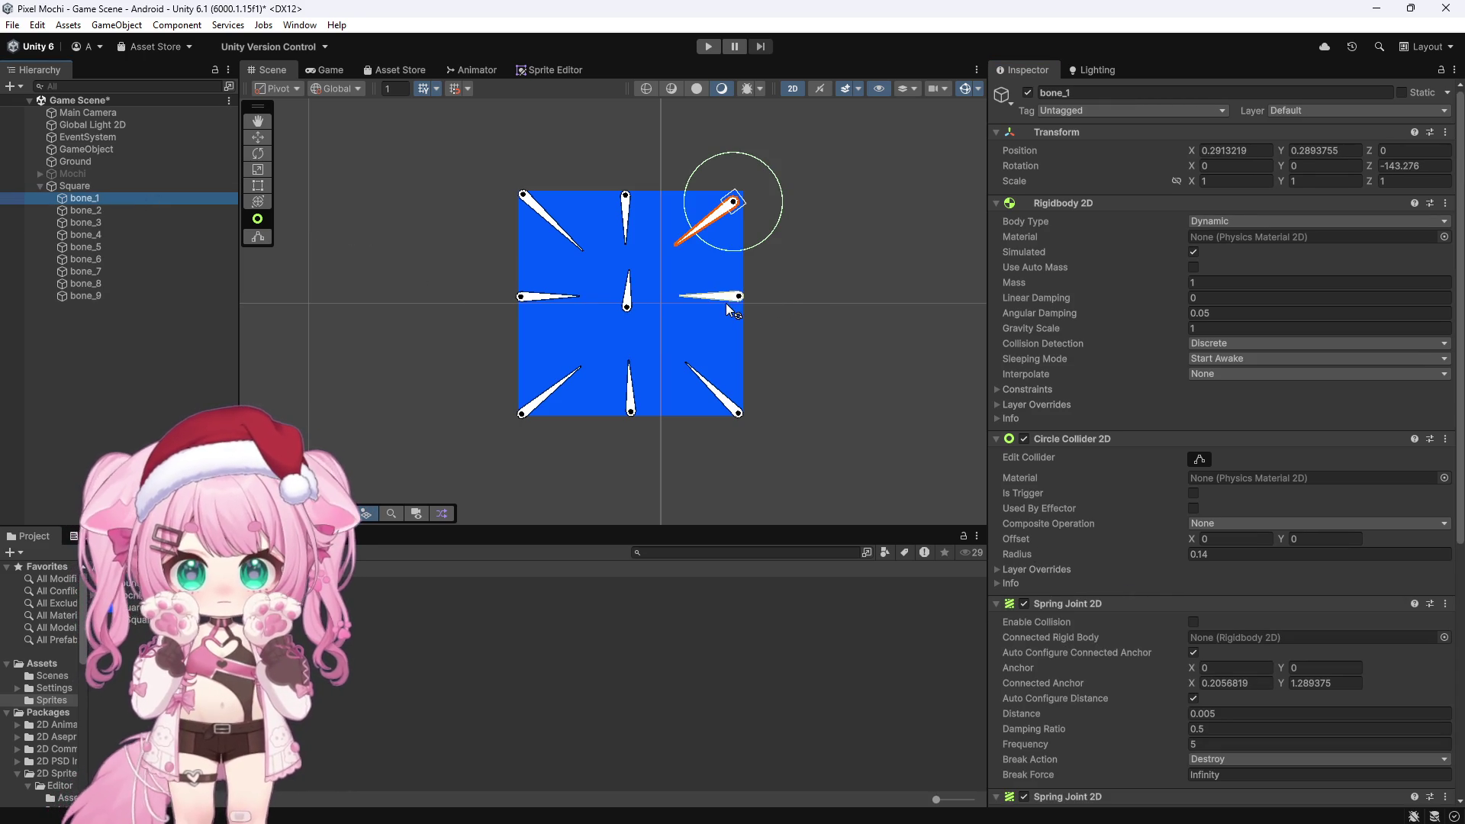
{"action": "left_click", "coordinate": [630, 305]}
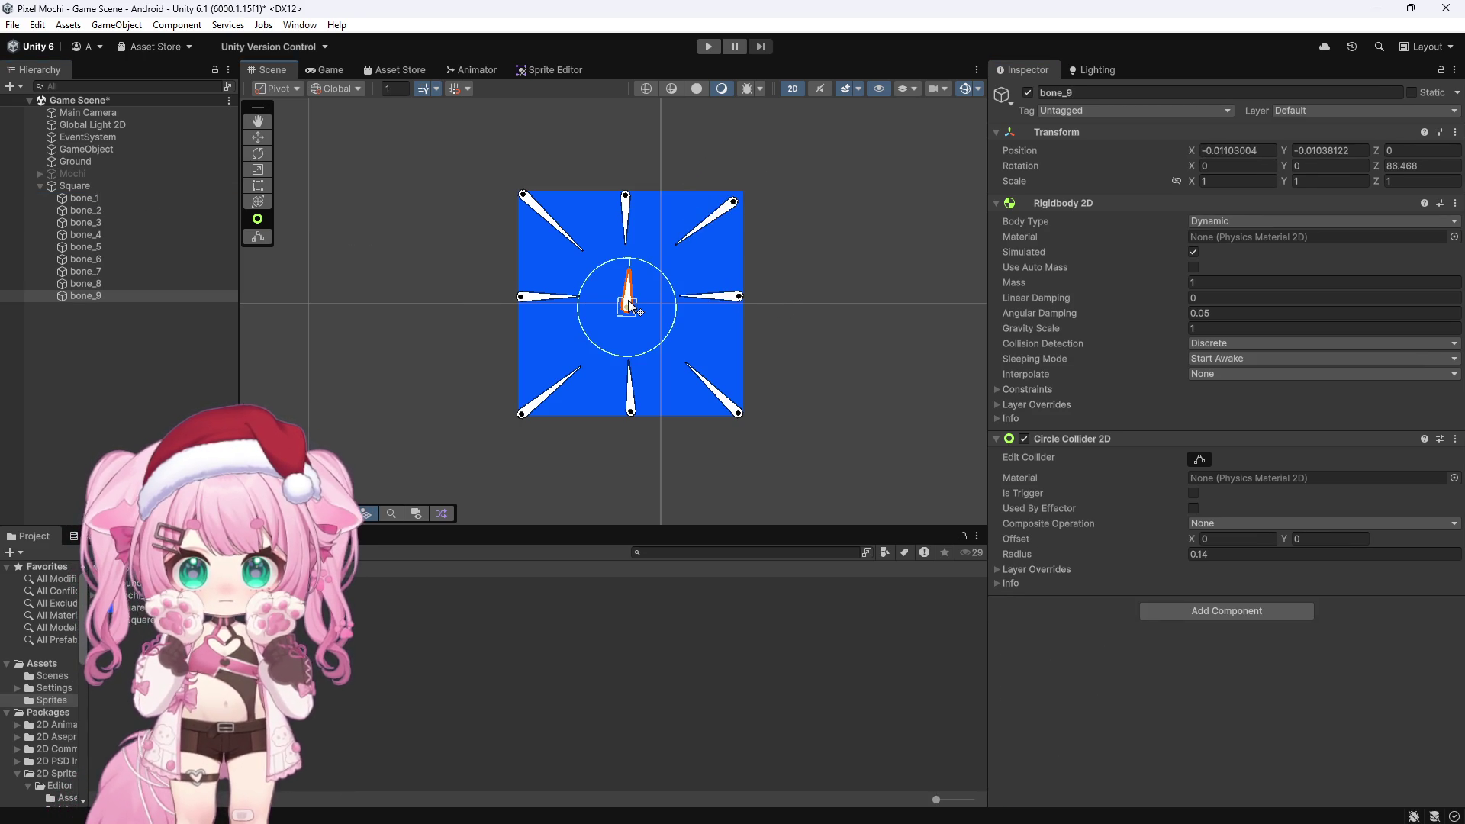
{"action": "left_click", "coordinate": [131, 197]}
{"action": "scroll", "coordinate": [1111, 452], "scroll_direction": "down", "scroll_amount": 5}
{"action": "scroll", "coordinate": [1108, 449], "scroll_direction": "down", "scroll_amount": 1}
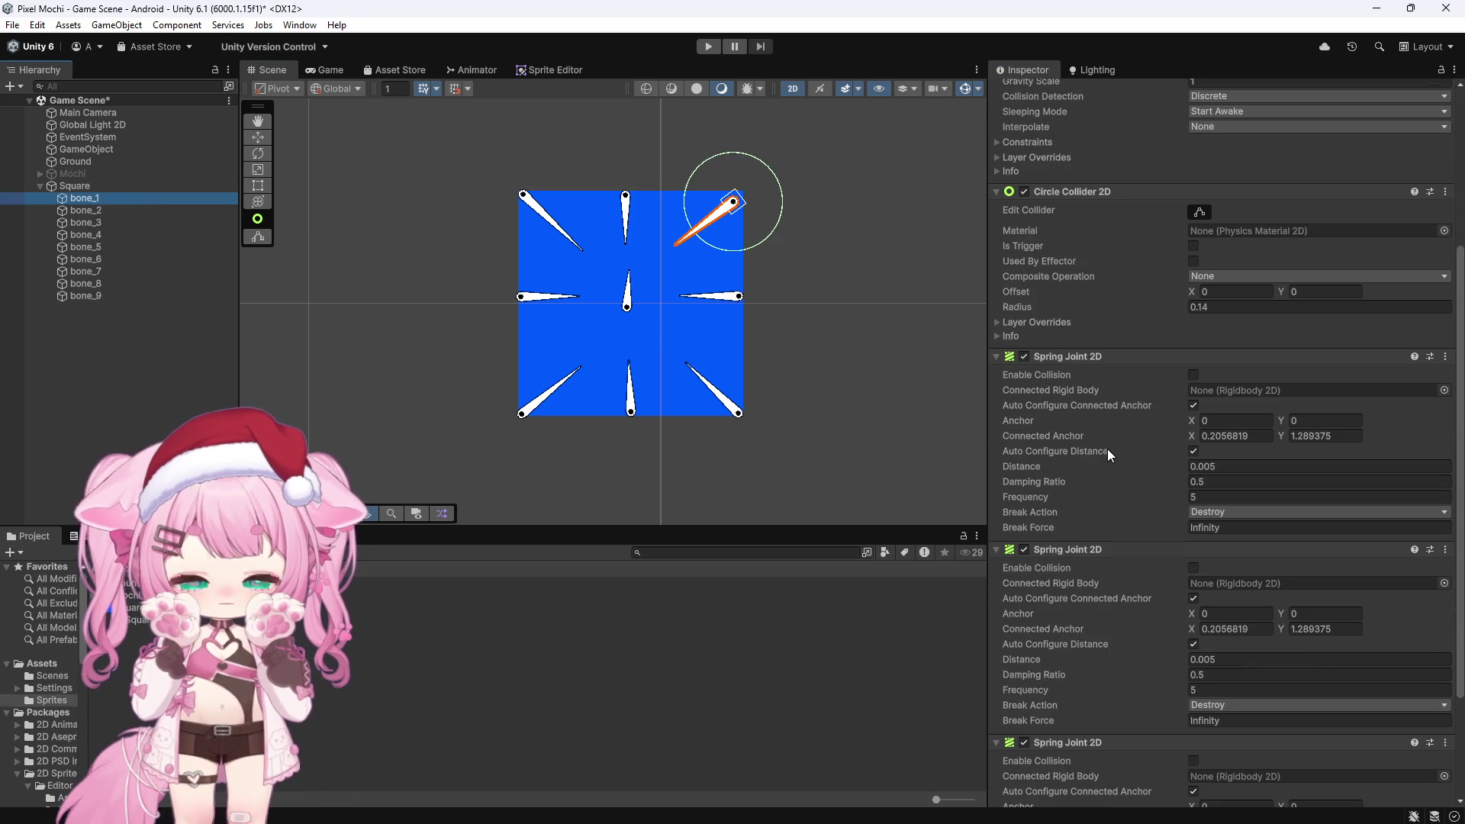
{"action": "left_click", "coordinate": [85, 283], "text": "shift"}
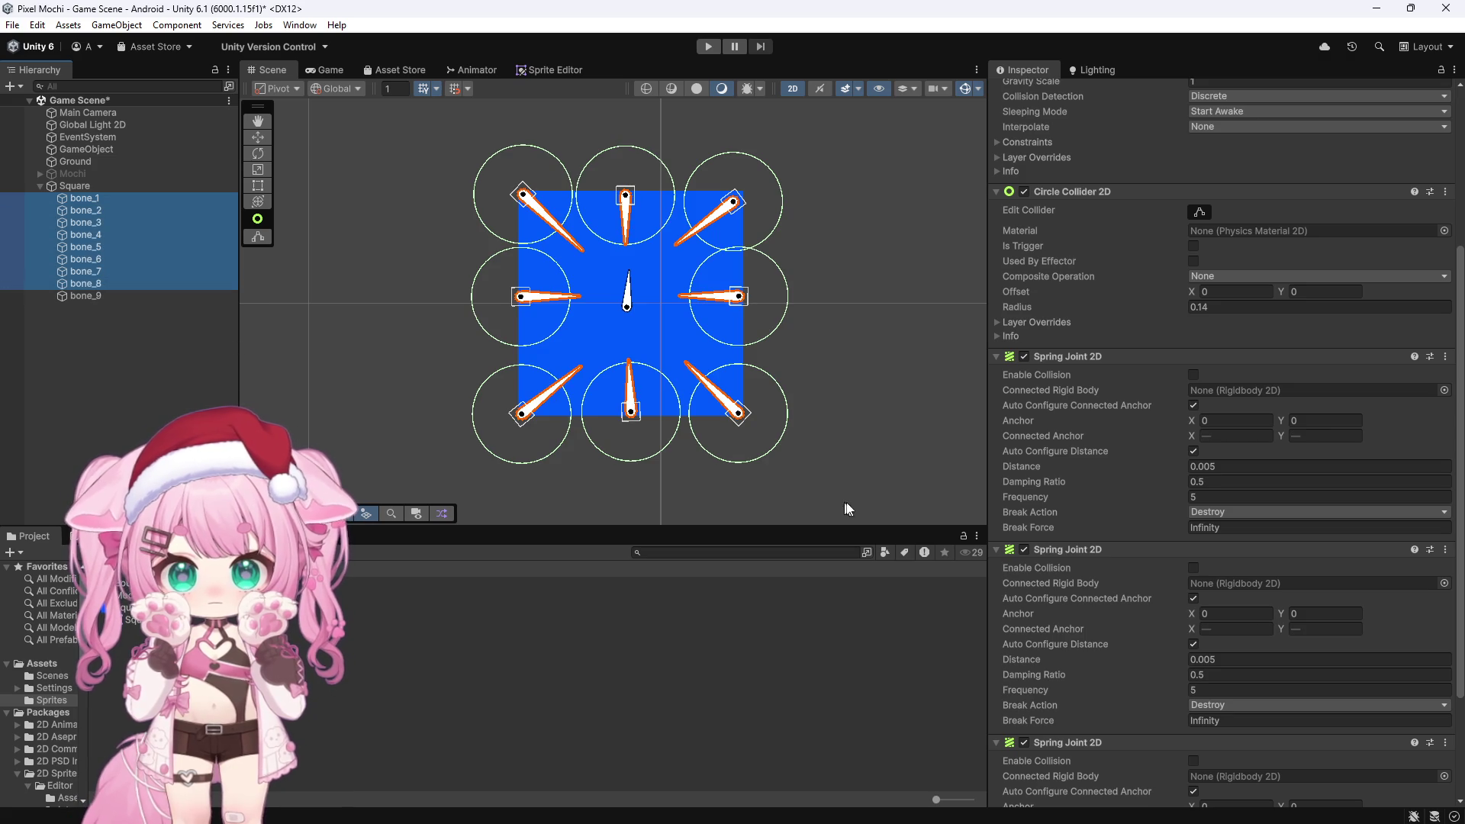
Connect bones 1–8's third spring joint to bone_9, then review bones 8, 7, 6, 1 and 2
{"action": "scroll", "coordinate": [1021, 455], "scroll_direction": "down", "scroll_amount": 5}
{"action": "mouse_move", "coordinate": [103, 296]}
{"action": "left_mouse_down"}
{"action": "mouse_move", "coordinate": [416, 419]}
{"action": "mouse_move", "coordinate": [1253, 623]}
{"action": "left_mouse_up"}
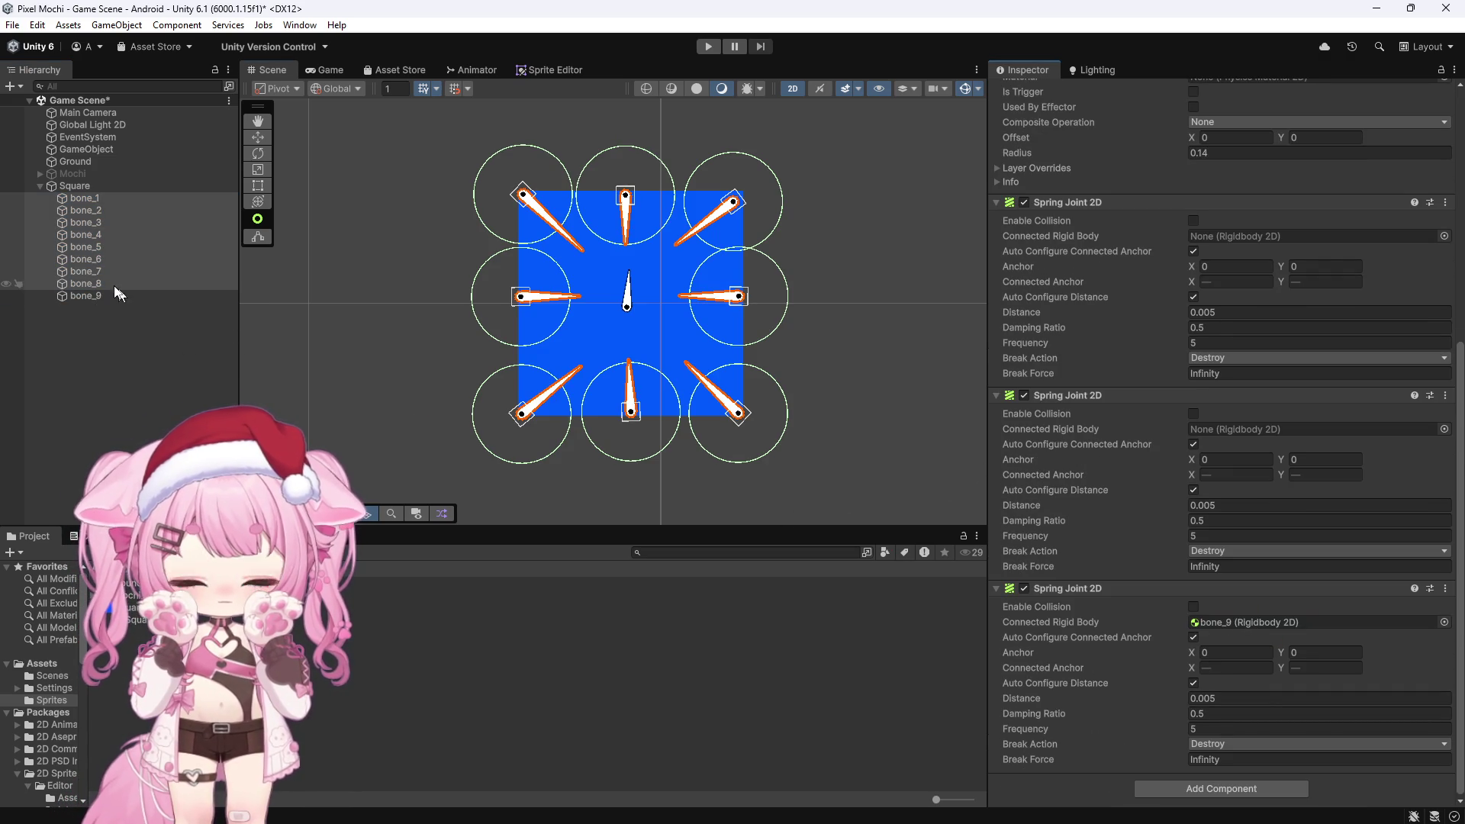
{"action": "left_click", "coordinate": [110, 281]}
{"action": "left_click", "coordinate": [111, 272]}
{"action": "left_click", "coordinate": [112, 259]}
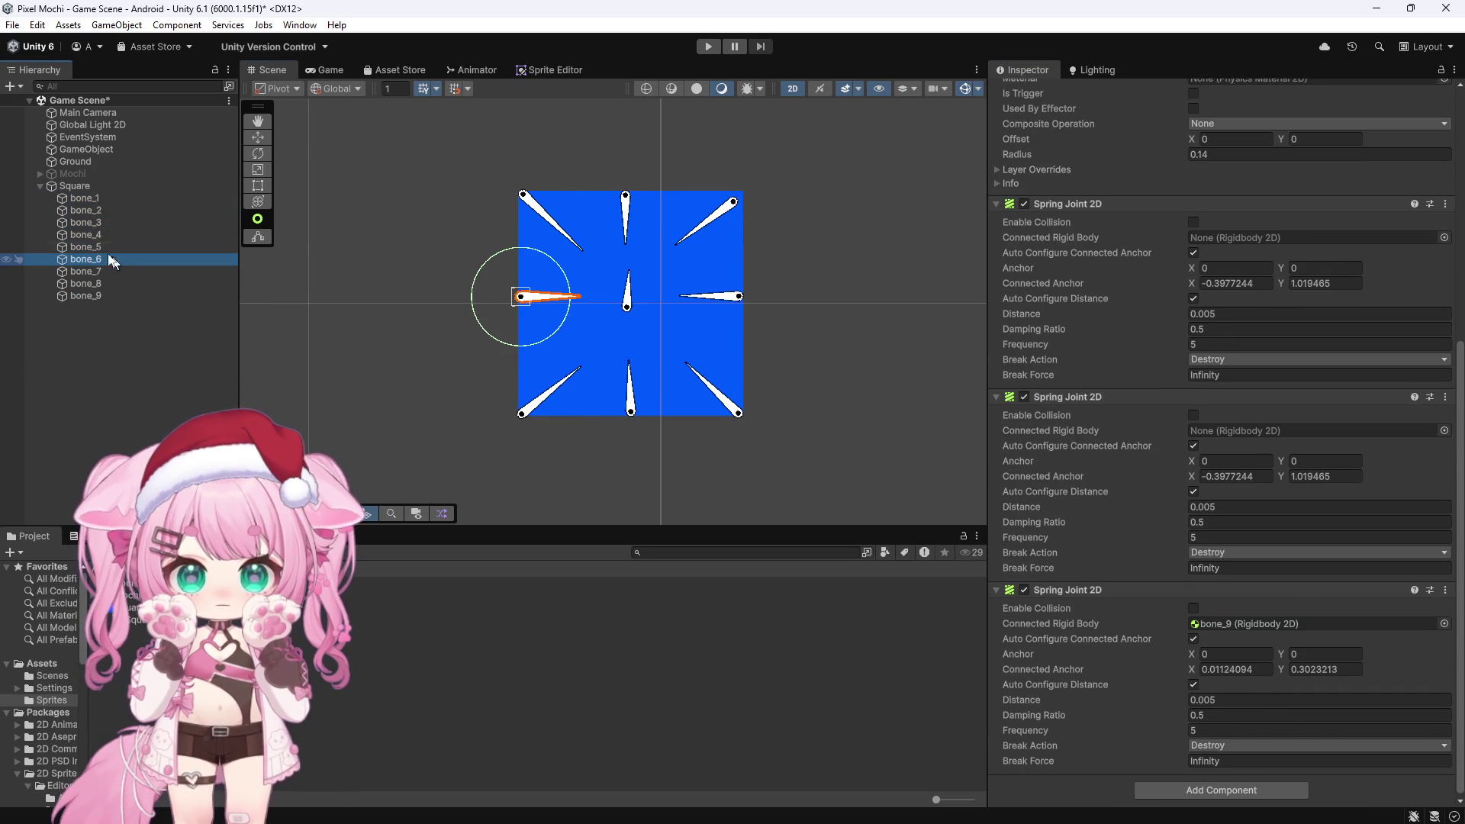
{"action": "left_click", "coordinate": [95, 199]}
{"action": "left_click", "coordinate": [97, 210]}
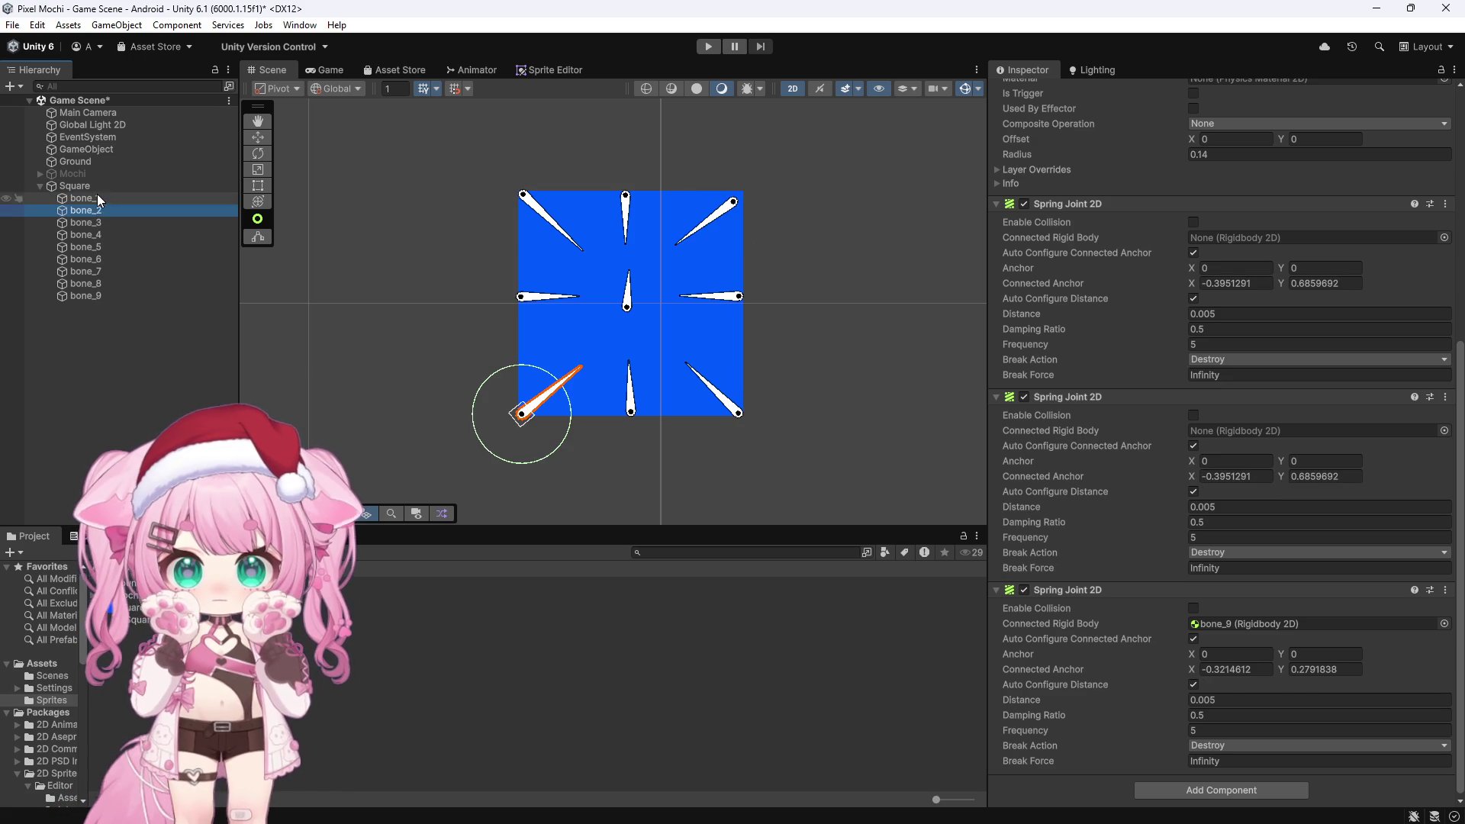
Identify the top-centre and right-middle bones in the scene, then reselect bone_1
{"action": "left_click", "coordinate": [101, 199]}
{"action": "left_click", "coordinate": [632, 201]}
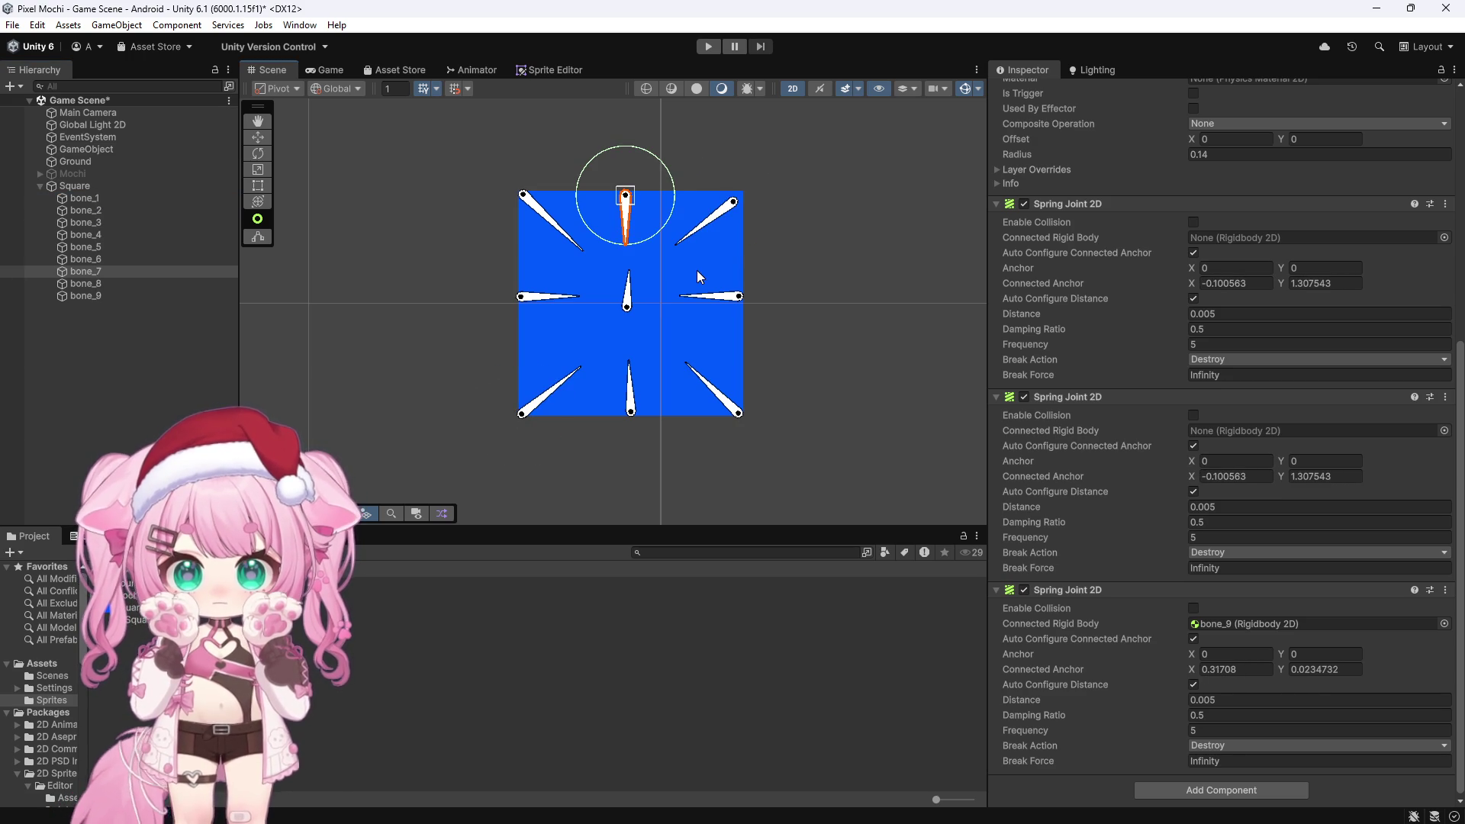
{"action": "left_click", "coordinate": [719, 299]}
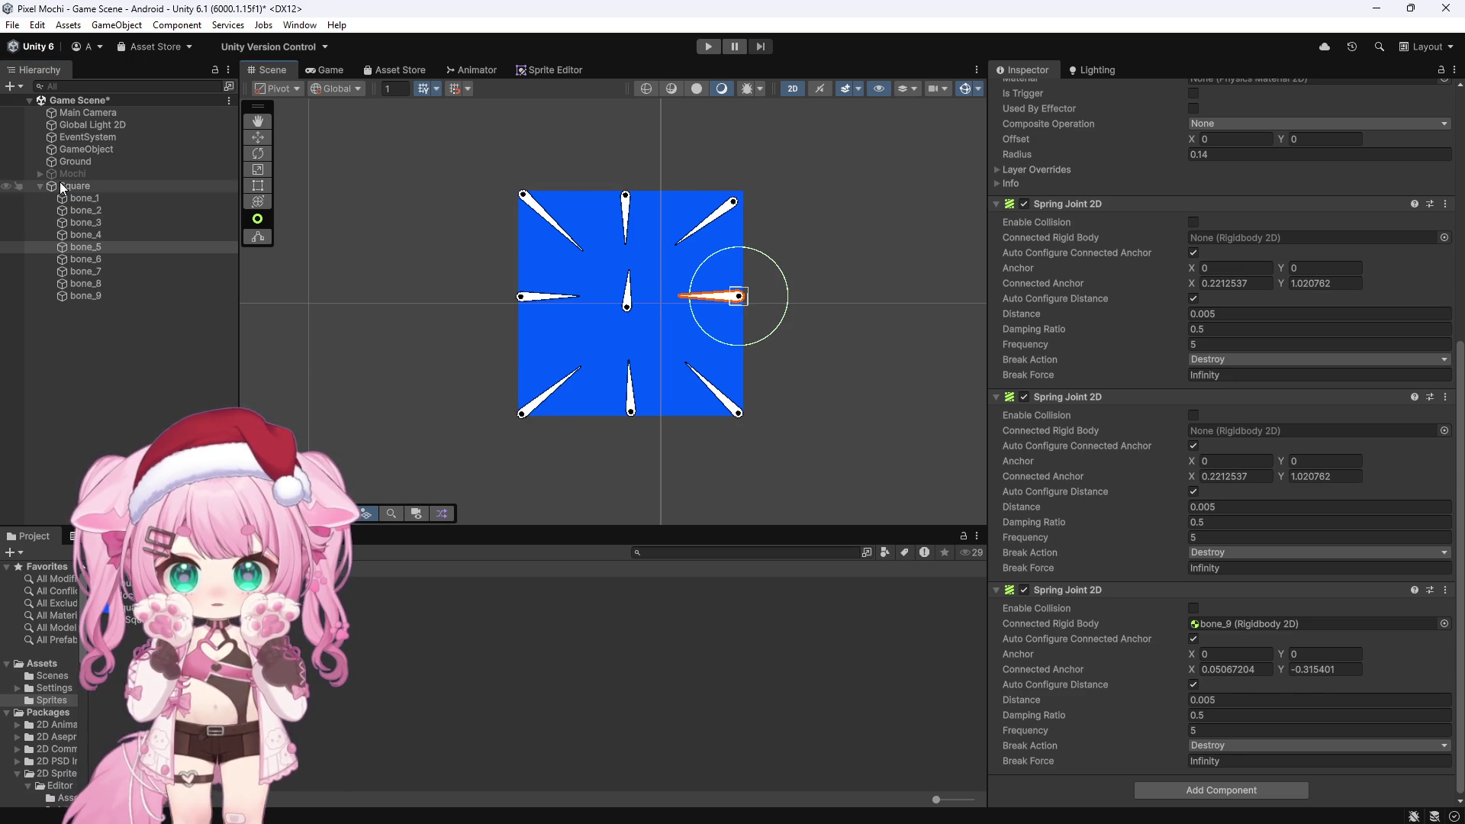
{"action": "mouse_move", "coordinate": [90, 198]}
{"action": "left_mouse_down"}
{"action": "mouse_move", "coordinate": [100, 244]}
{"action": "mouse_move", "coordinate": [1015, 360]}
{"action": "mouse_move", "coordinate": [1233, 284]}
{"action": "mouse_move", "coordinate": [1204, 236]}
{"action": "left_mouse_up"}
Link bone_1's second spring joint to bone_7, and bone_2's spring joints to bone_6 and bone_8
{"action": "mouse_move", "coordinate": [90, 271]}
{"action": "left_mouse_down"}
{"action": "mouse_move", "coordinate": [730, 382]}
{"action": "mouse_move", "coordinate": [1209, 432]}
{"action": "left_mouse_up"}
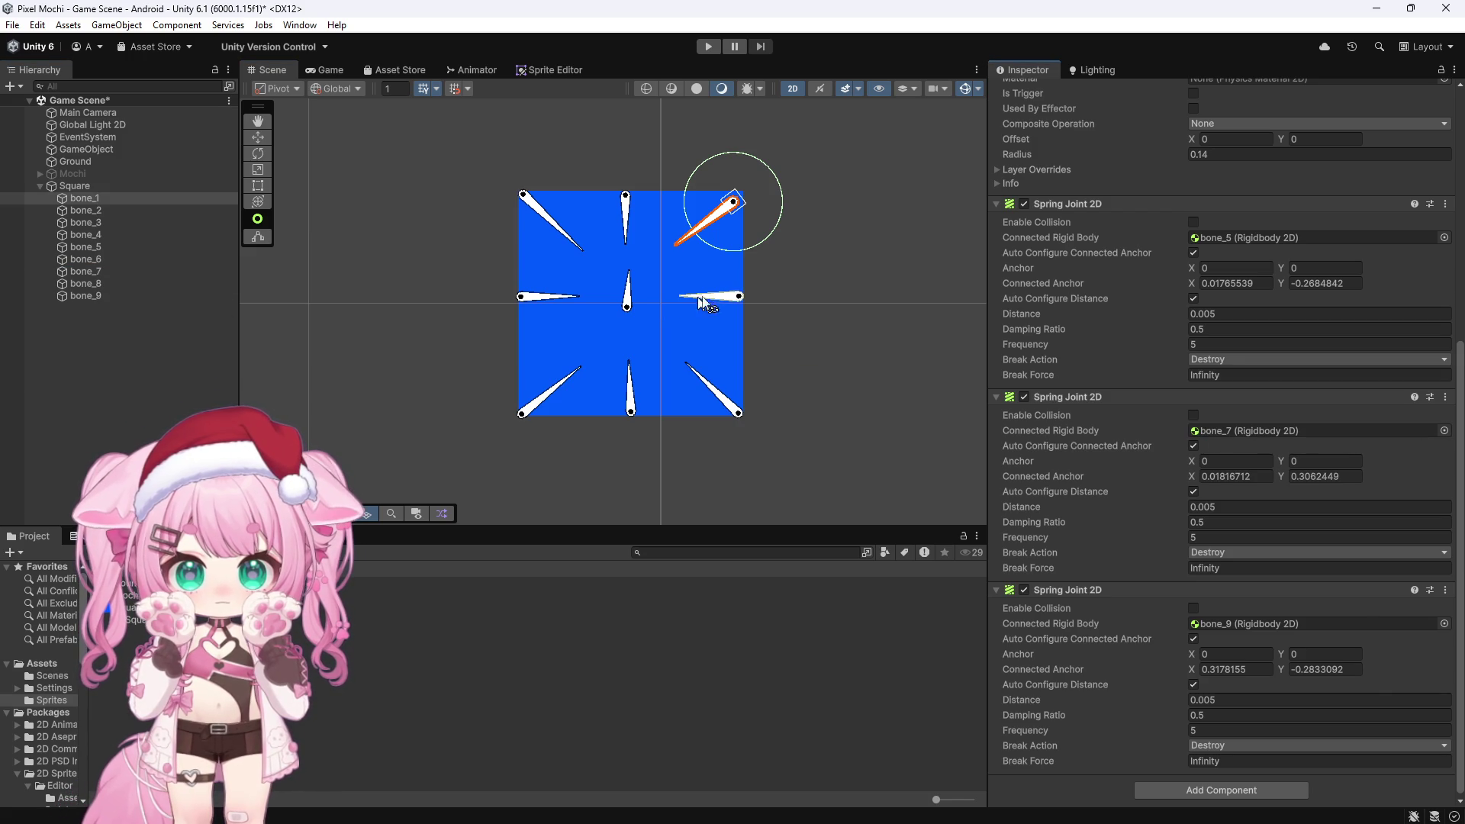
{"action": "left_click", "coordinate": [714, 296]}
{"action": "left_click", "coordinate": [122, 212]}
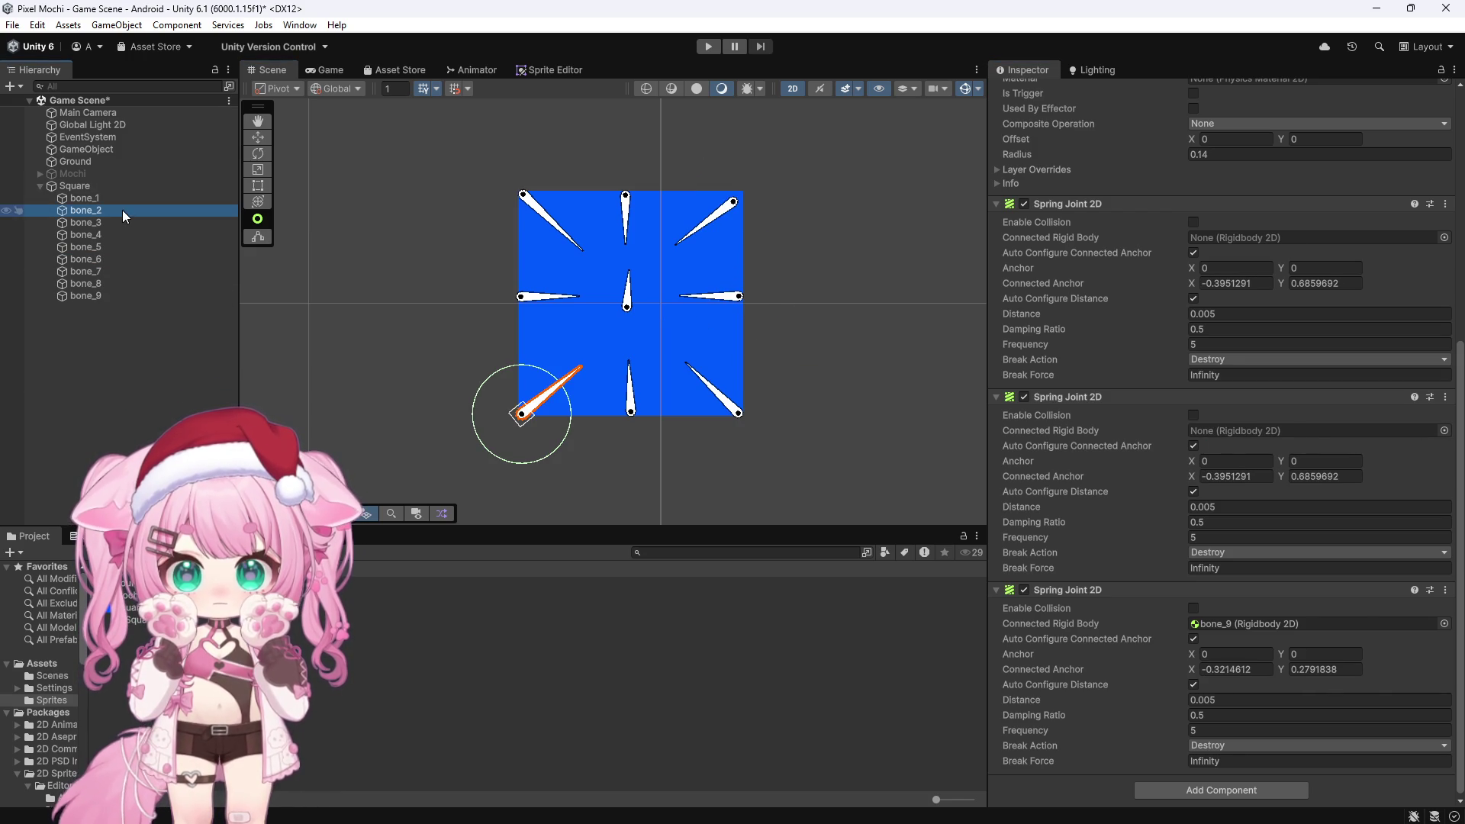
{"action": "left_click", "coordinate": [632, 409]}
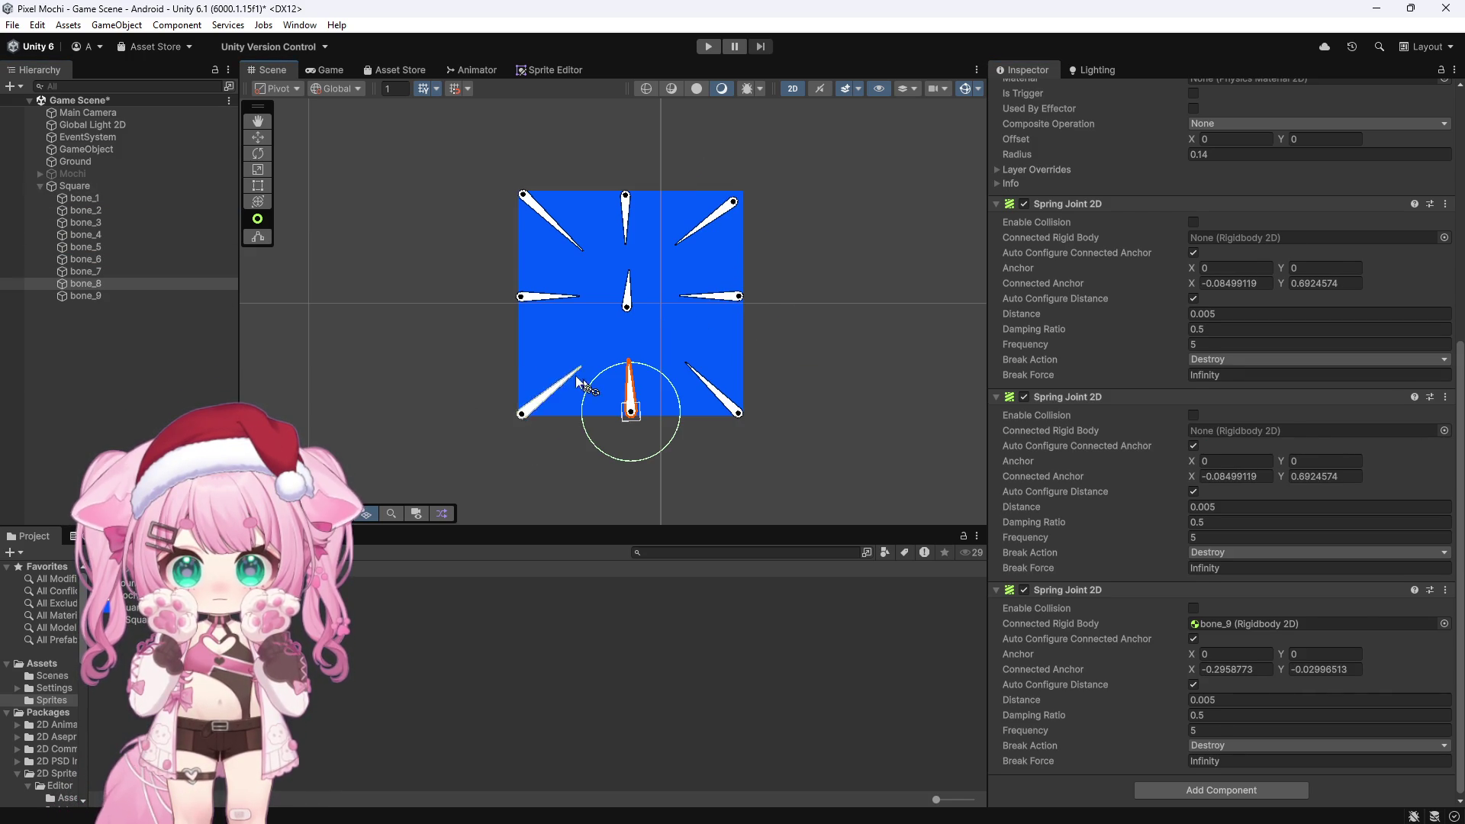
{"action": "left_click", "coordinate": [535, 306]}
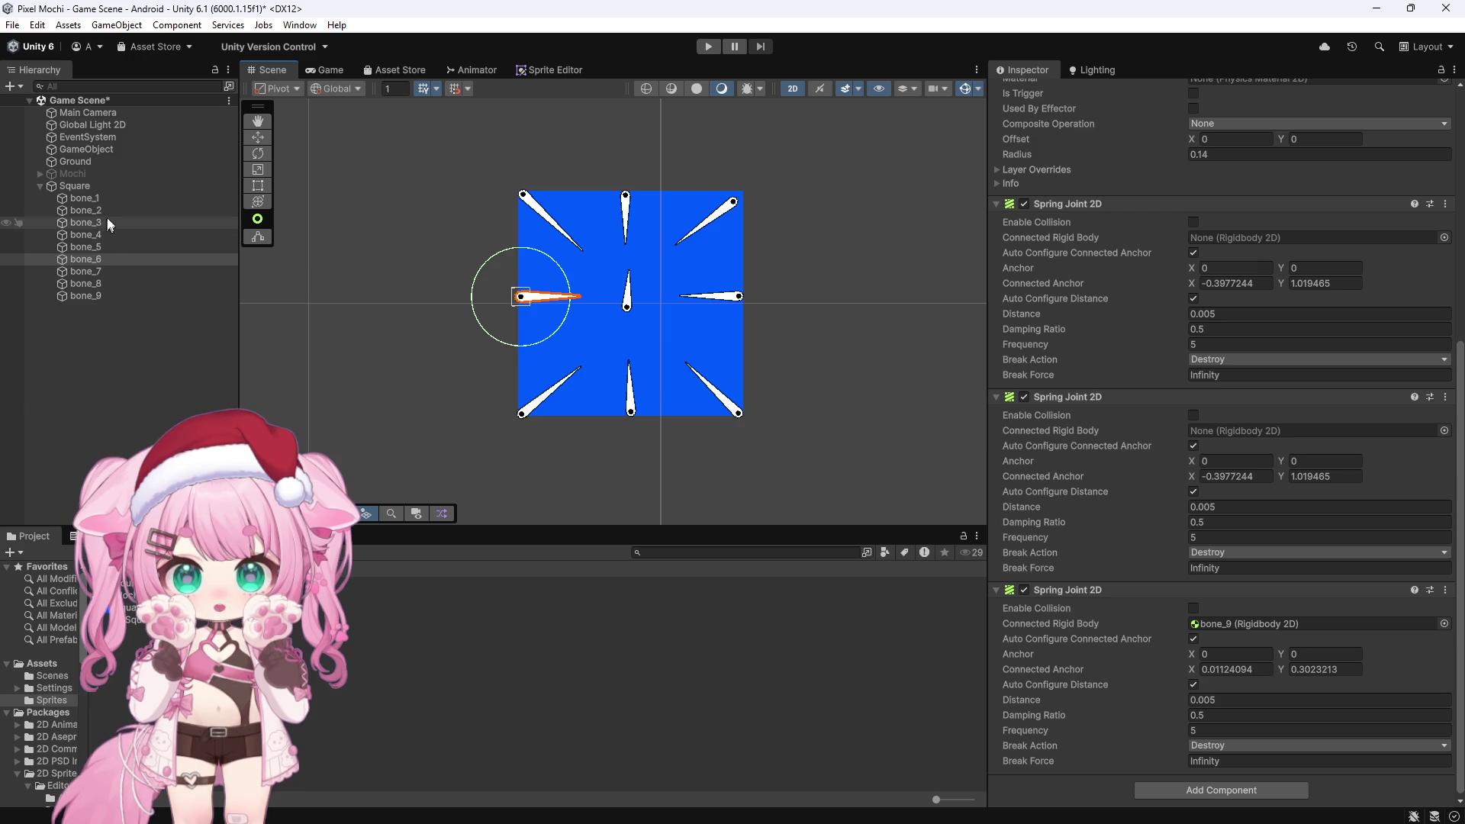
{"action": "left_click", "coordinate": [84, 210]}
{"action": "left_click_drag", "start_coordinate": [1128, 240], "coordinate": [1221, 237]}
{"action": "left_click_drag", "start_coordinate": [90, 282], "coordinate": [836, 403]}
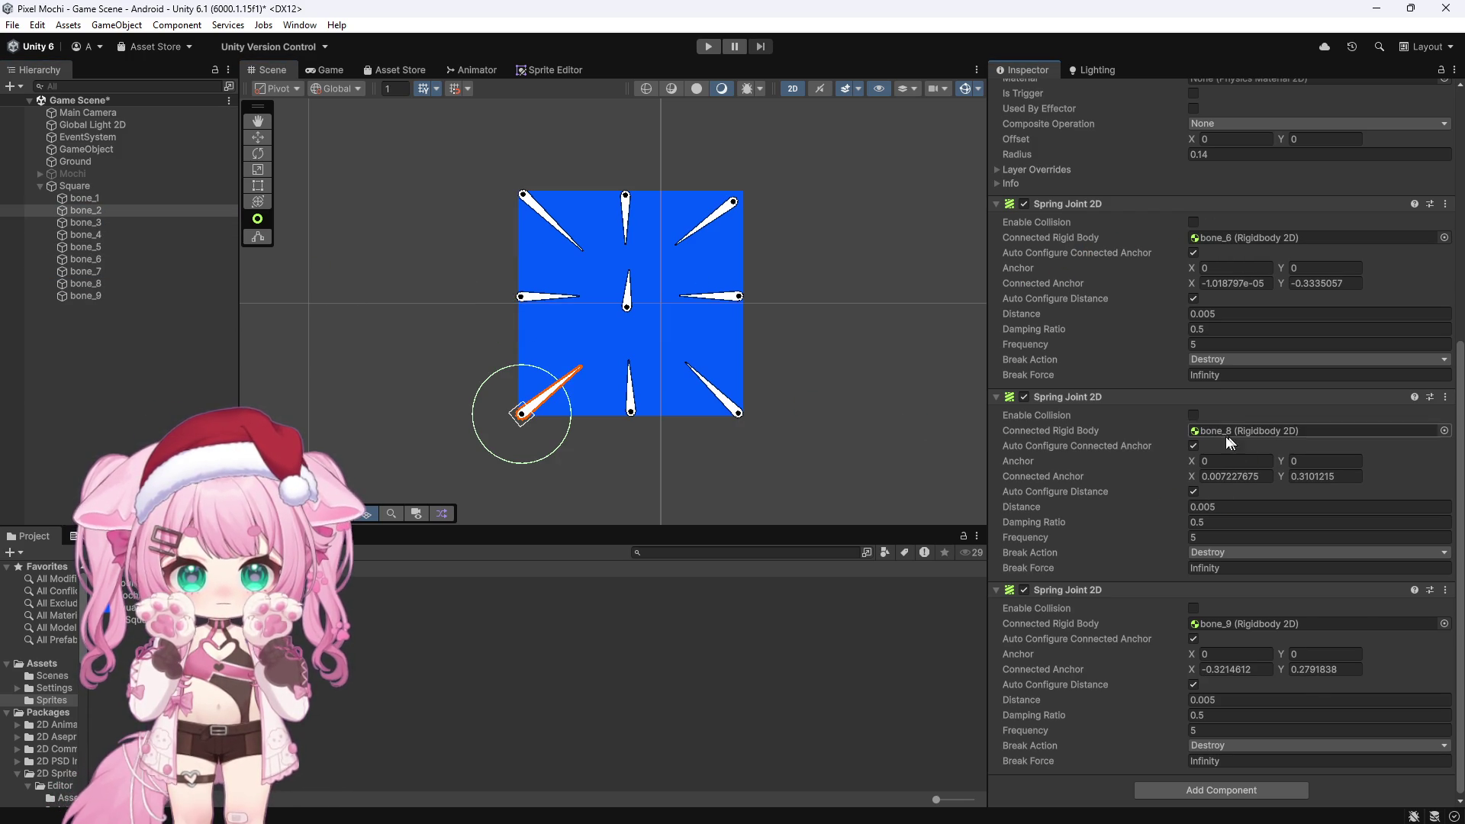
Connect bone_3's first two spring joints to bone_5 and bone_8
{"action": "left_click", "coordinate": [89, 223]}
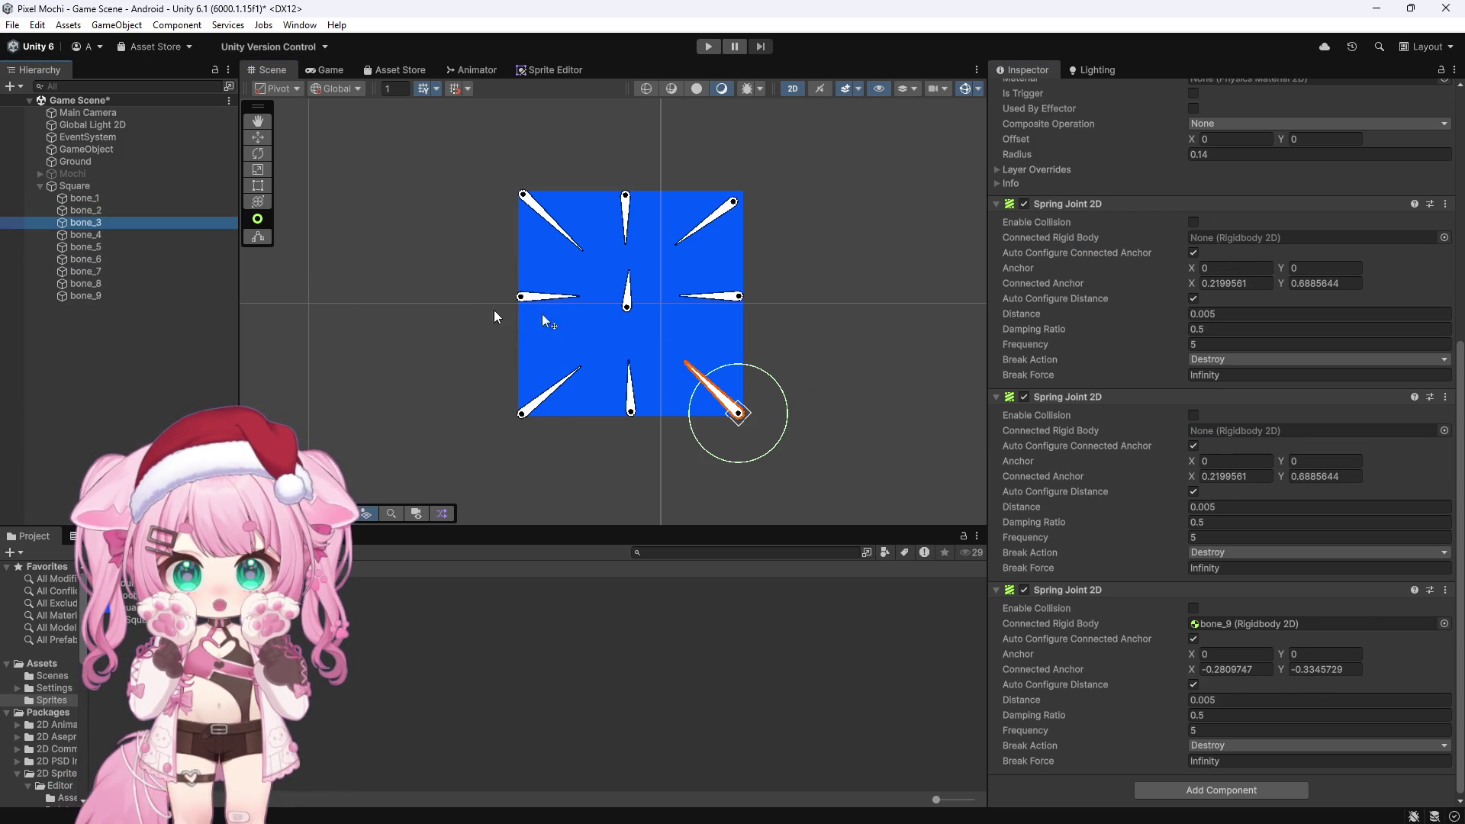
{"action": "left_click", "coordinate": [729, 299]}
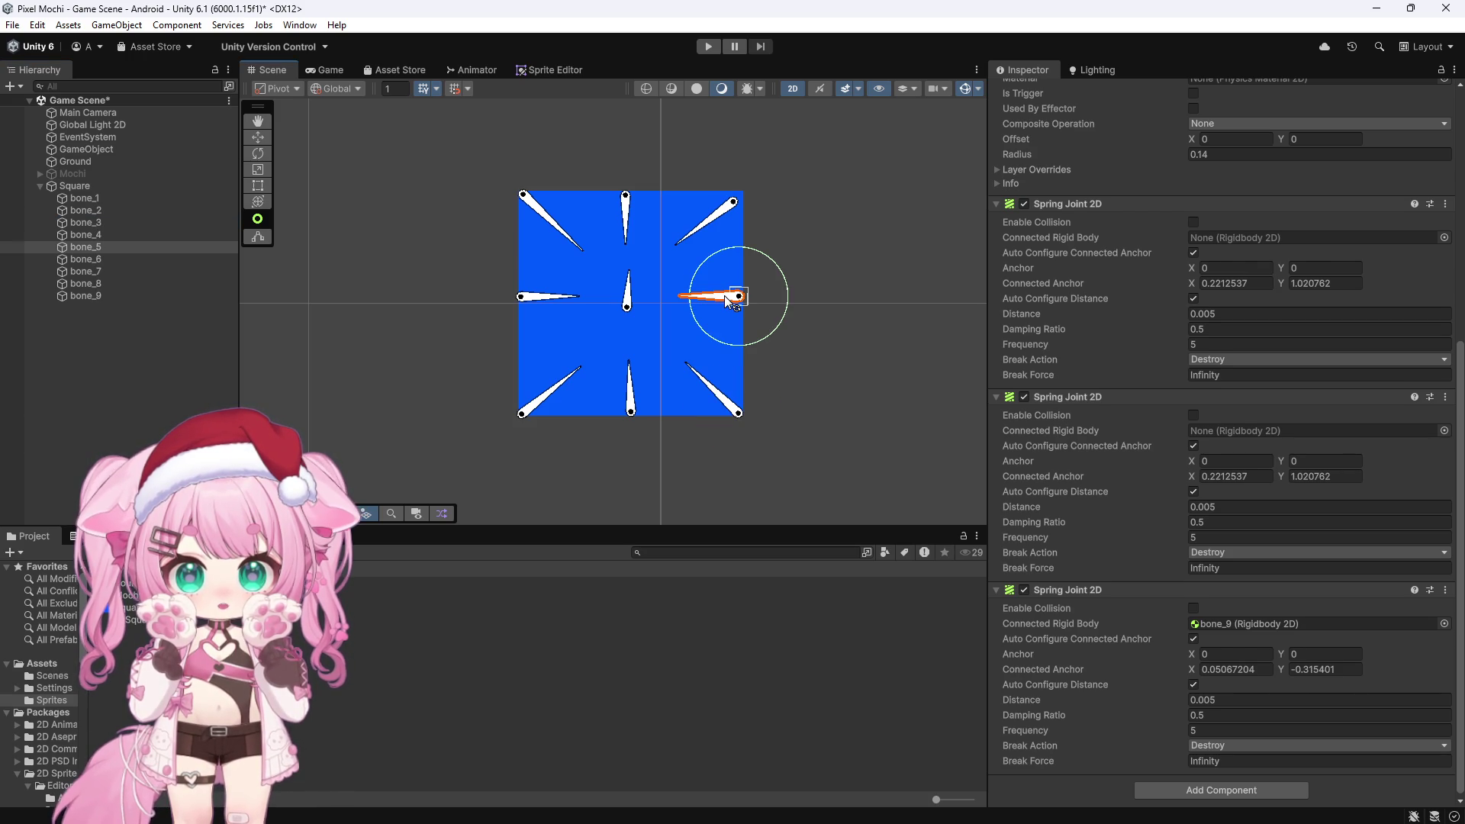
{"action": "left_click", "coordinate": [632, 401]}
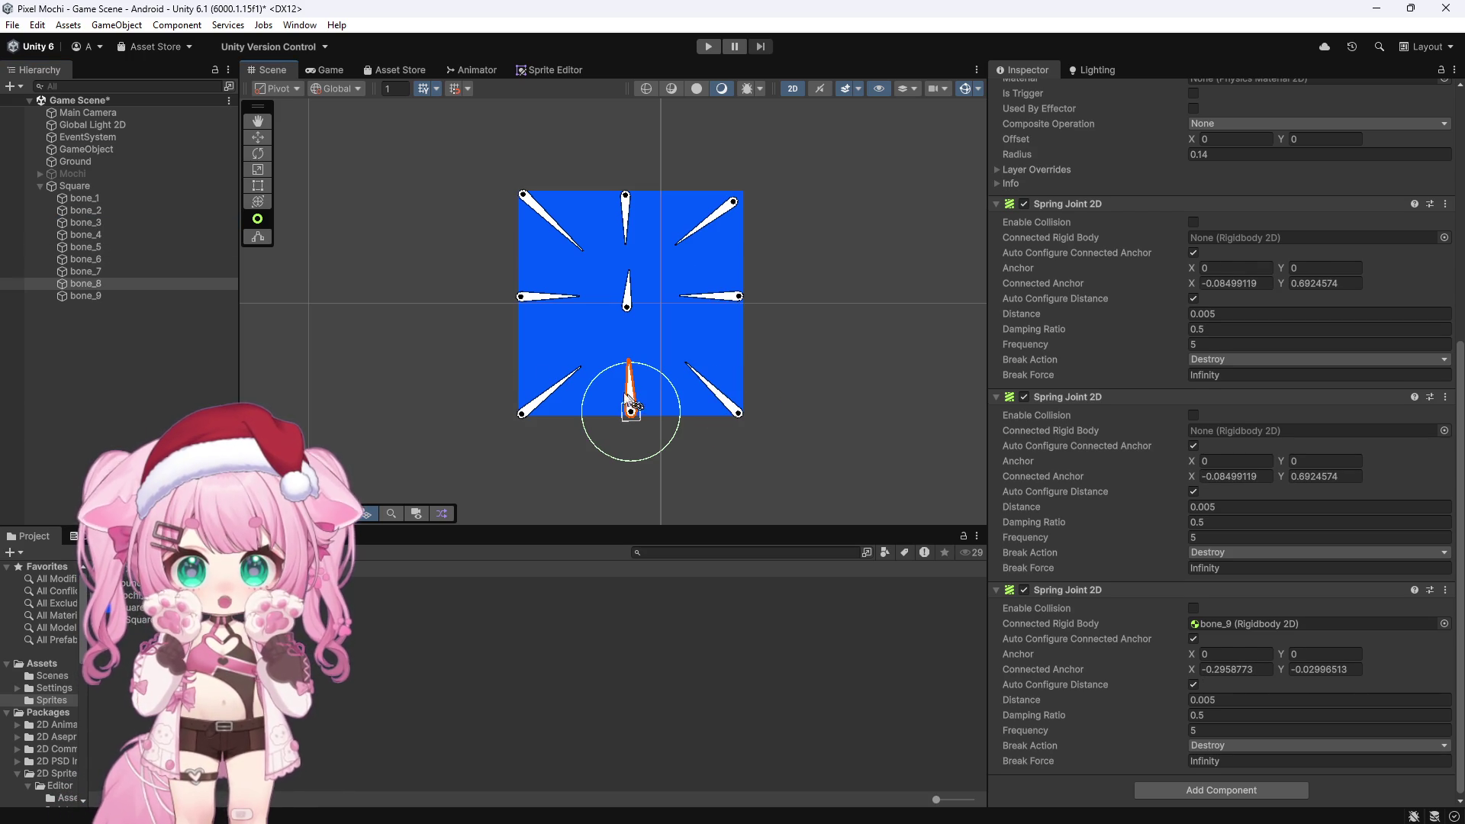
{"action": "left_click", "coordinate": [91, 223]}
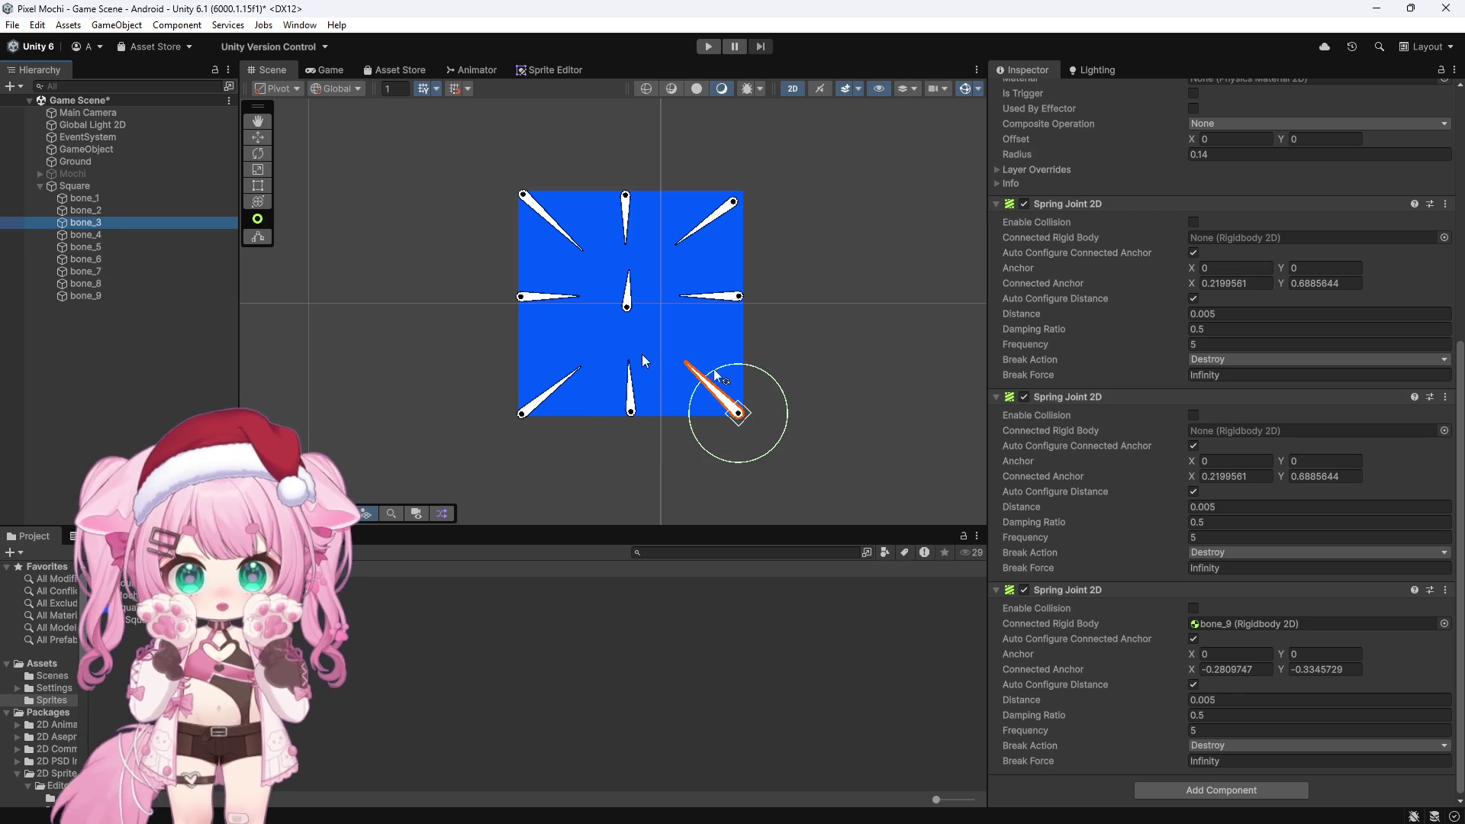
{"action": "mouse_move", "coordinate": [115, 223]}
{"action": "left_mouse_down"}
{"action": "mouse_move", "coordinate": [1047, 383]}
{"action": "mouse_move", "coordinate": [1275, 234]}
{"action": "left_mouse_up"}
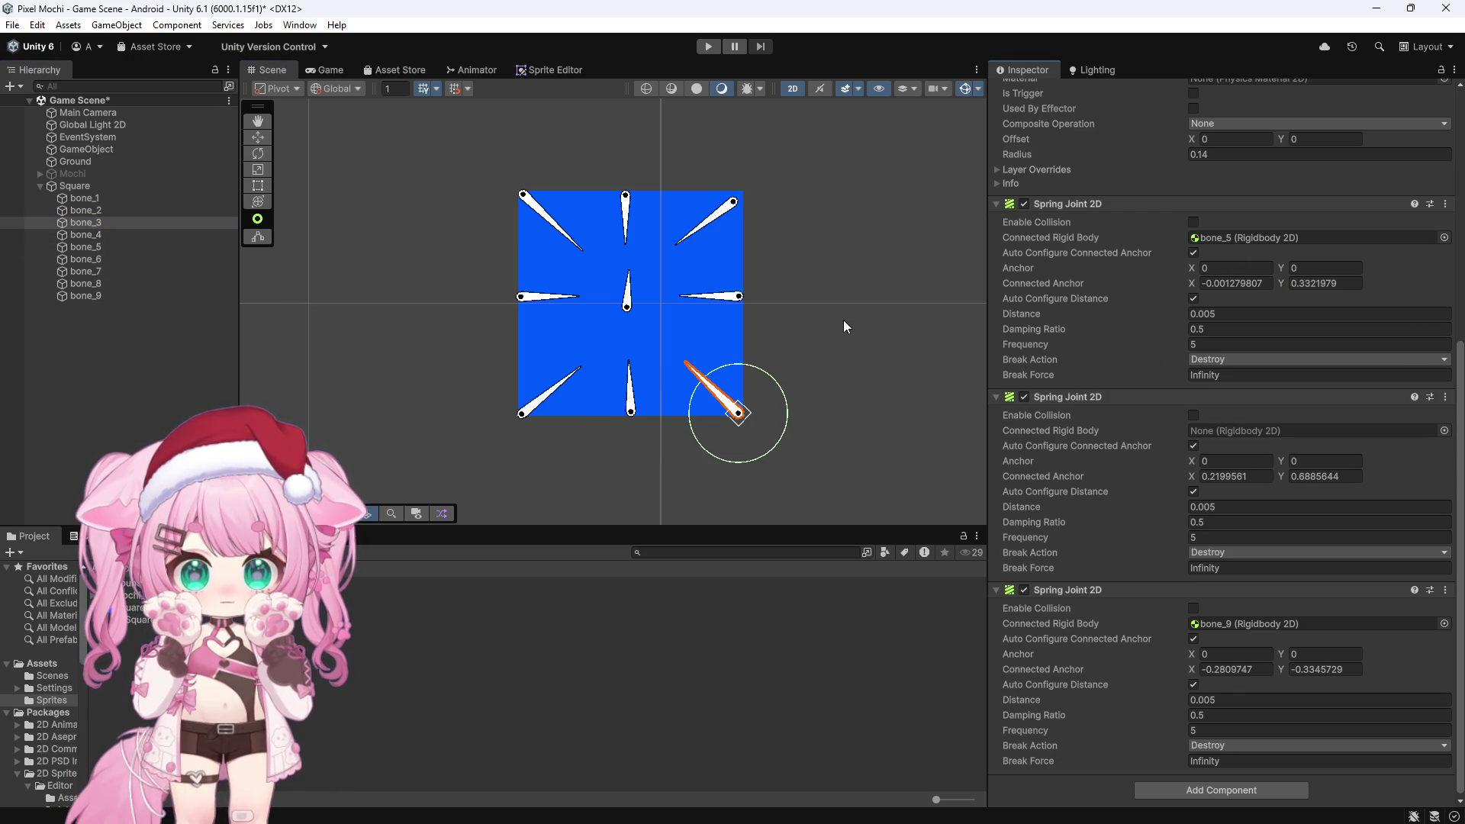
{"action": "mouse_move", "coordinate": [87, 283]}
{"action": "left_mouse_down"}
{"action": "mouse_move", "coordinate": [752, 385]}
{"action": "mouse_move", "coordinate": [1220, 432]}
{"action": "left_mouse_up"}
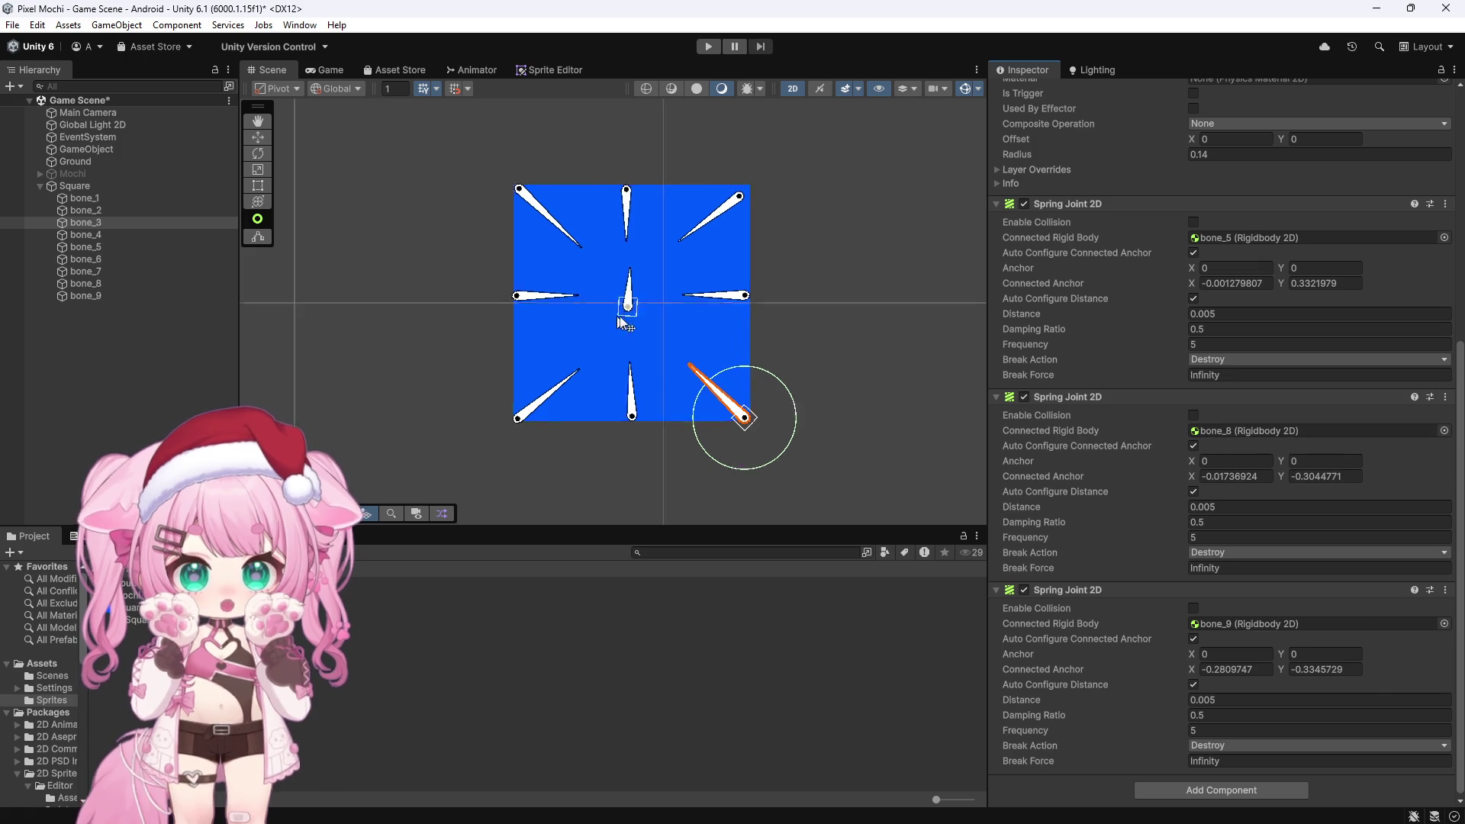
{"action": "scroll", "coordinate": [663, 317], "scroll_direction": "up", "scroll_amount": 2}
{"action": "scroll", "coordinate": [763, 331], "scroll_direction": "up", "scroll_amount": 3}
{"action": "scroll", "coordinate": [725, 299], "scroll_direction": "down", "scroll_amount": 3}
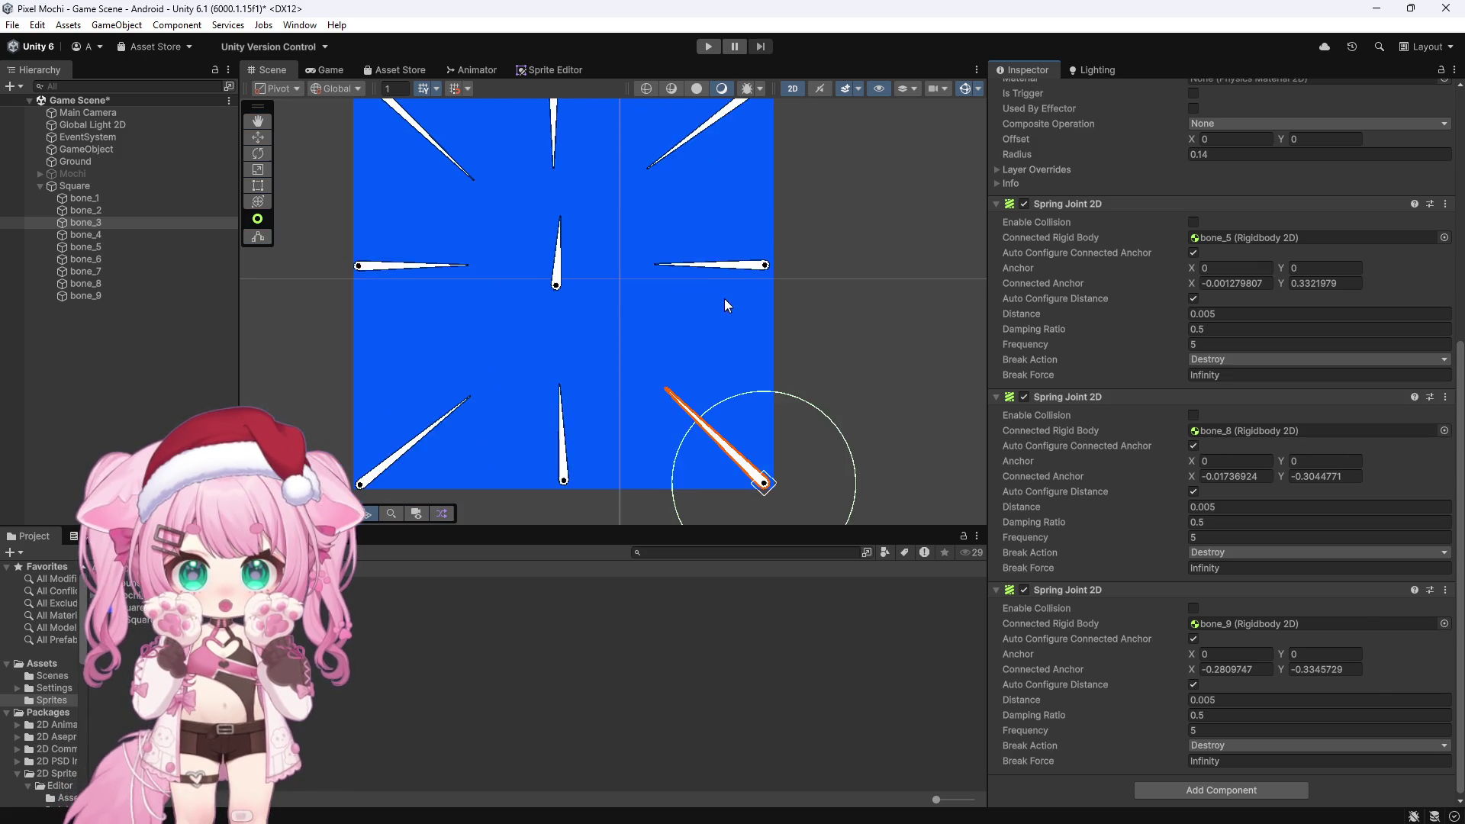
{"action": "scroll", "coordinate": [722, 290], "scroll_direction": "down", "scroll_amount": 1}
{"action": "left_click", "coordinate": [84, 199]}
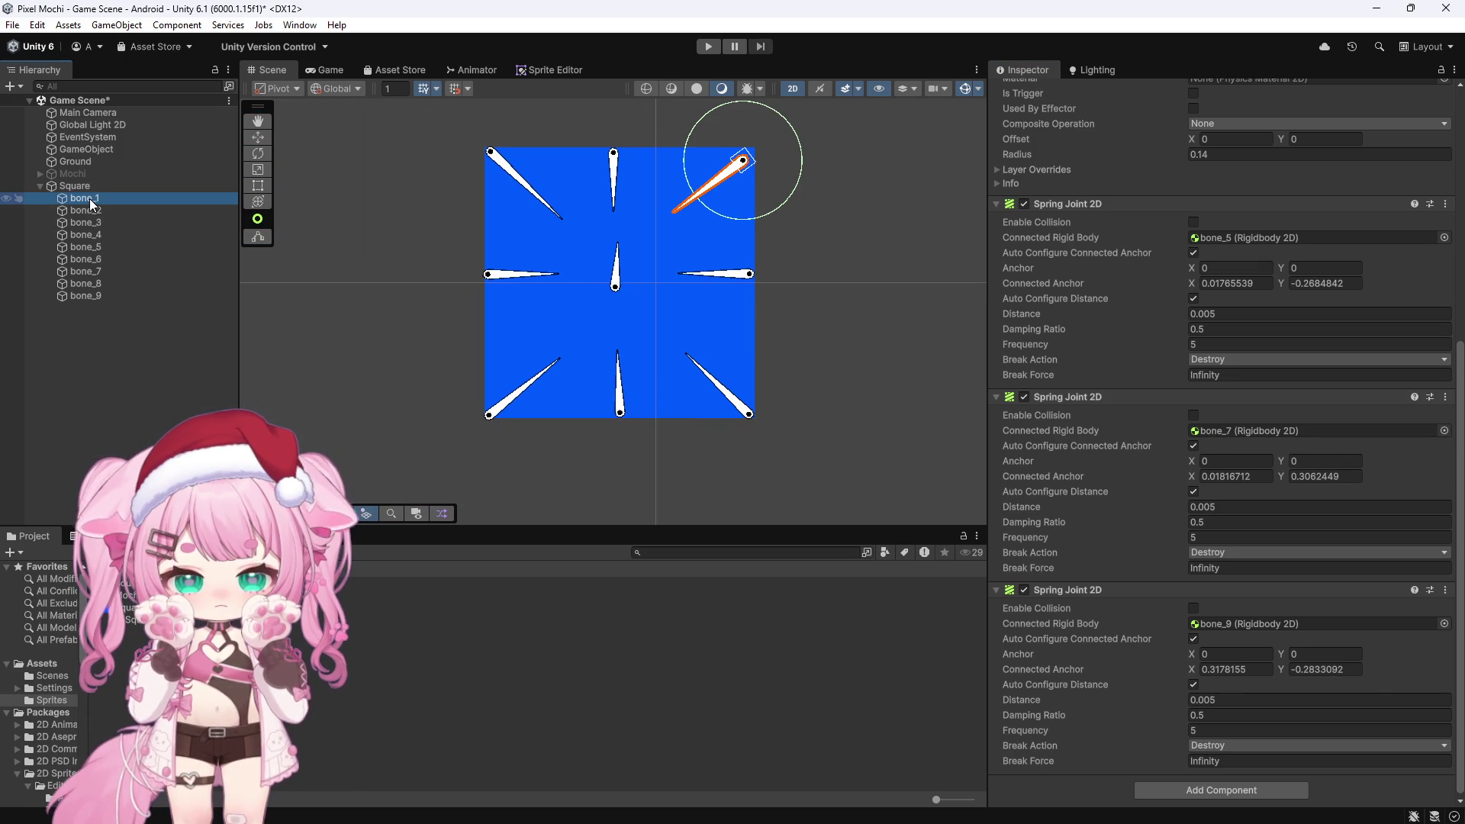
{"action": "left_click", "coordinate": [90, 210]}
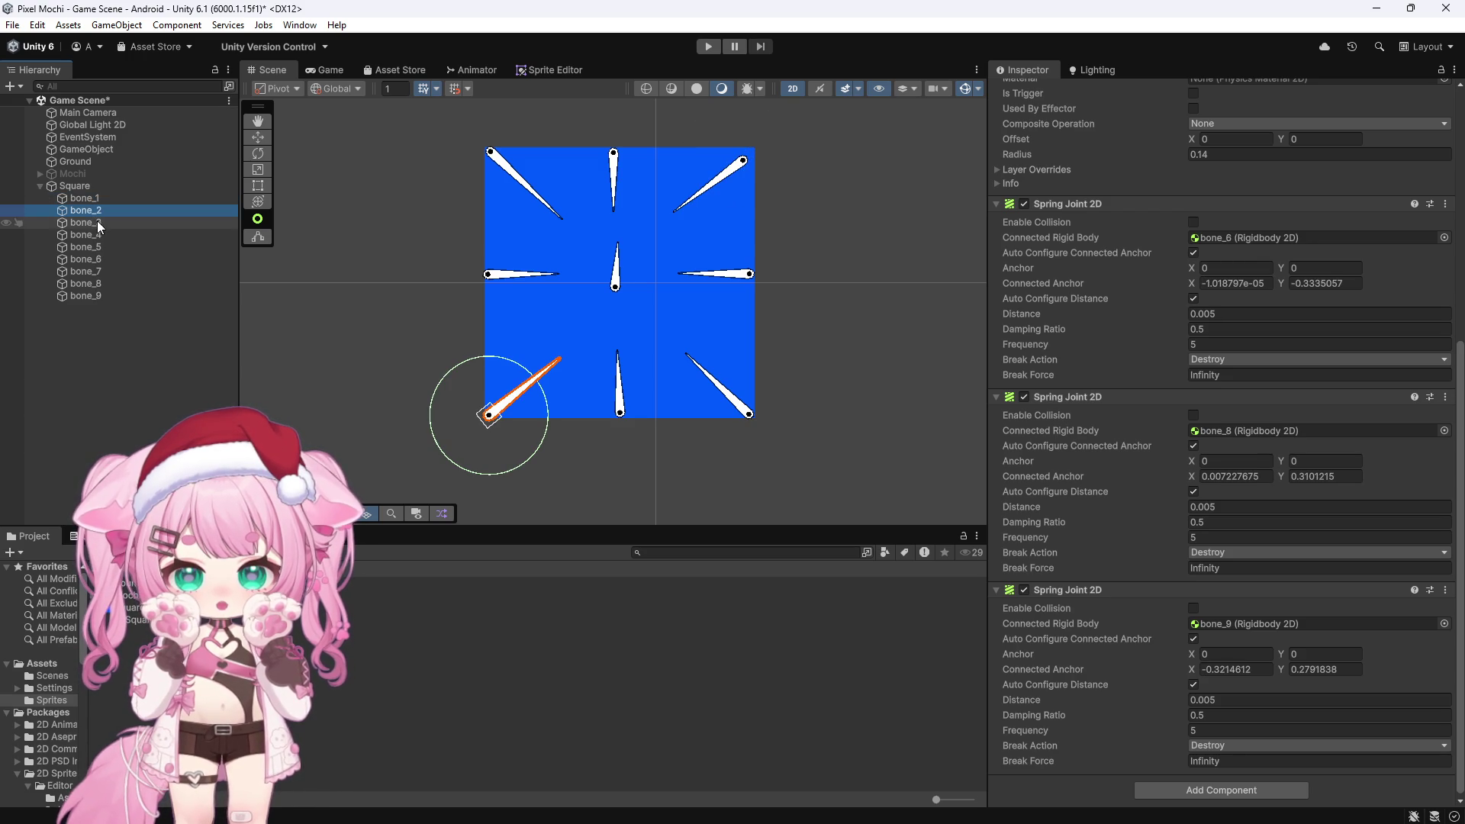
{"action": "scroll", "coordinate": [1115, 463], "scroll_direction": "up", "scroll_amount": 10}
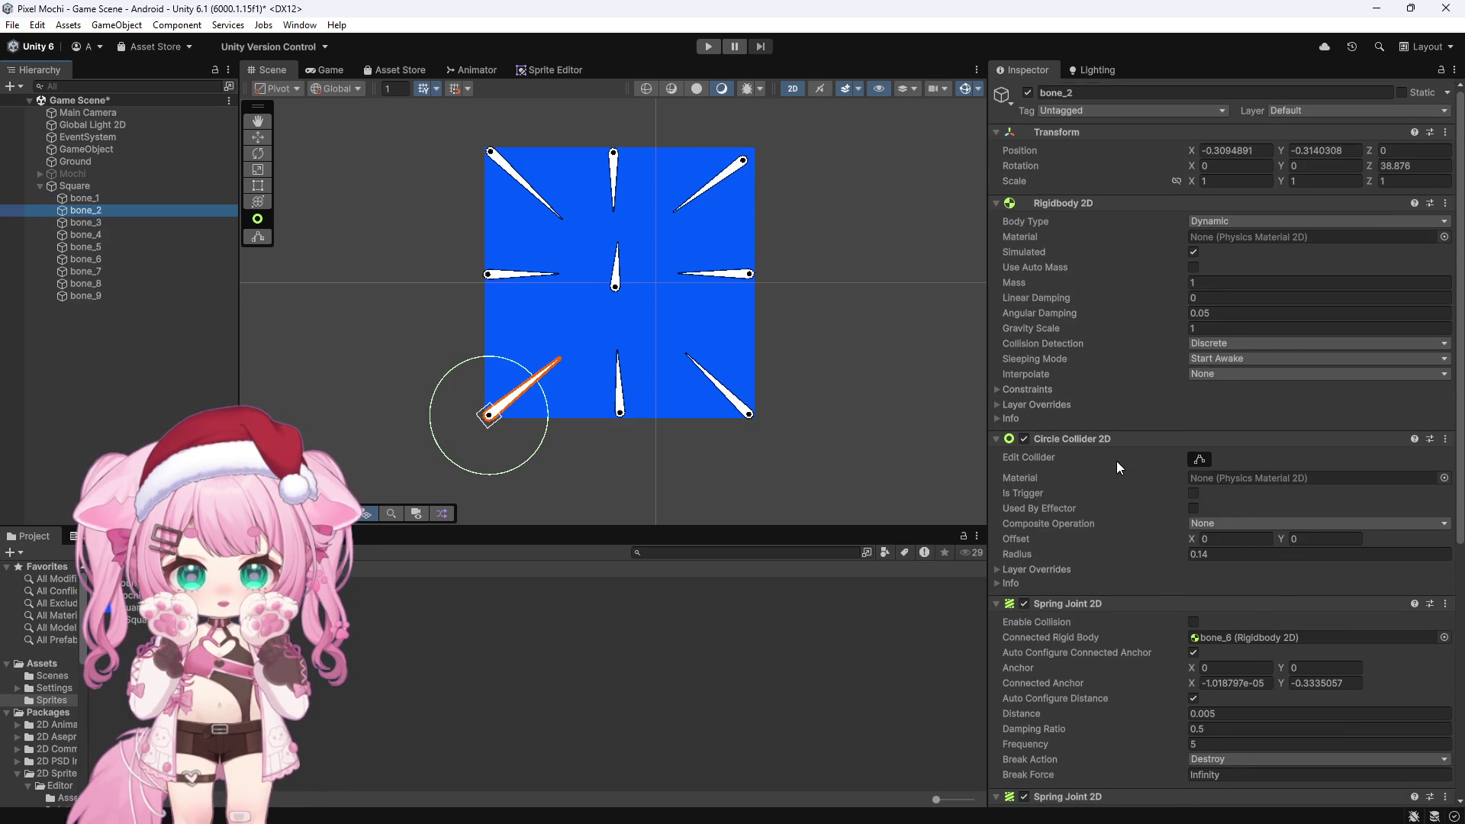
{"action": "scroll", "coordinate": [1115, 461], "scroll_direction": "down", "scroll_amount": 10}
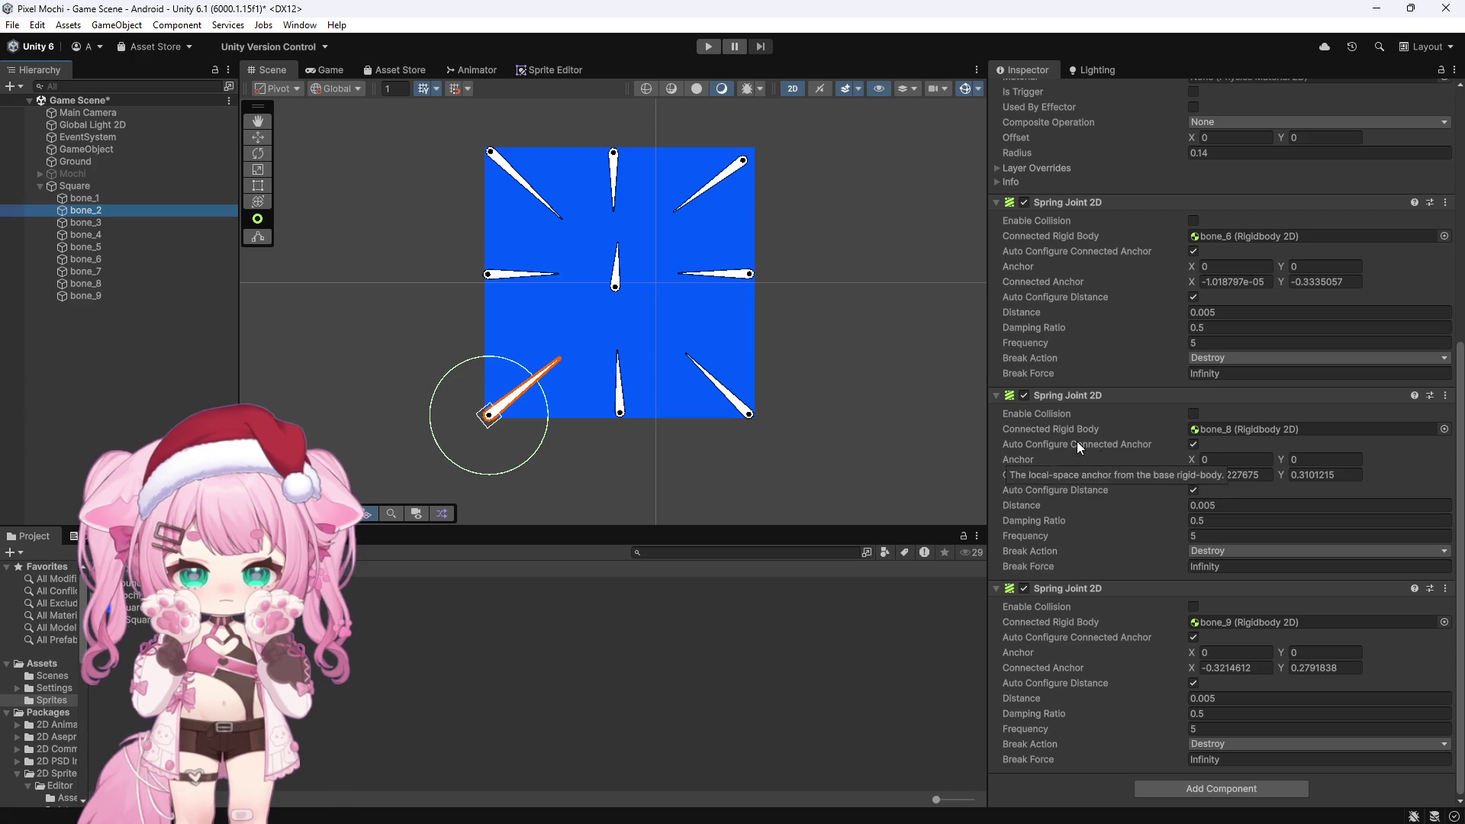
{"action": "left_click", "coordinate": [90, 226]}
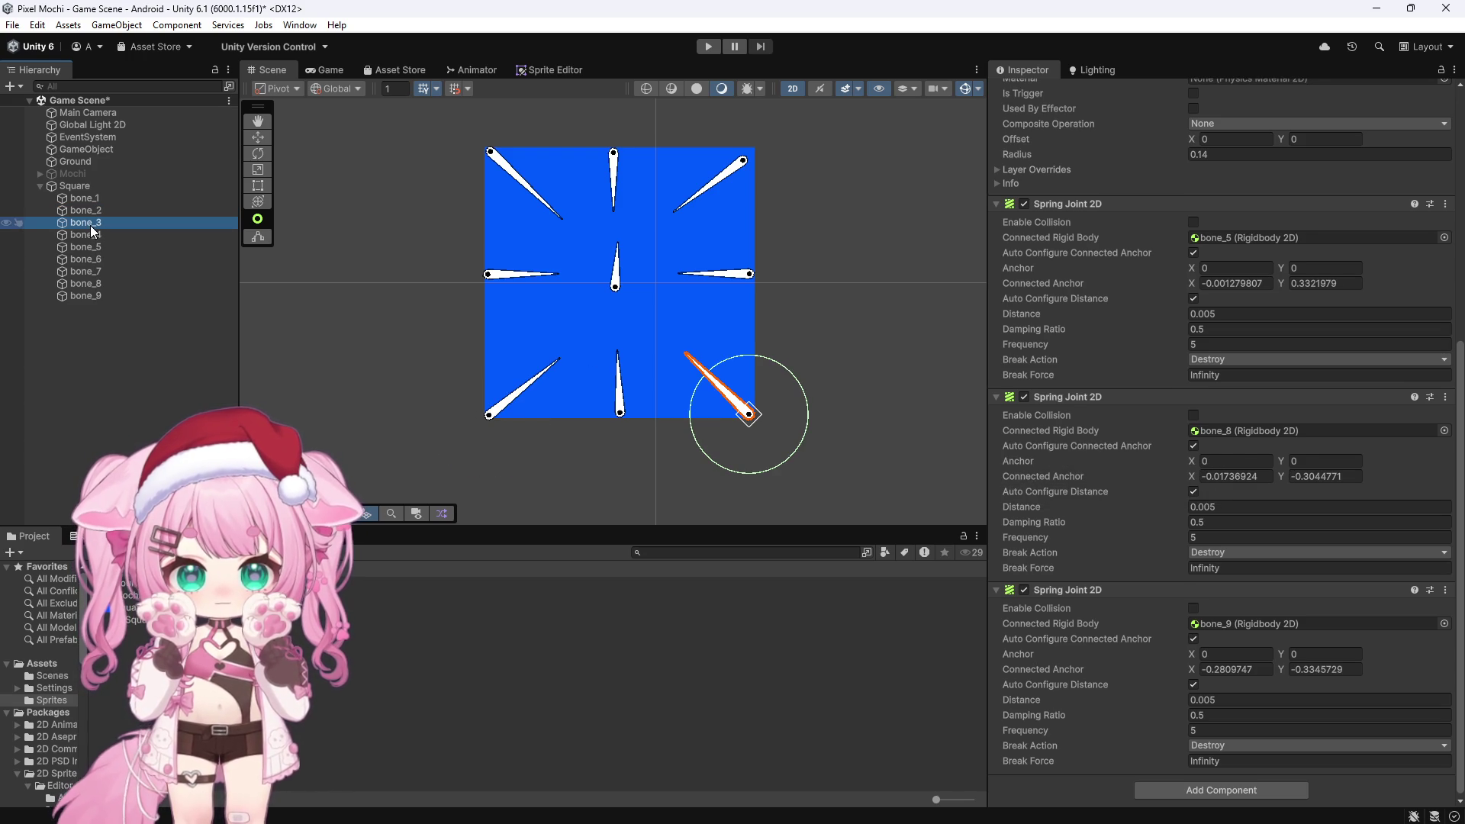
Connect bone_4's two spring joints to bone_6 and bone_7
{"action": "left_click", "coordinate": [89, 235]}
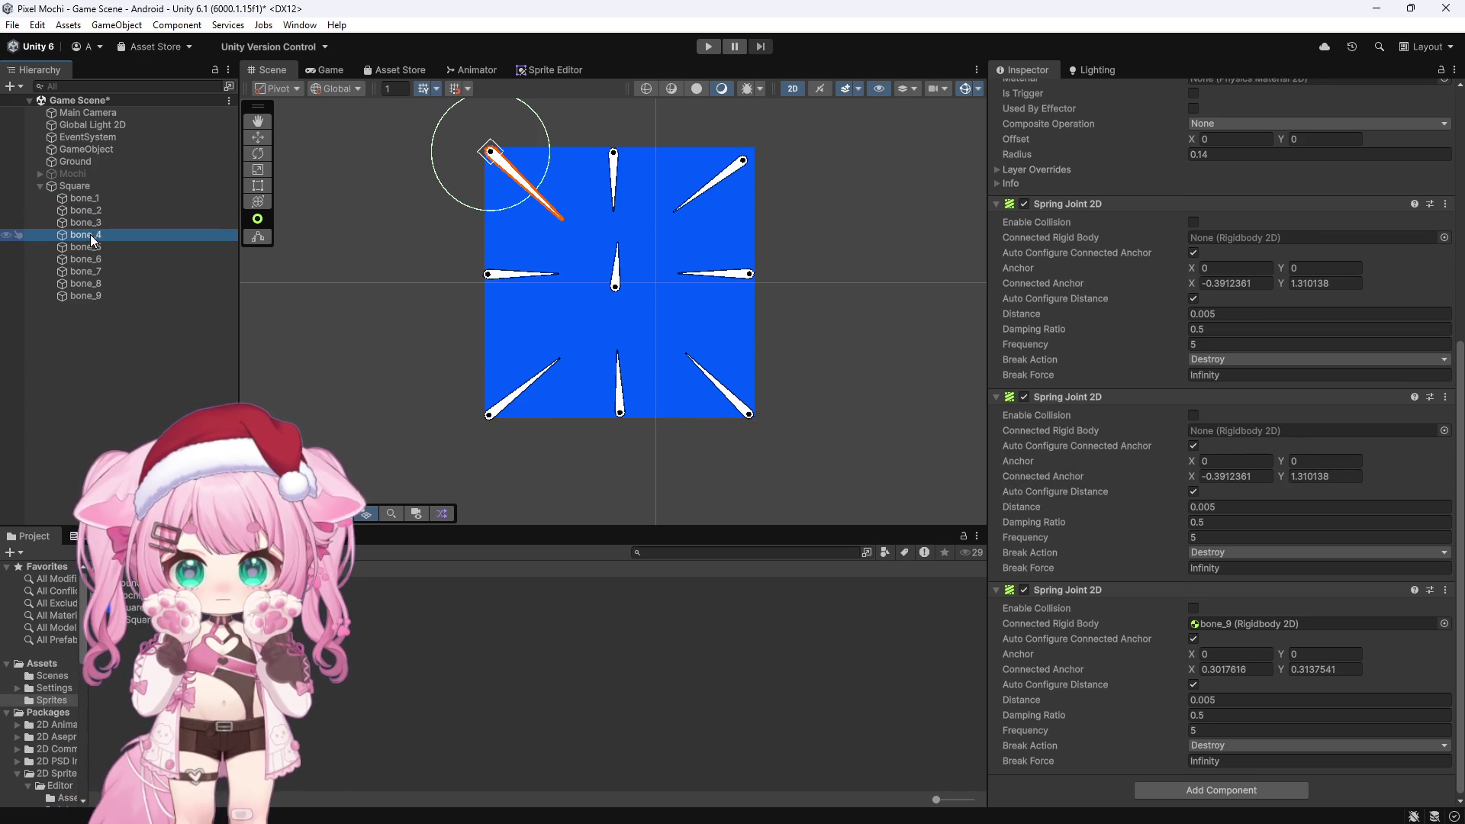
{"action": "left_click", "coordinate": [614, 156]}
{"action": "left_click", "coordinate": [509, 276]}
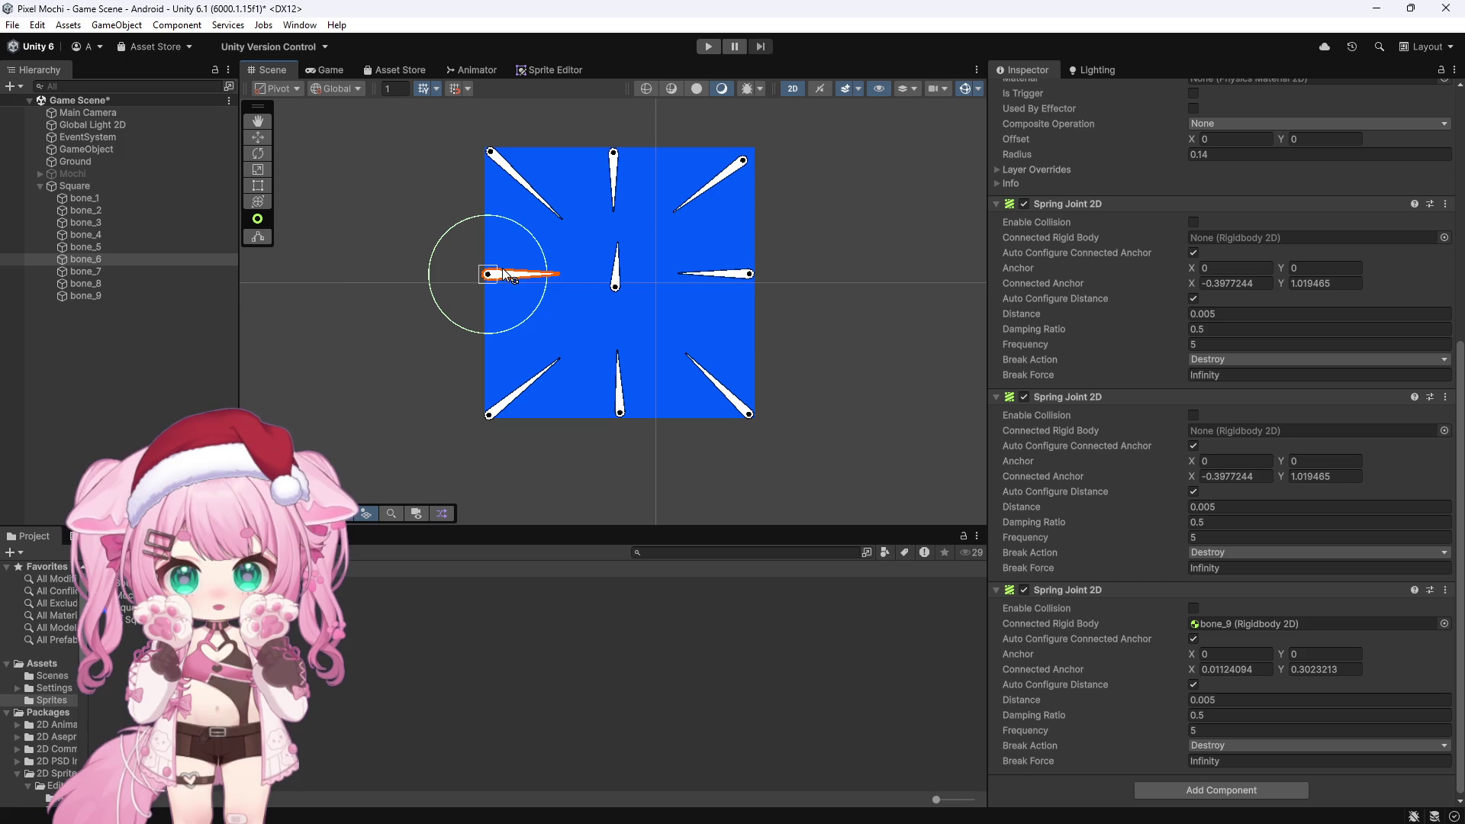
{"action": "left_click", "coordinate": [99, 235]}
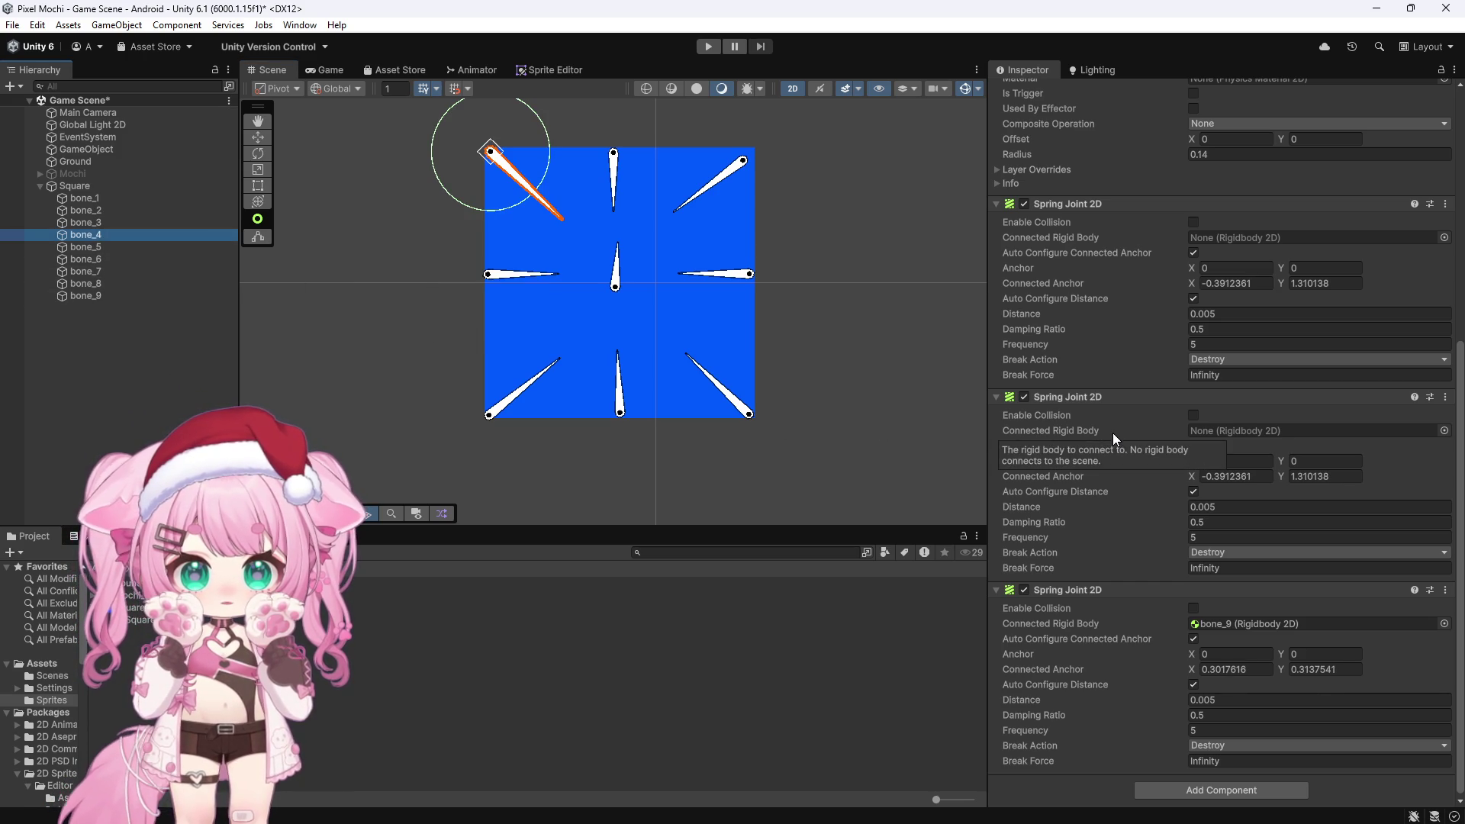
{"action": "mouse_move", "coordinate": [90, 264]}
{"action": "left_mouse_down"}
{"action": "mouse_move", "coordinate": [965, 297]}
{"action": "mouse_move", "coordinate": [1107, 252]}
{"action": "mouse_move", "coordinate": [1276, 240]}
{"action": "left_mouse_up"}
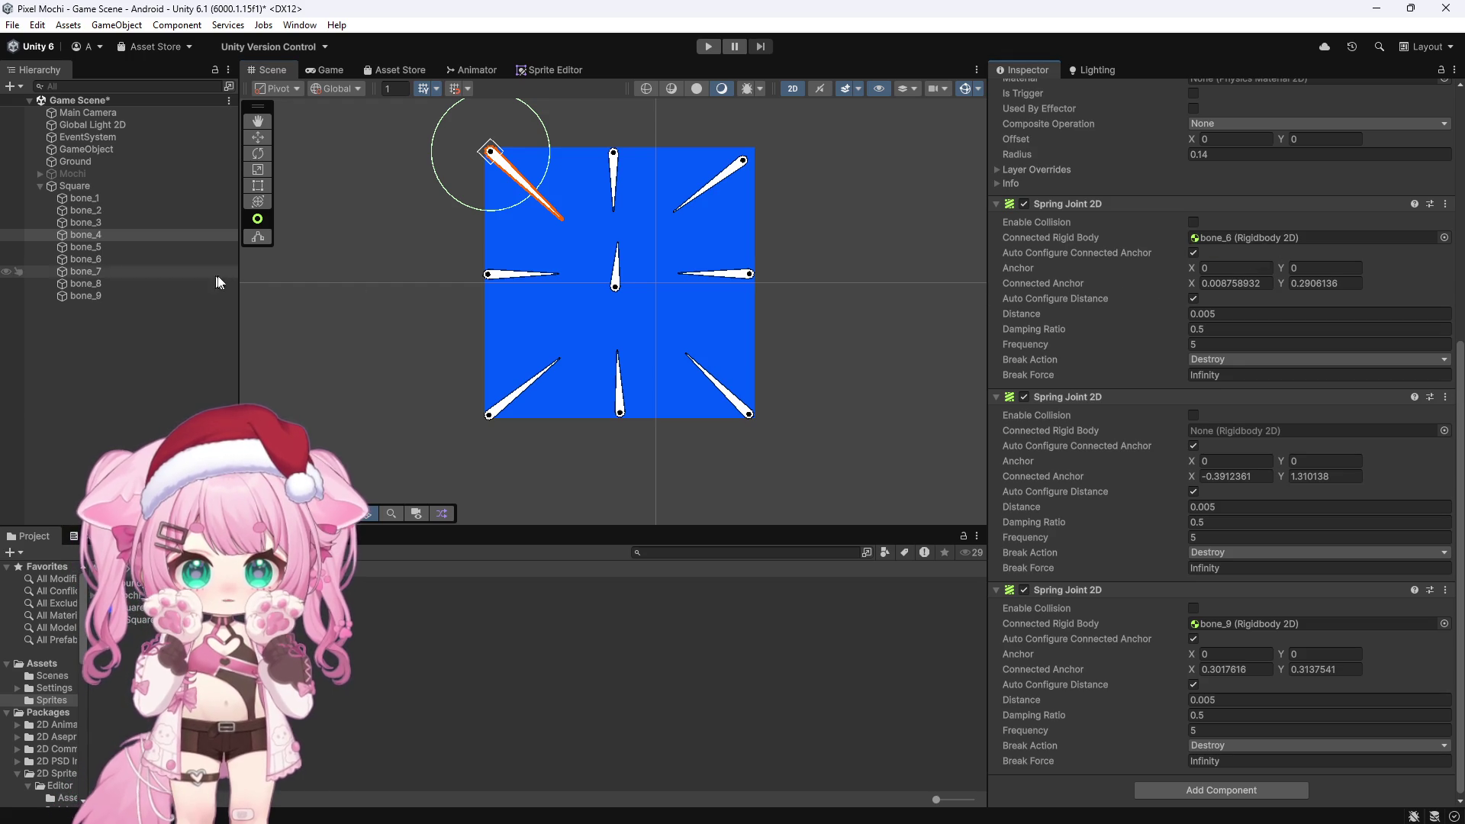
{"action": "mouse_move", "coordinate": [203, 269]}
{"action": "left_mouse_down"}
{"action": "mouse_move", "coordinate": [326, 308]}
{"action": "mouse_move", "coordinate": [1248, 396]}
{"action": "mouse_move", "coordinate": [1252, 432]}
{"action": "left_mouse_up"}
{"action": "left_click", "coordinate": [615, 164]}
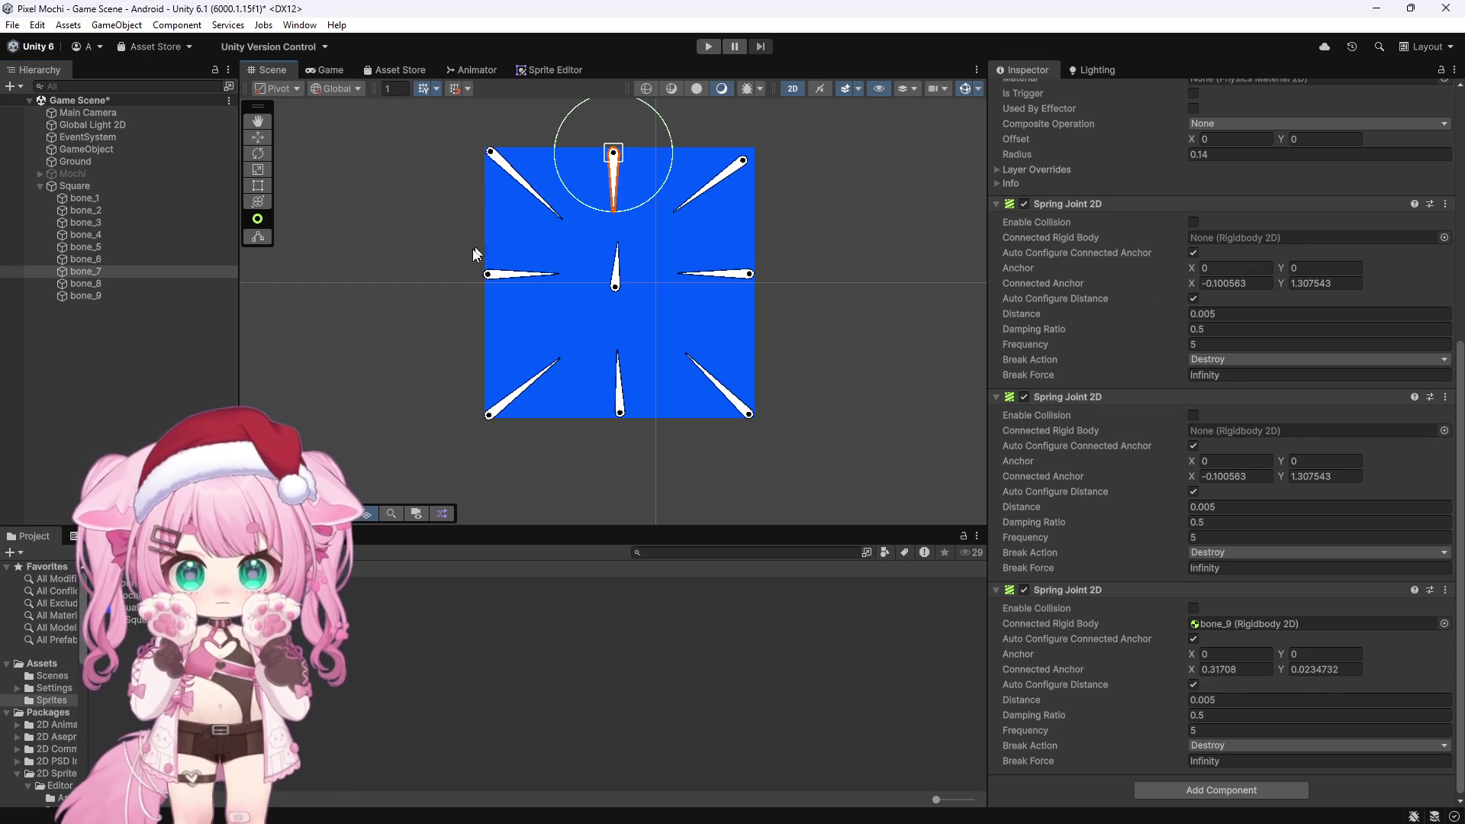
{"action": "left_click", "coordinate": [522, 276]}
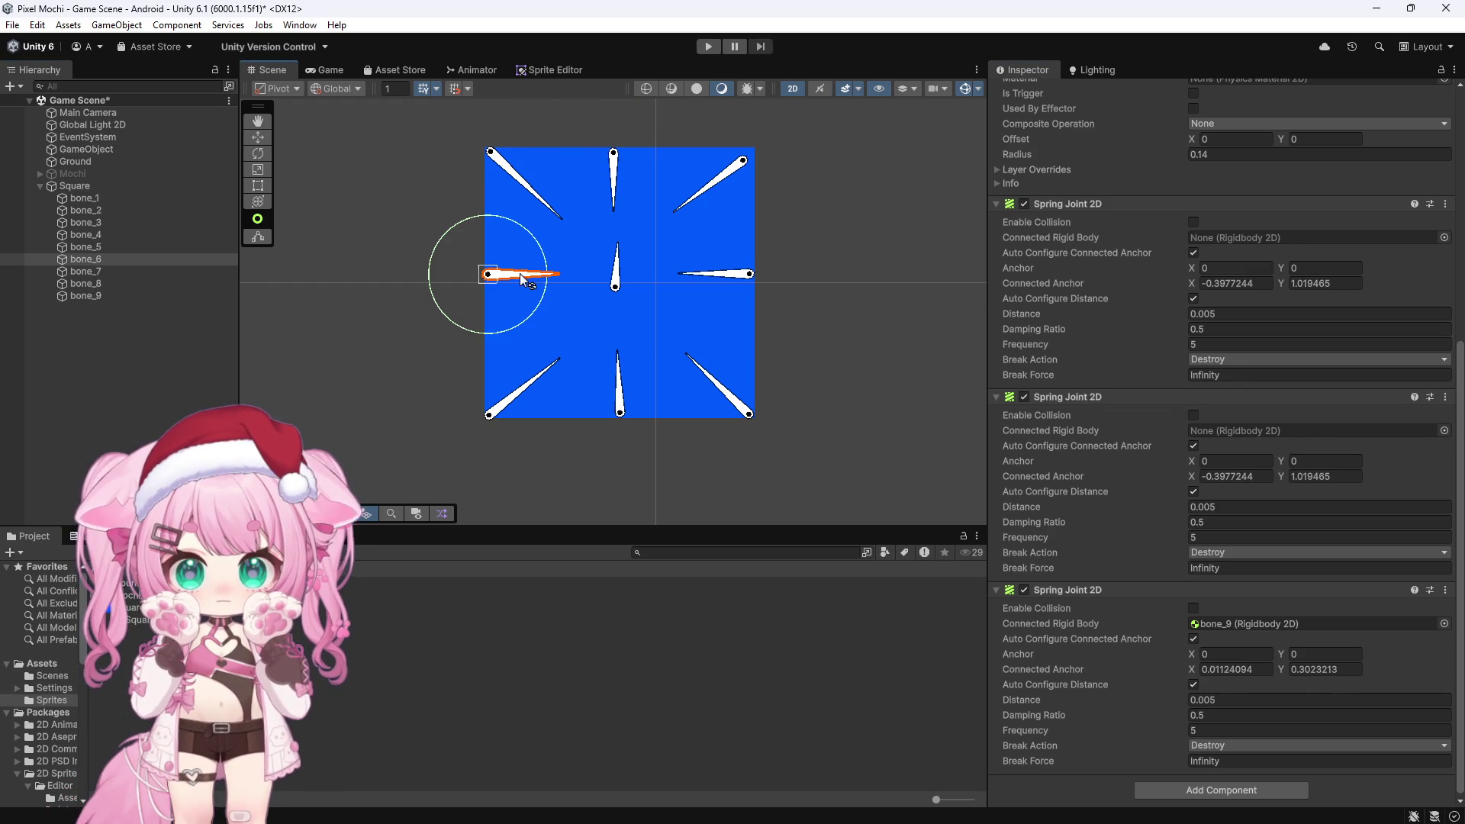
{"action": "left_click", "coordinate": [98, 234]}
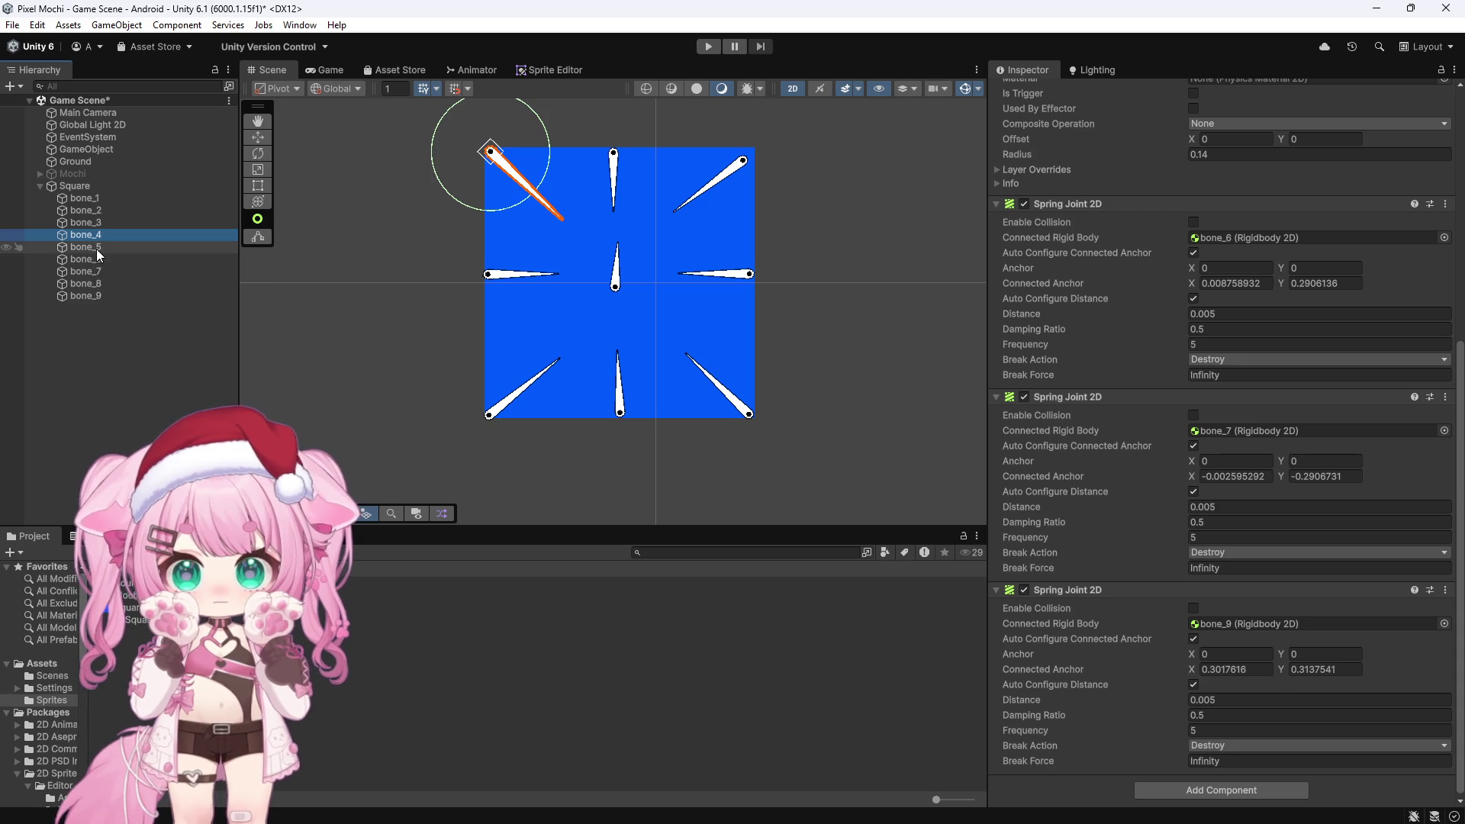
Connect bone_5's two spring joints to bone_1 and bone_3
{"action": "left_click", "coordinate": [95, 248]}
{"action": "scroll", "coordinate": [1116, 437], "scroll_direction": "up", "scroll_amount": 2}
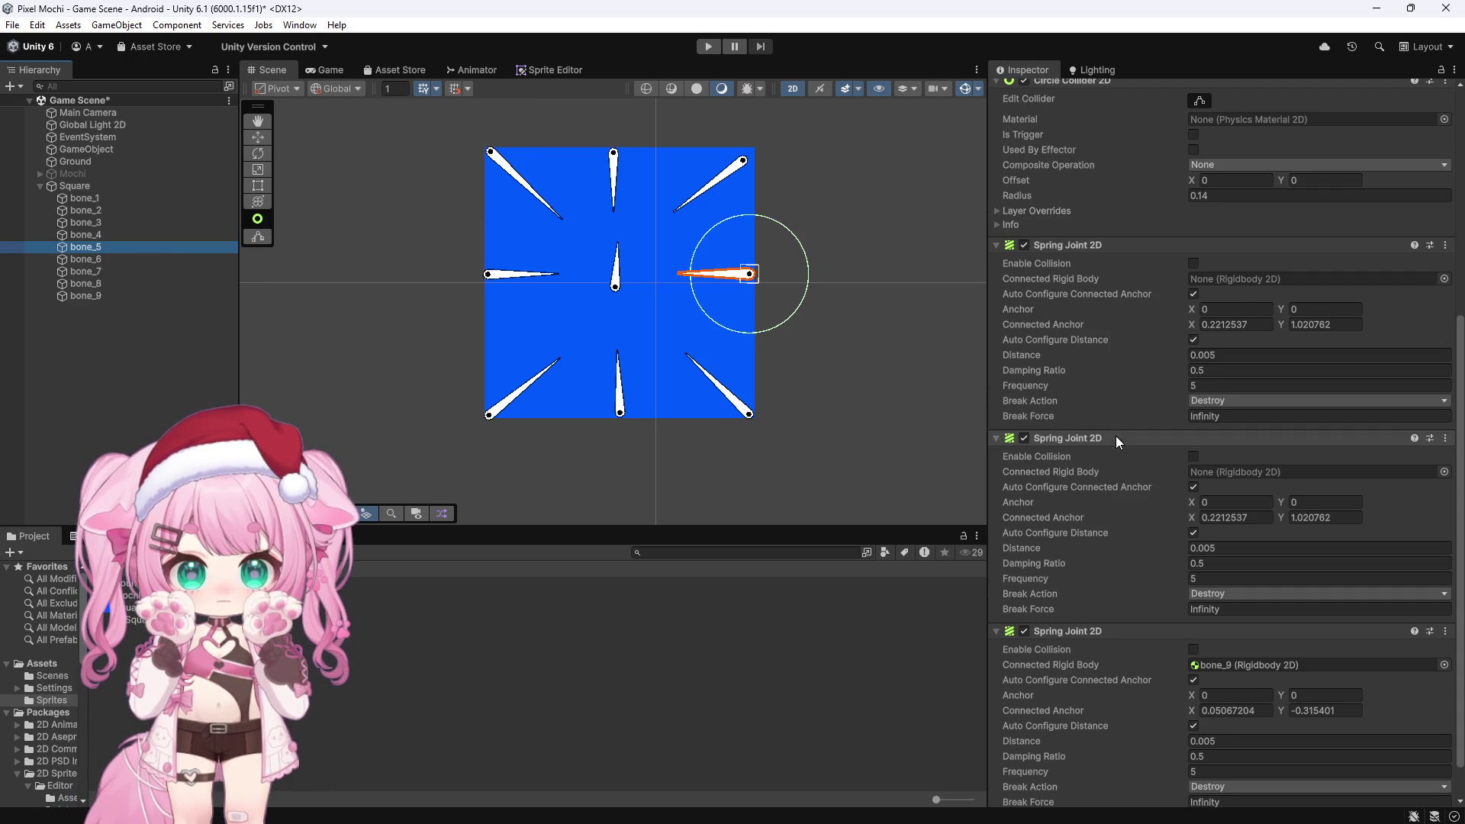
{"action": "left_click", "coordinate": [747, 160]}
{"action": "left_click", "coordinate": [744, 412]}
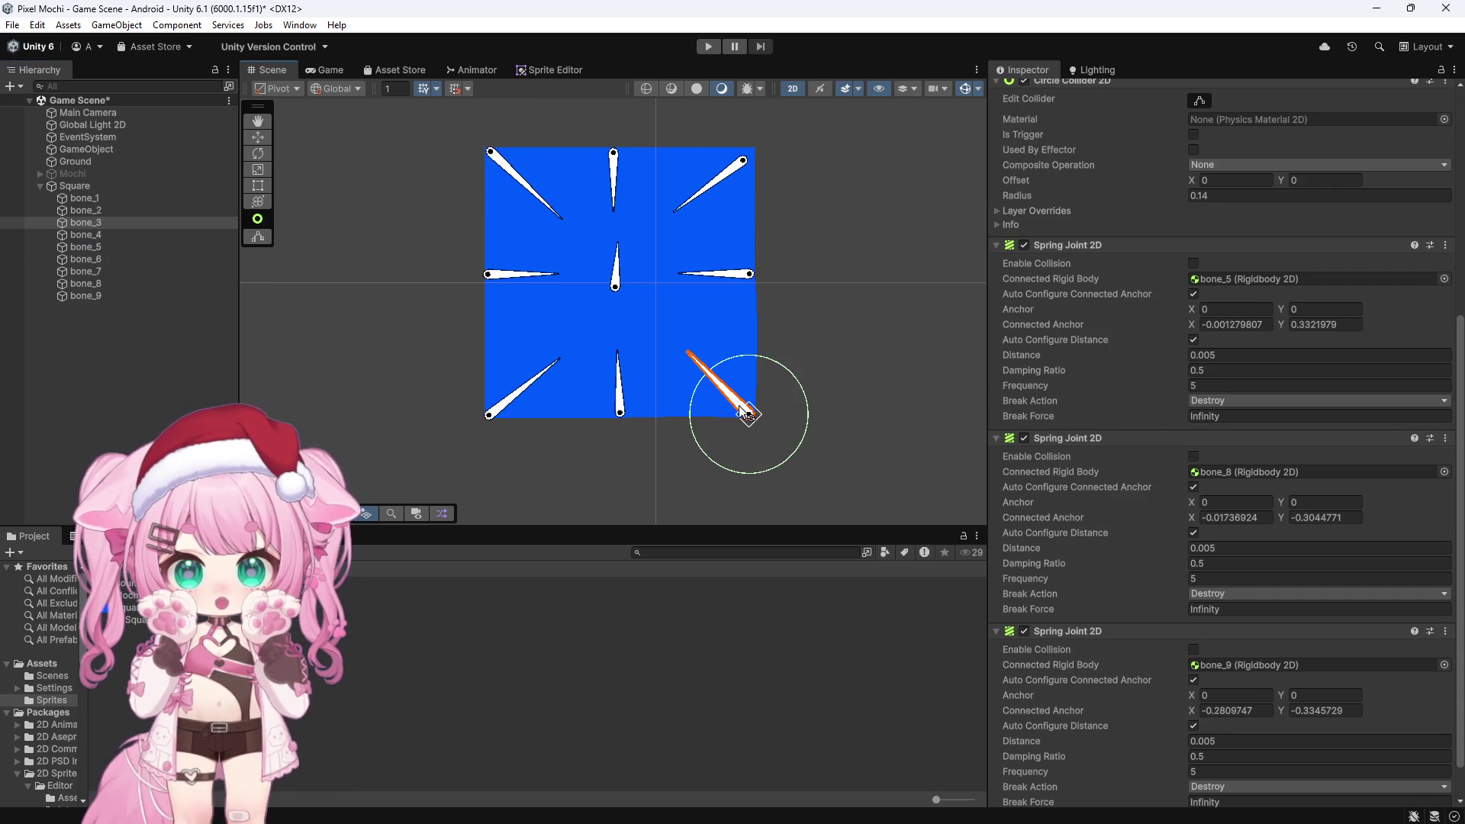
{"action": "left_click", "coordinate": [748, 273]}
{"action": "mouse_move", "coordinate": [113, 200]}
{"action": "left_mouse_down"}
{"action": "mouse_move", "coordinate": [967, 340]}
{"action": "mouse_move", "coordinate": [1264, 281]}
{"action": "left_mouse_up"}
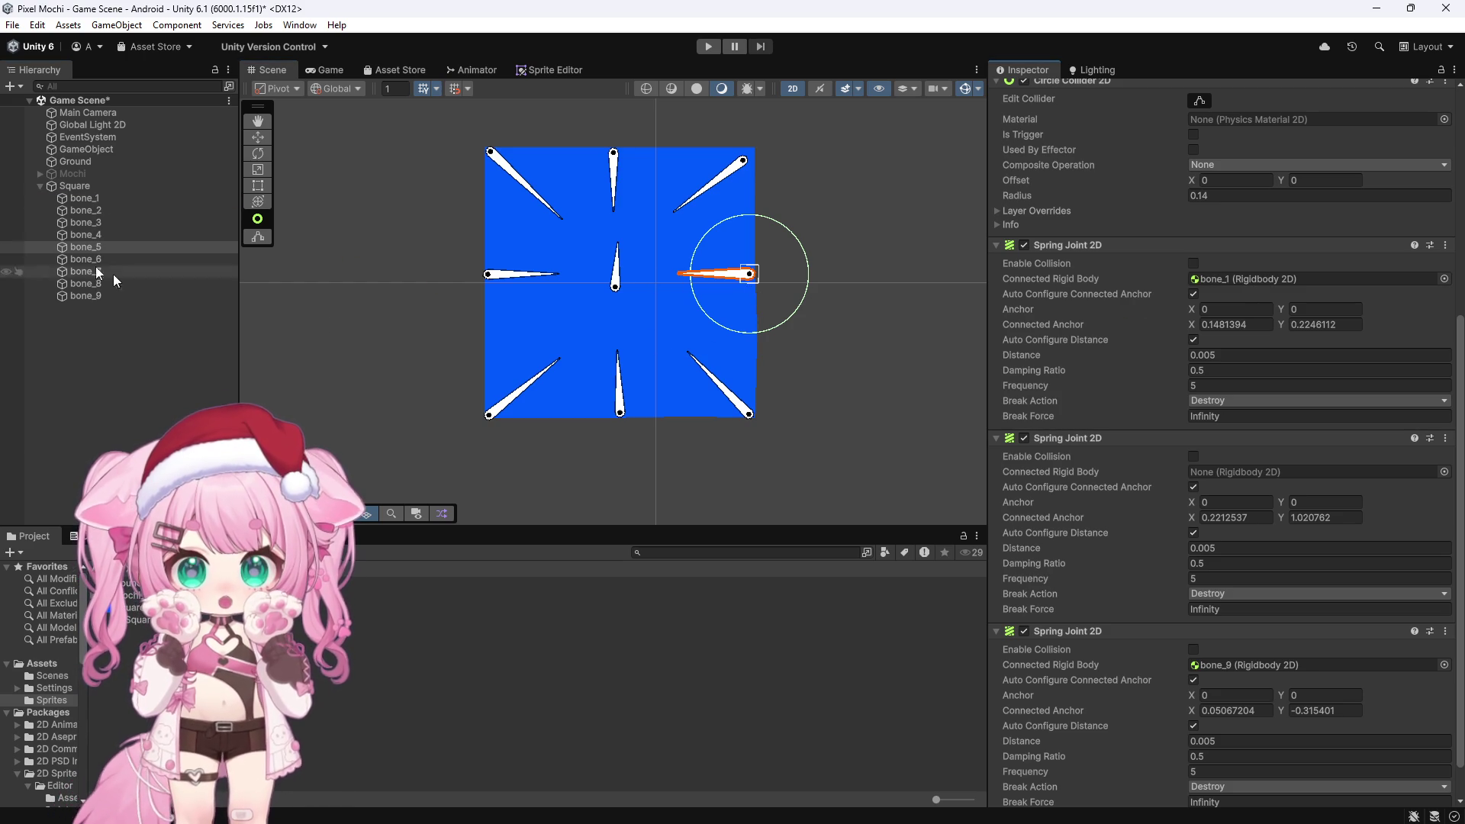
{"action": "left_click_drag", "start_coordinate": [90, 221], "coordinate": [1233, 470]}
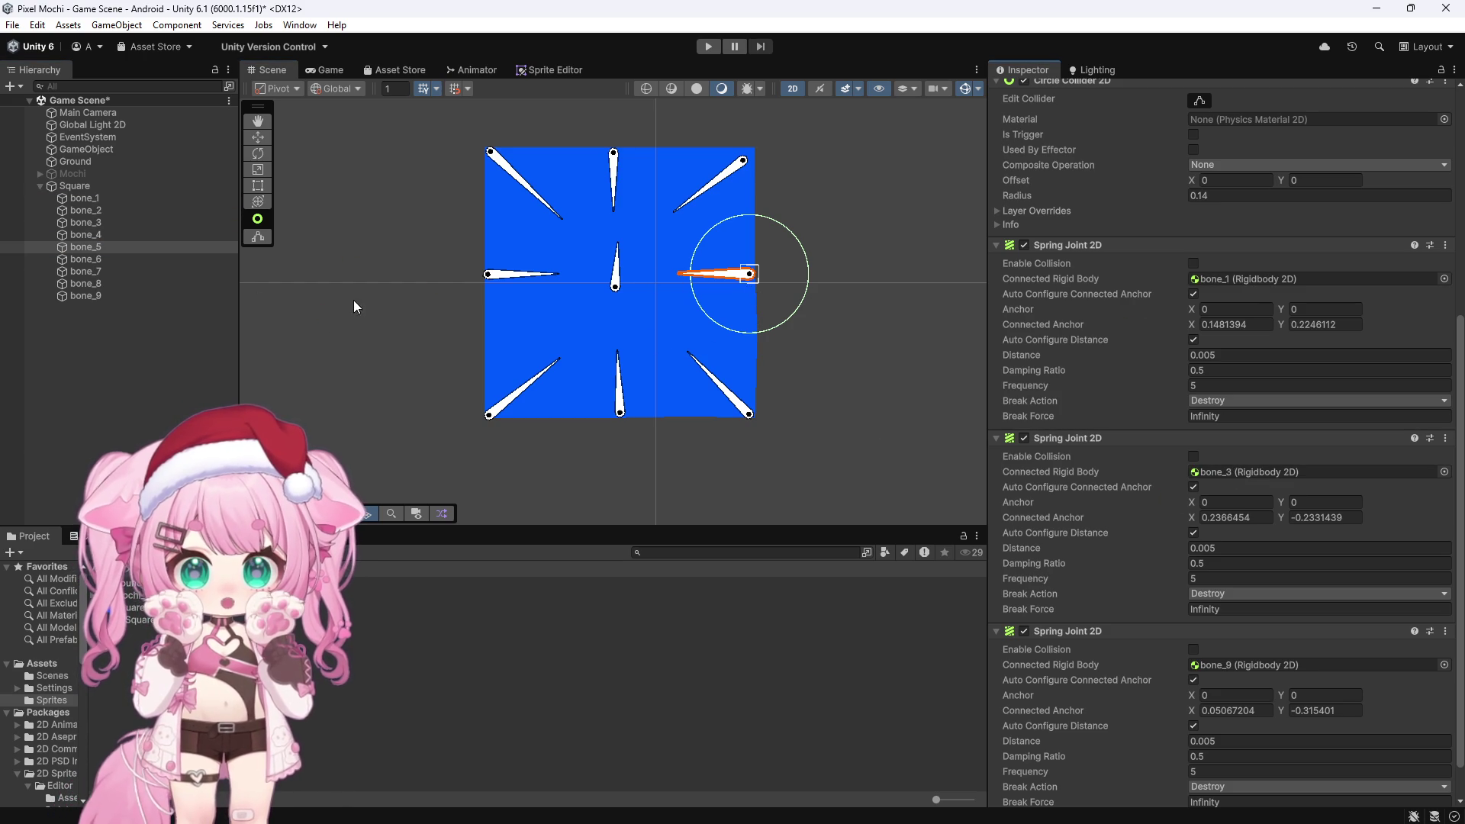
Link bone_6's spring joints to bone_4 and bone_2
{"action": "left_click", "coordinate": [108, 259]}
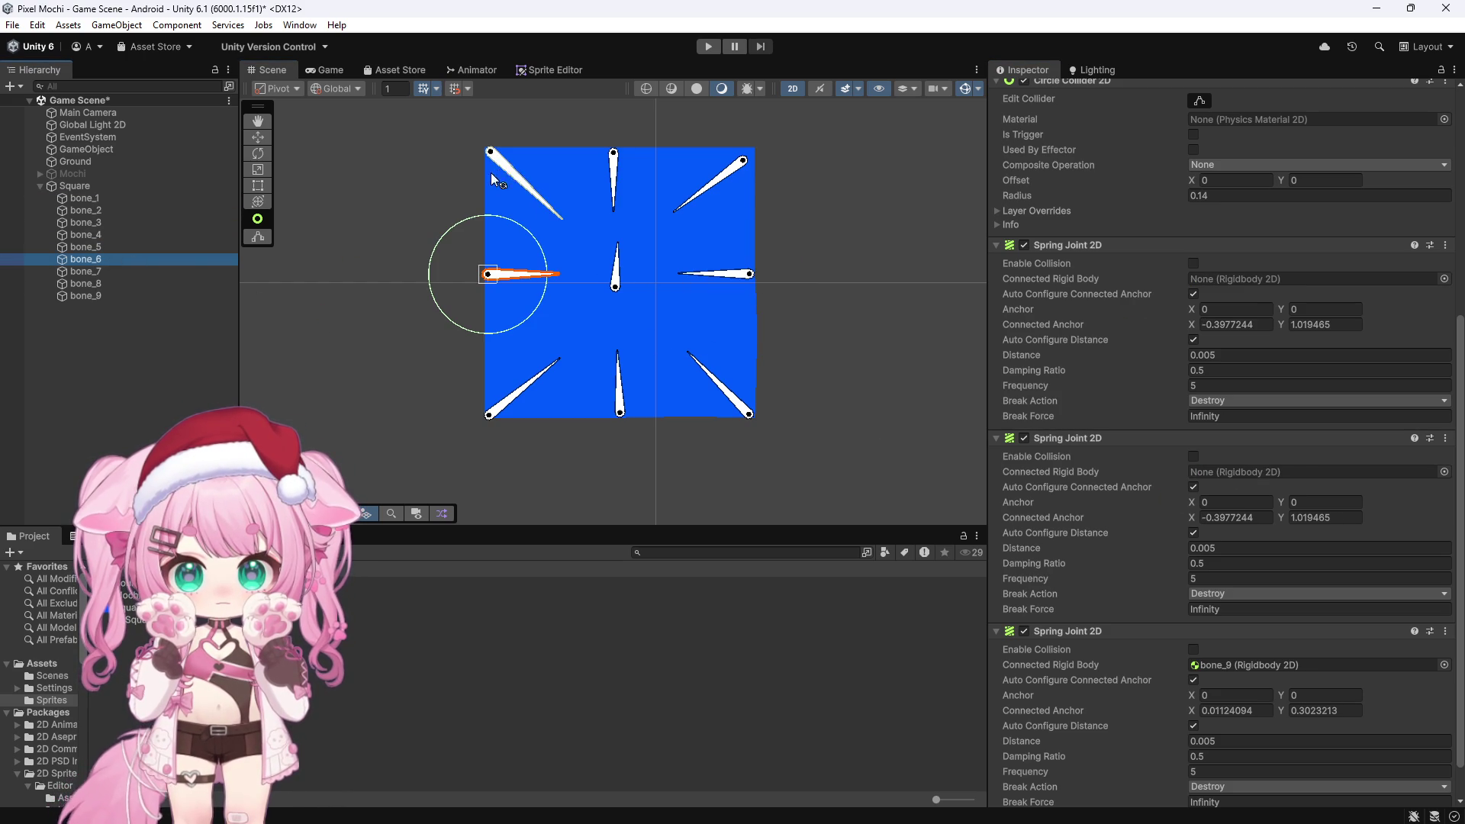
{"action": "left_click", "coordinate": [549, 208]}
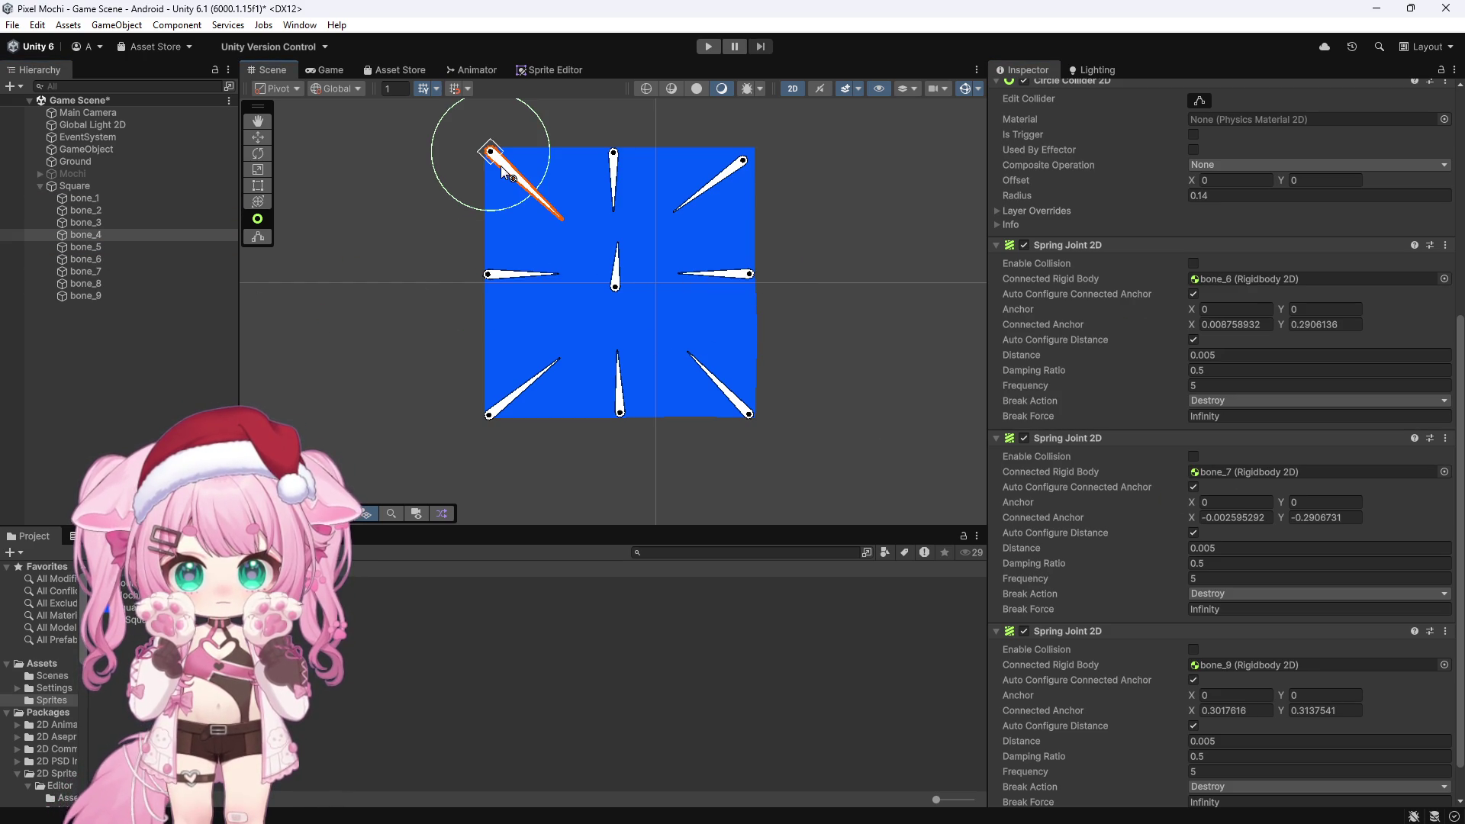
{"action": "left_click", "coordinate": [555, 362]}
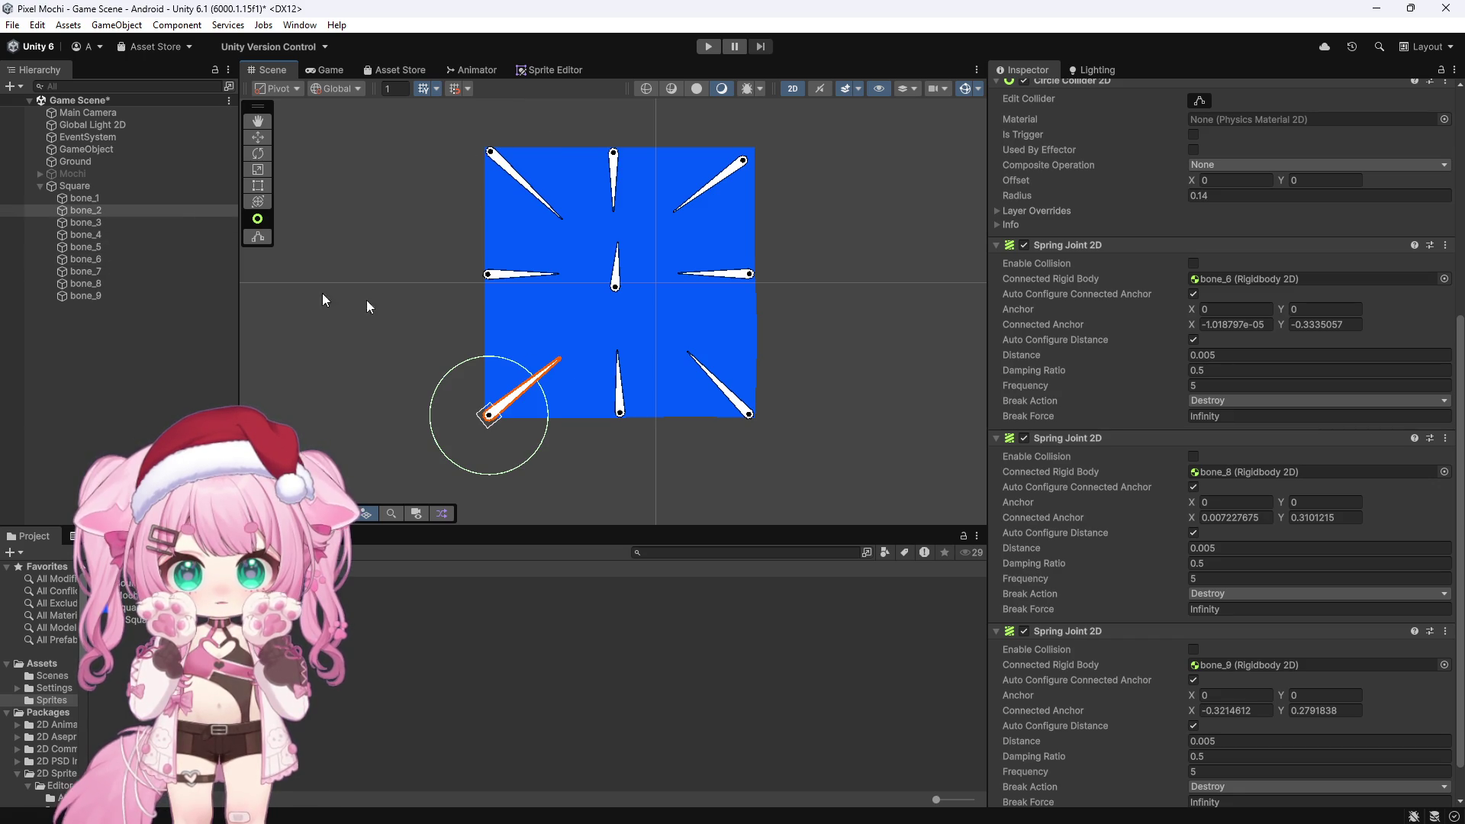
{"action": "left_click", "coordinate": [496, 272]}
{"action": "left_click_drag", "start_coordinate": [84, 235], "coordinate": [1298, 278]}
{"action": "mouse_move", "coordinate": [86, 205]}
{"action": "left_mouse_down"}
{"action": "mouse_move", "coordinate": [1129, 428]}
{"action": "mouse_move", "coordinate": [1193, 480]}
{"action": "mouse_move", "coordinate": [1234, 474]}
{"action": "left_mouse_up"}
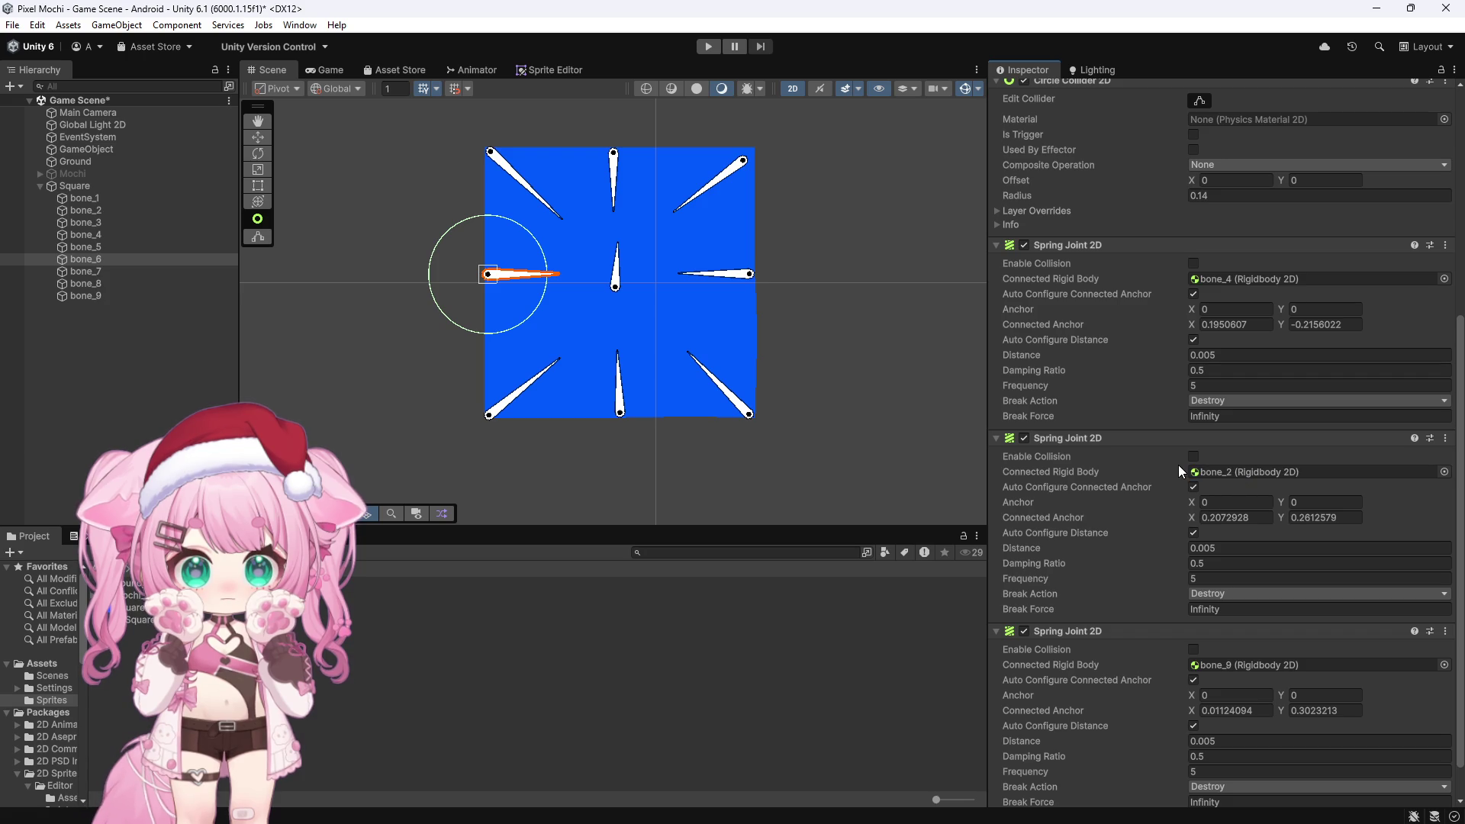
Link bone_7's spring joints to bone_1 and bone_4
{"action": "left_click", "coordinate": [118, 272]}
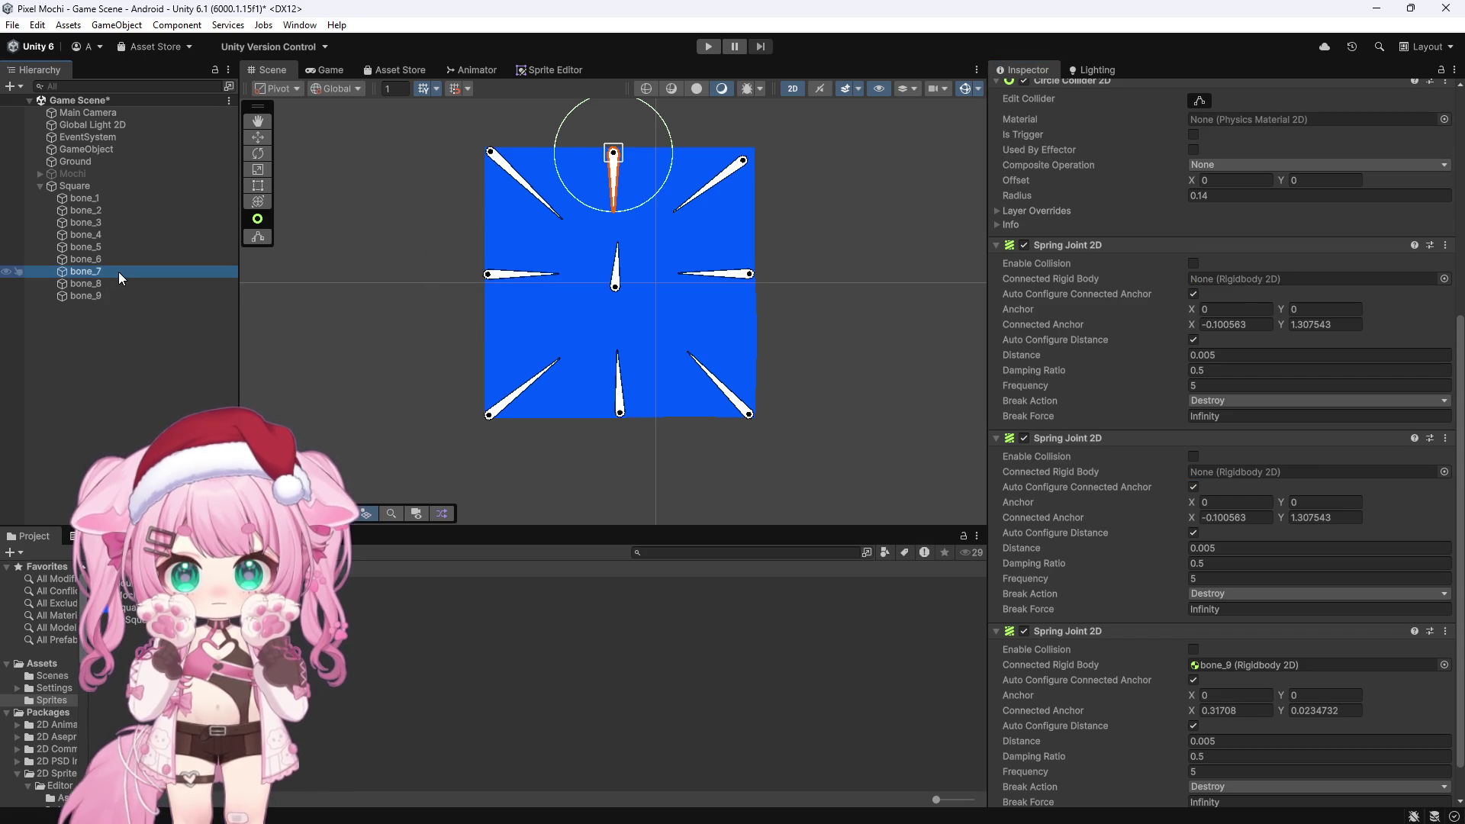
{"action": "left_click", "coordinate": [496, 162]}
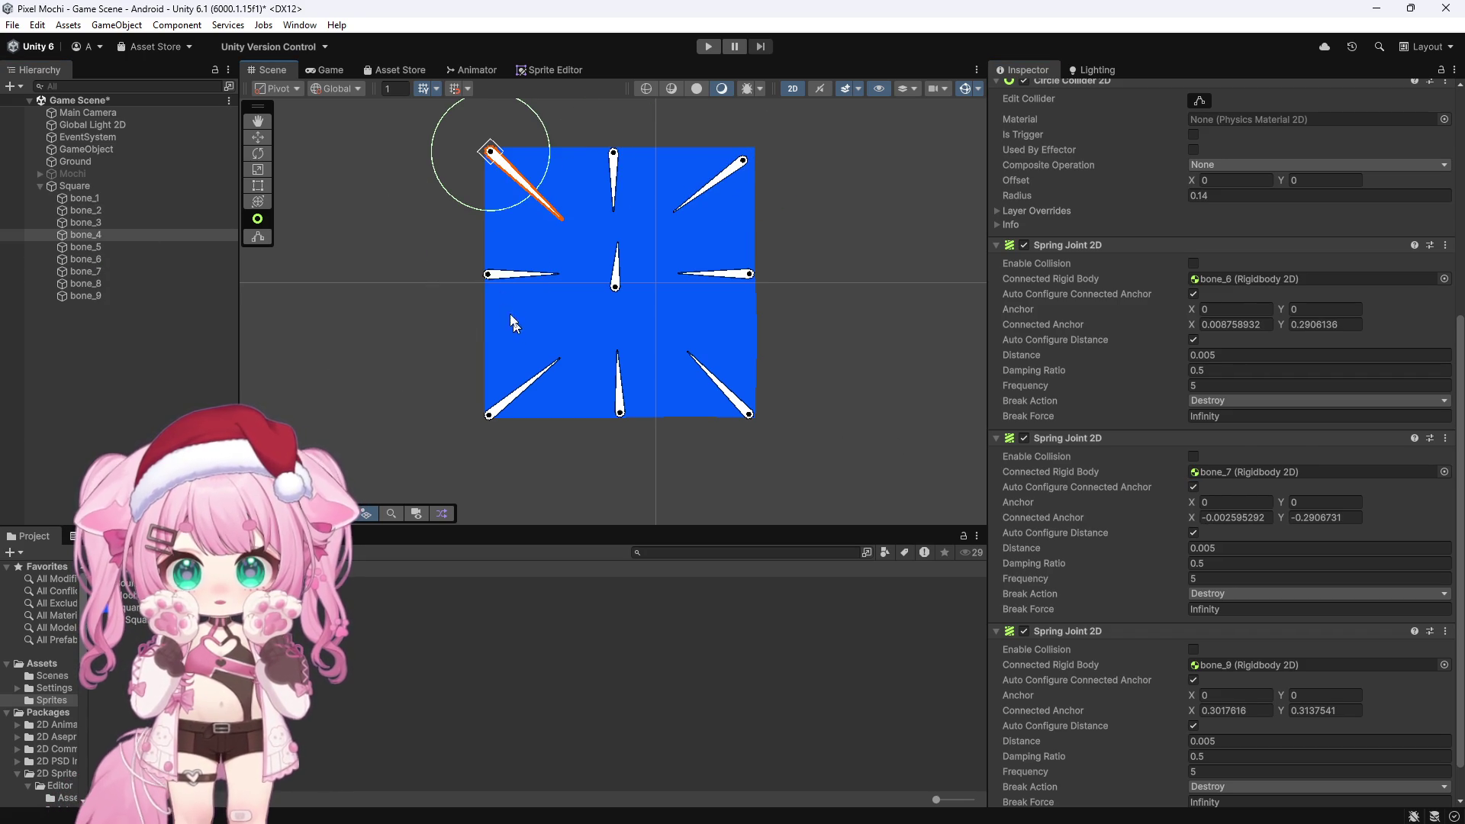
{"action": "left_click", "coordinate": [490, 277]}
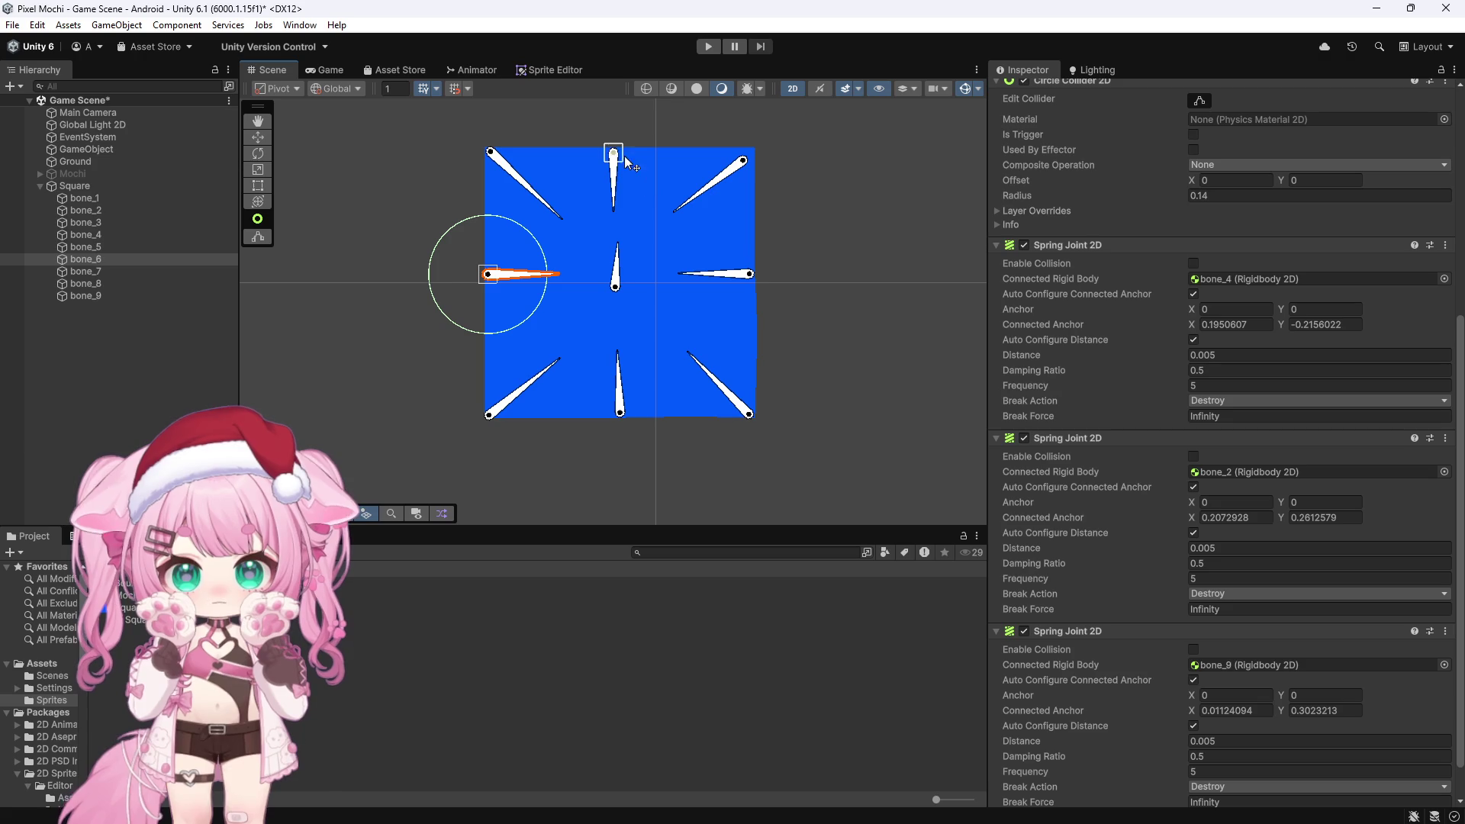
{"action": "left_click", "coordinate": [613, 177]}
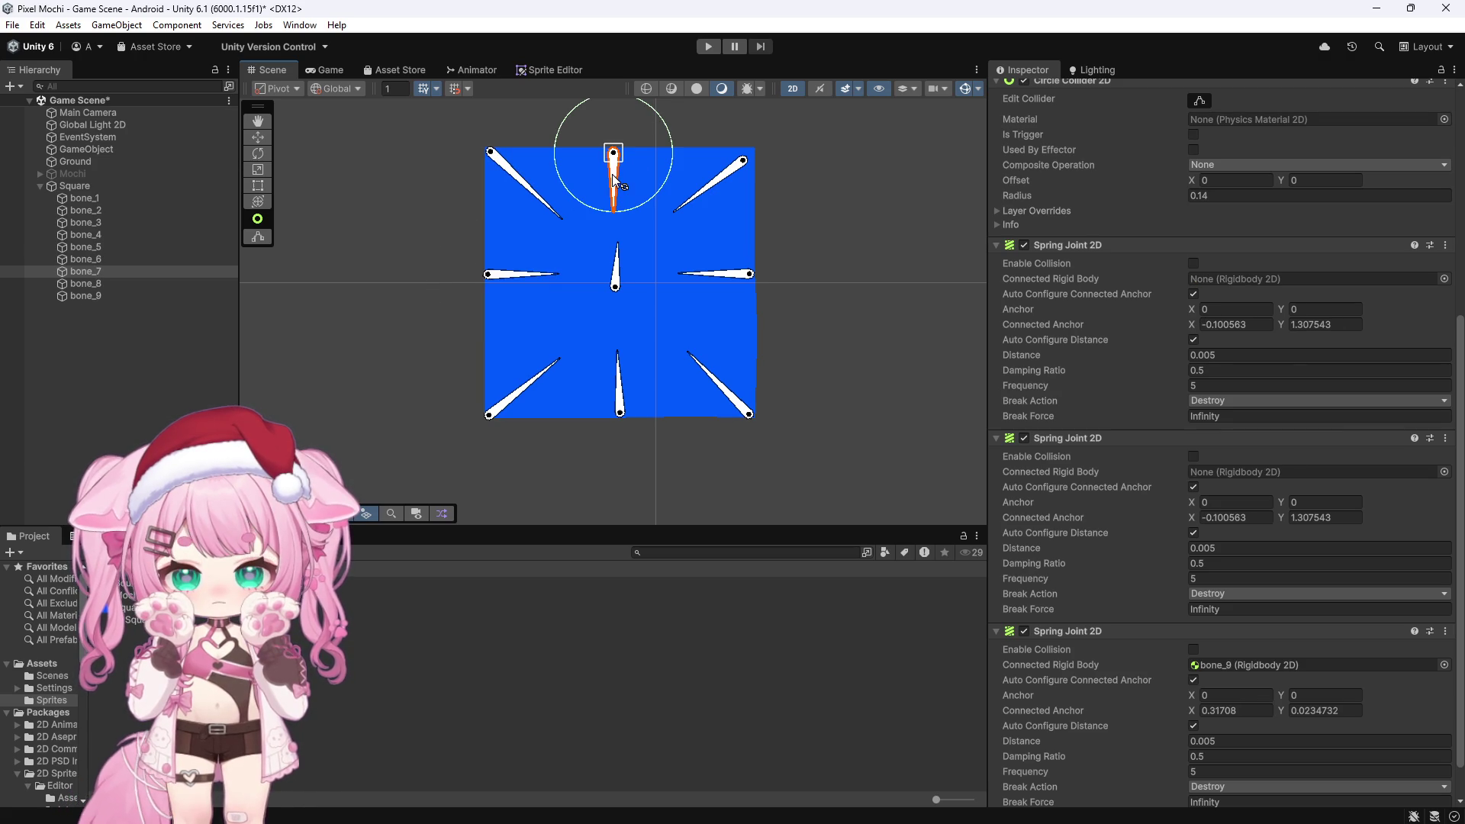
{"action": "mouse_move", "coordinate": [58, 200]}
{"action": "left_mouse_down"}
{"action": "mouse_move", "coordinate": [725, 328]}
{"action": "mouse_move", "coordinate": [1313, 279]}
{"action": "left_mouse_up"}
{"action": "mouse_move", "coordinate": [92, 235]}
{"action": "left_mouse_down"}
{"action": "mouse_move", "coordinate": [824, 412]}
{"action": "mouse_move", "coordinate": [1247, 472]}
{"action": "left_mouse_up"}
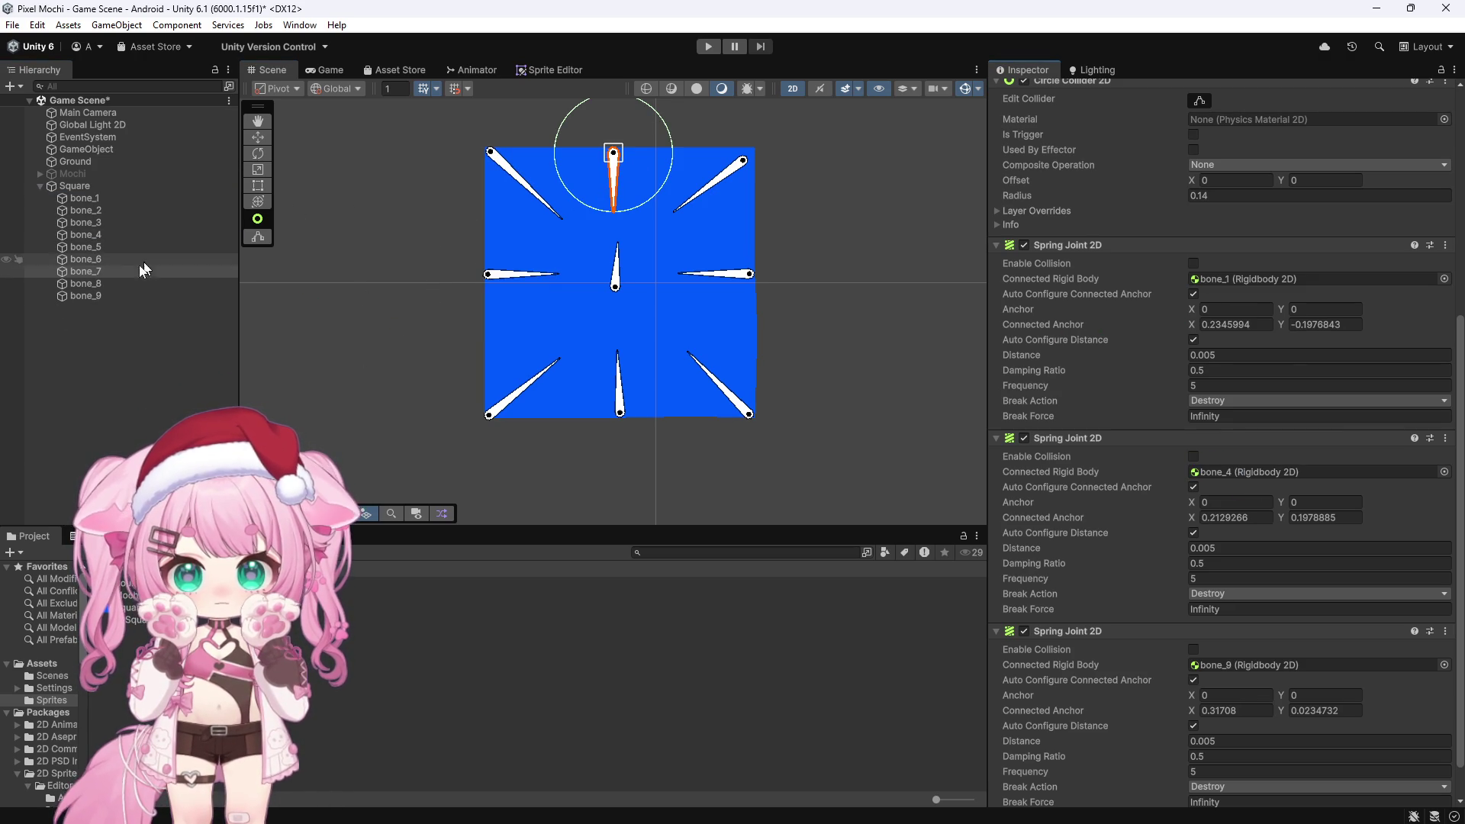
Connect bone_8's second spring joint to bone_3
{"action": "left_click", "coordinate": [106, 285]}
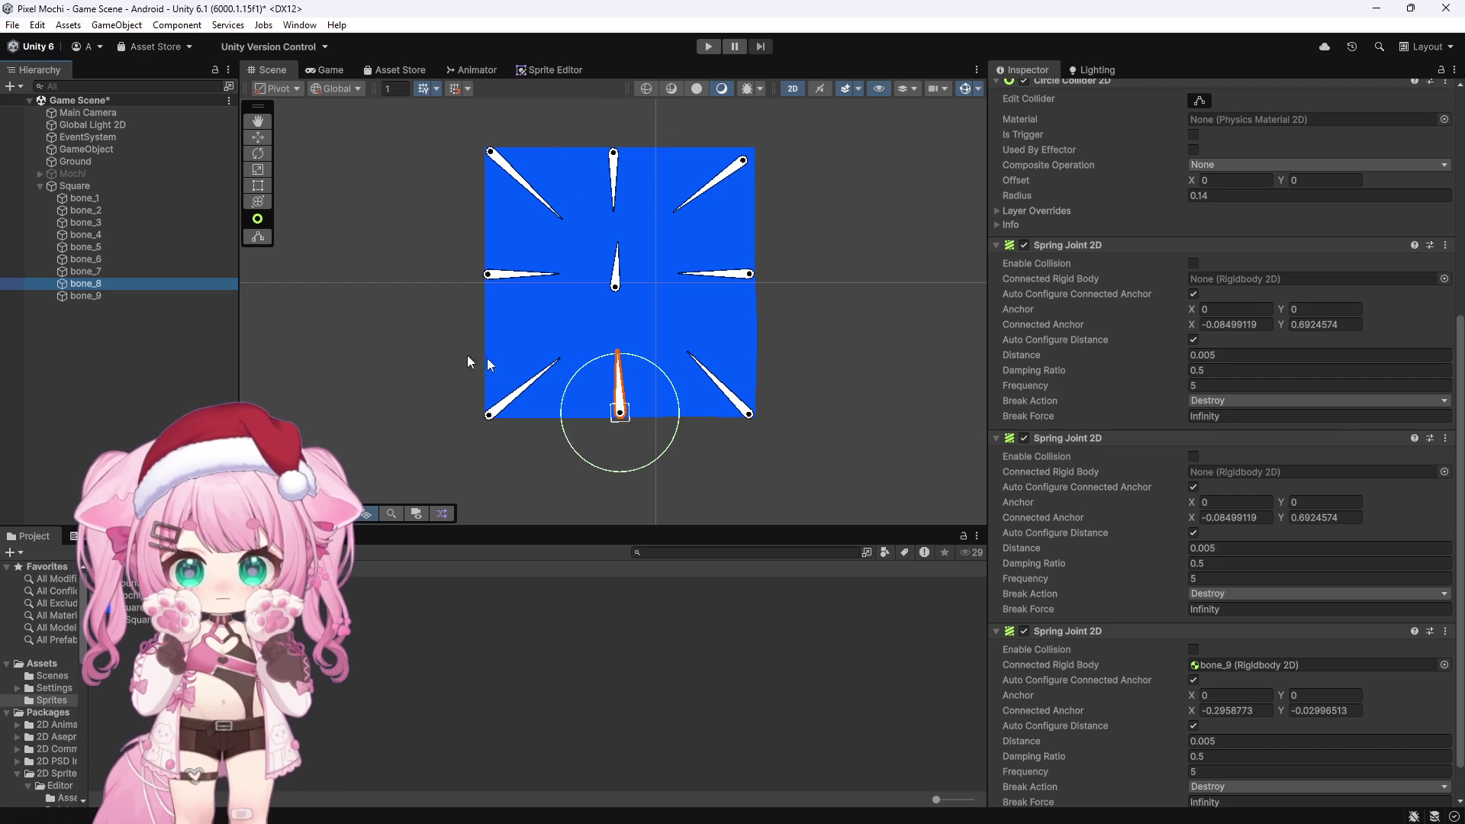
{"action": "left_click", "coordinate": [510, 399]}
{"action": "left_click", "coordinate": [728, 397]}
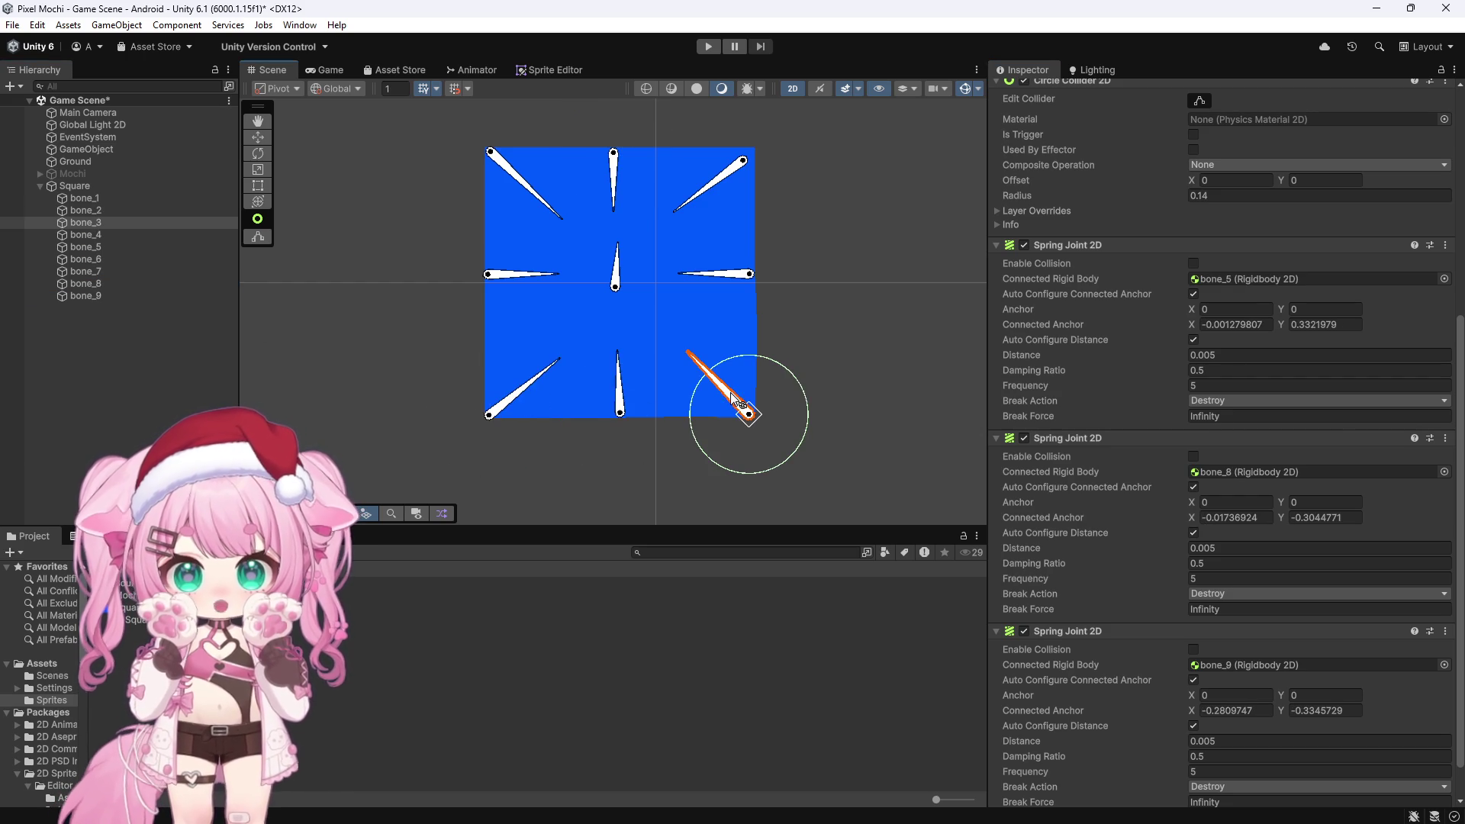
{"action": "left_click", "coordinate": [103, 284]}
{"action": "mouse_move", "coordinate": [84, 208]}
{"action": "left_mouse_down"}
{"action": "mouse_move", "coordinate": [575, 267]}
{"action": "mouse_move", "coordinate": [1252, 279]}
{"action": "left_mouse_up"}
{"action": "mouse_move", "coordinate": [86, 223]}
{"action": "left_mouse_down"}
{"action": "mouse_move", "coordinate": [764, 305]}
{"action": "mouse_move", "coordinate": [1242, 474]}
{"action": "left_mouse_up"}
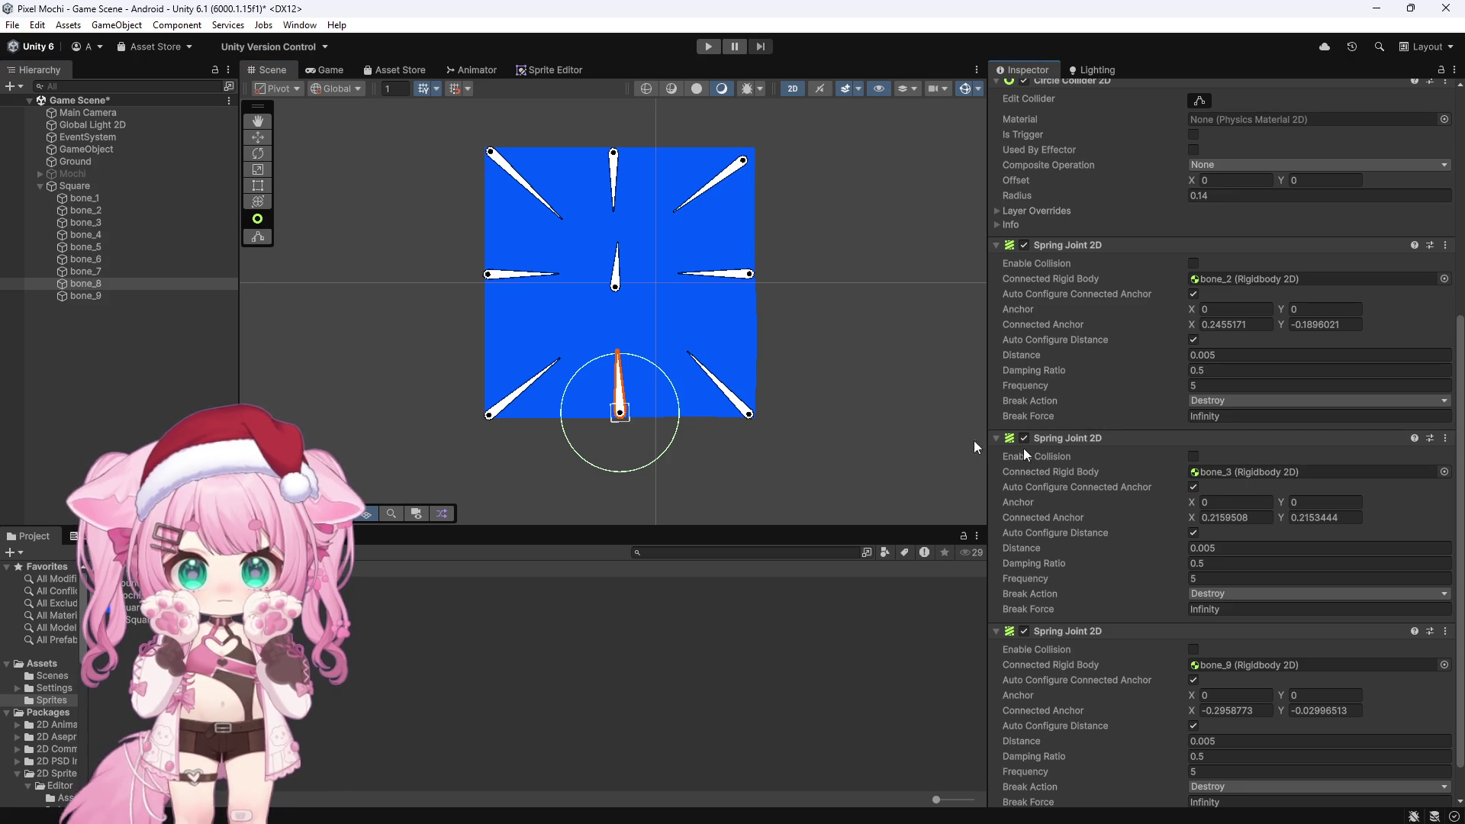
Review each bone's spring joints from bone_9 back up to bone_1
{"action": "left_click", "coordinate": [131, 298]}
{"action": "left_click", "coordinate": [131, 285]}
{"action": "left_click", "coordinate": [125, 272]}
{"action": "left_click", "coordinate": [114, 259]}
{"action": "left_click", "coordinate": [97, 235]}
{"action": "left_click", "coordinate": [102, 247]}
{"action": "left_click", "coordinate": [90, 199]}
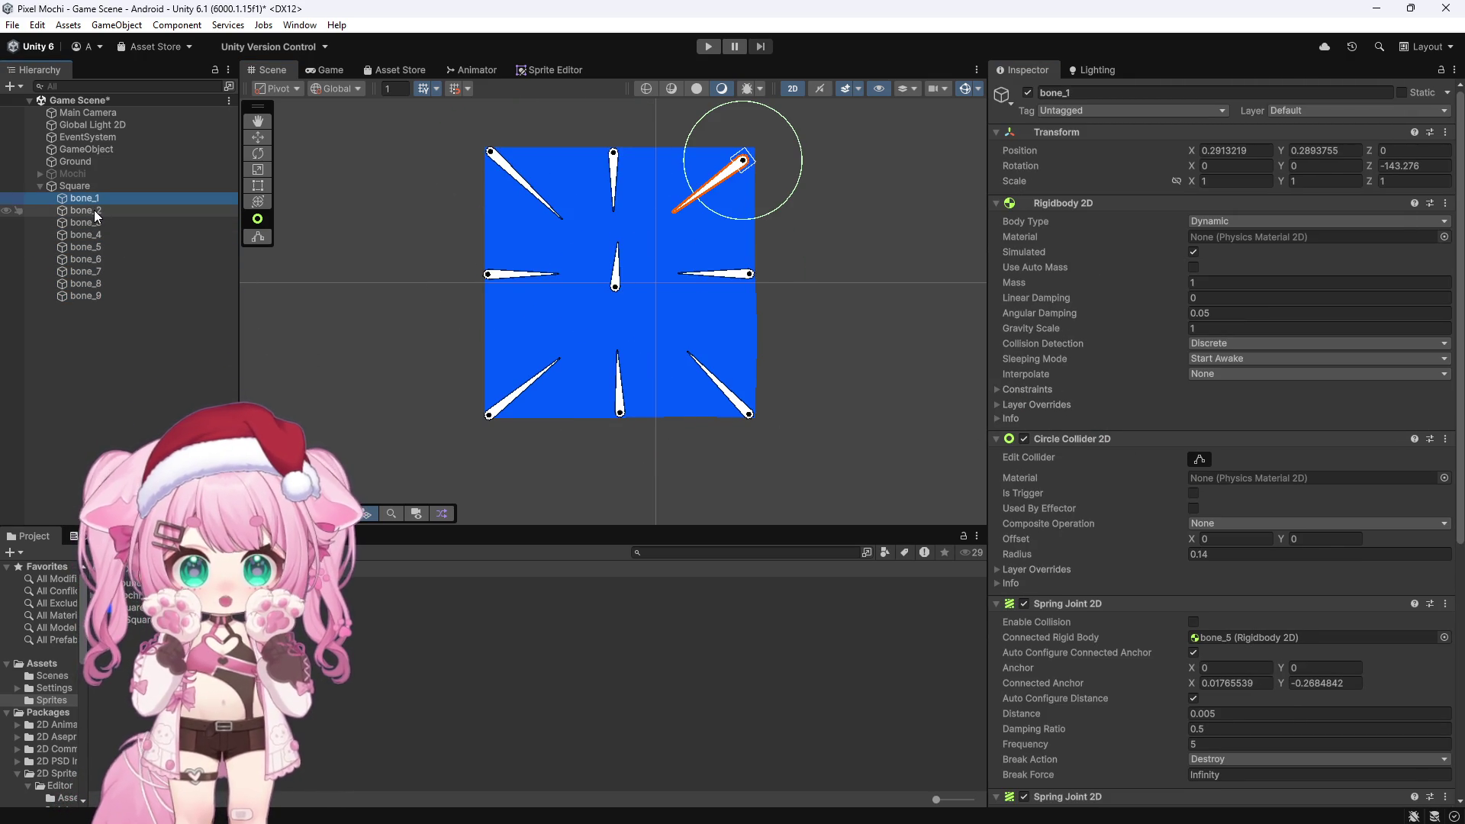
Review the joints of bone_2 through bone_8 again, then clear the selection
{"action": "scroll", "coordinate": [1046, 519], "scroll_direction": "down", "scroll_amount": 5}
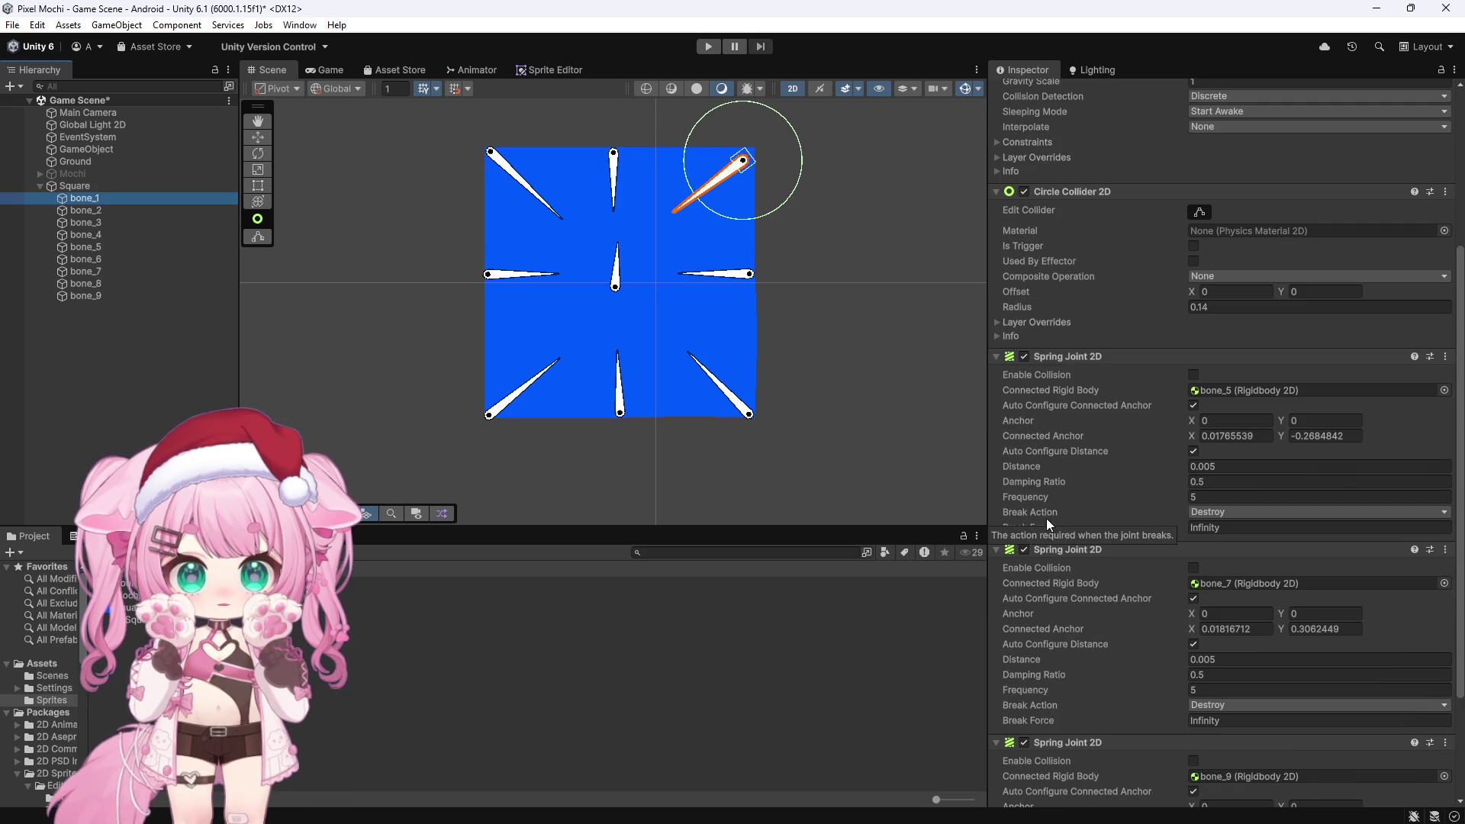
{"action": "left_click", "coordinate": [113, 212]}
{"action": "left_click", "coordinate": [101, 222]}
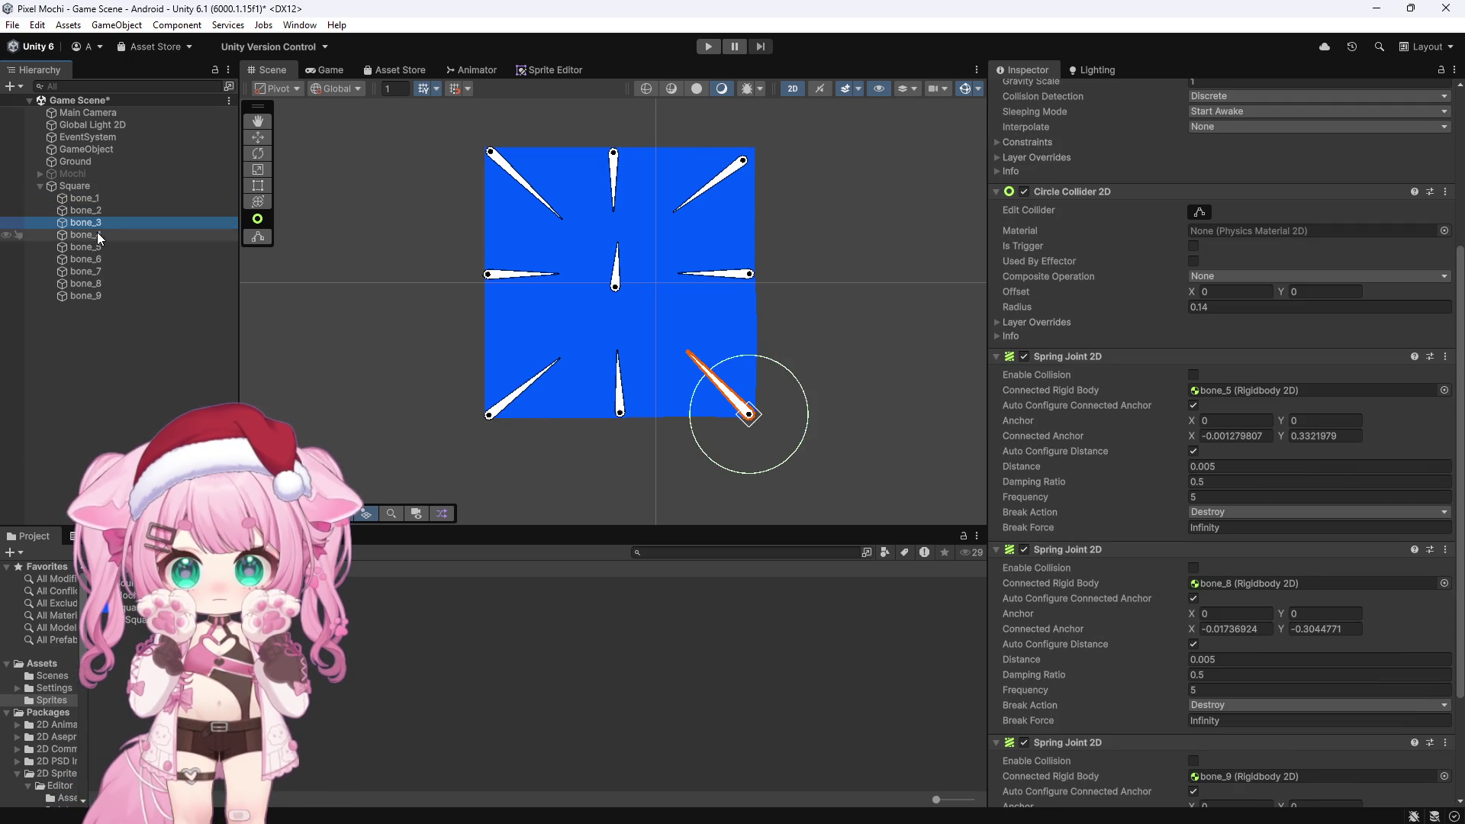
{"action": "left_click", "coordinate": [98, 234]}
{"action": "left_click", "coordinate": [94, 247]}
{"action": "left_click", "coordinate": [95, 259]}
{"action": "left_click", "coordinate": [98, 273]}
{"action": "left_click", "coordinate": [98, 283]}
{"action": "scroll", "coordinate": [432, 327], "scroll_direction": "down", "scroll_amount": 3}
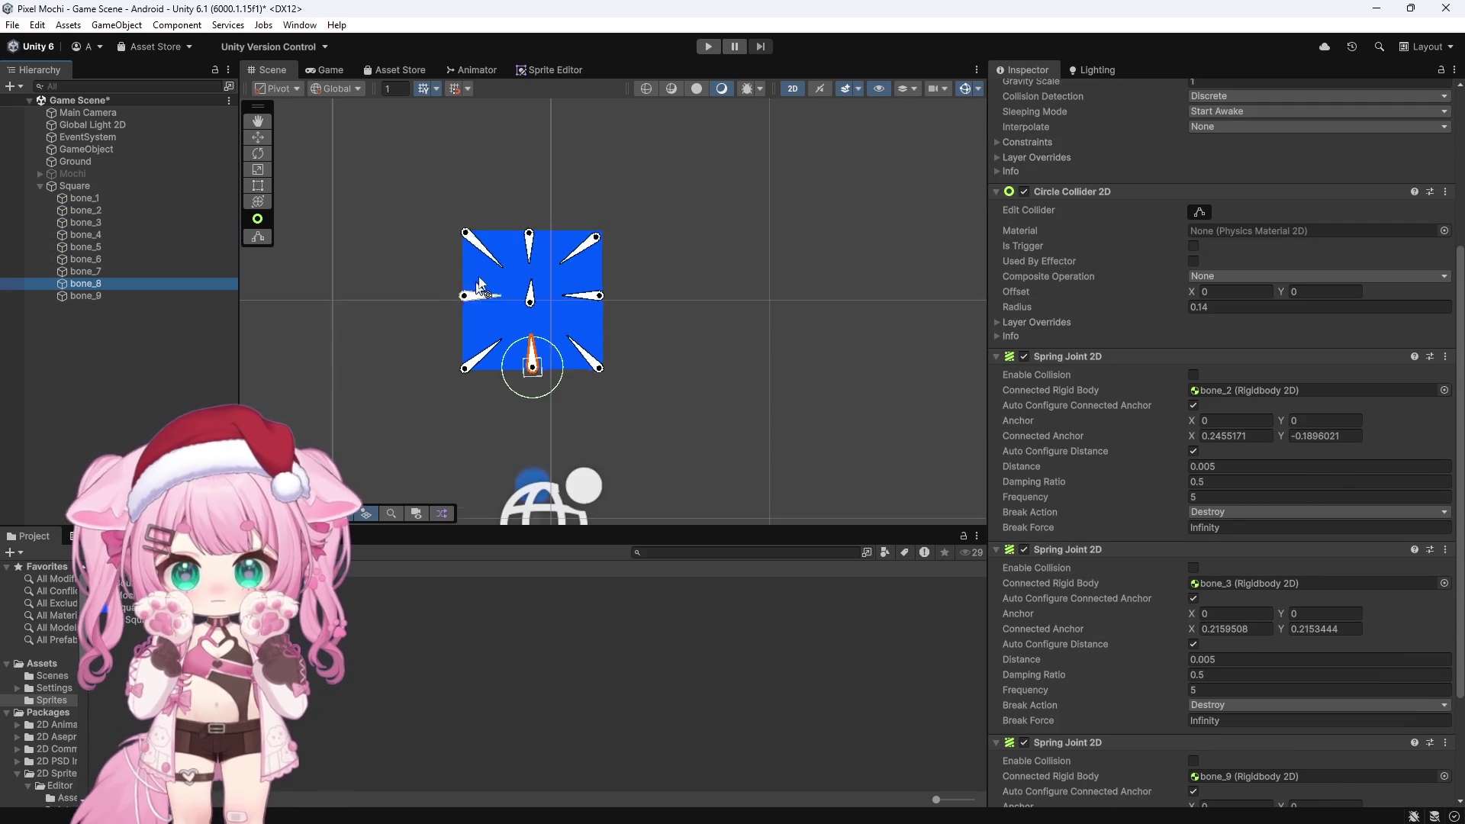
{"action": "scroll", "coordinate": [474, 296], "scroll_direction": "down", "scroll_amount": 5}
{"action": "left_click", "coordinate": [393, 327]}
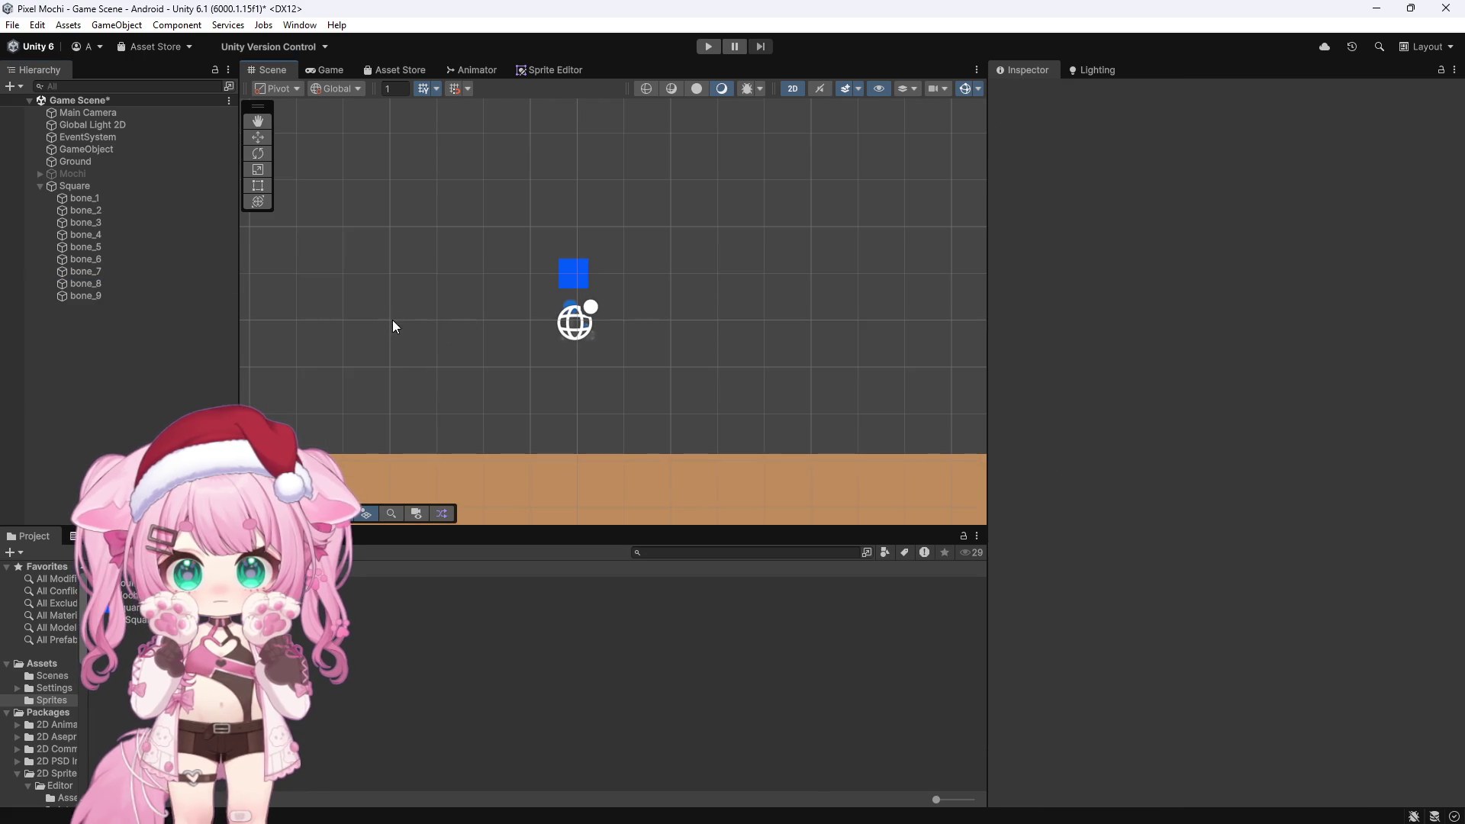
{"action": "left_click", "coordinate": [708, 47]}
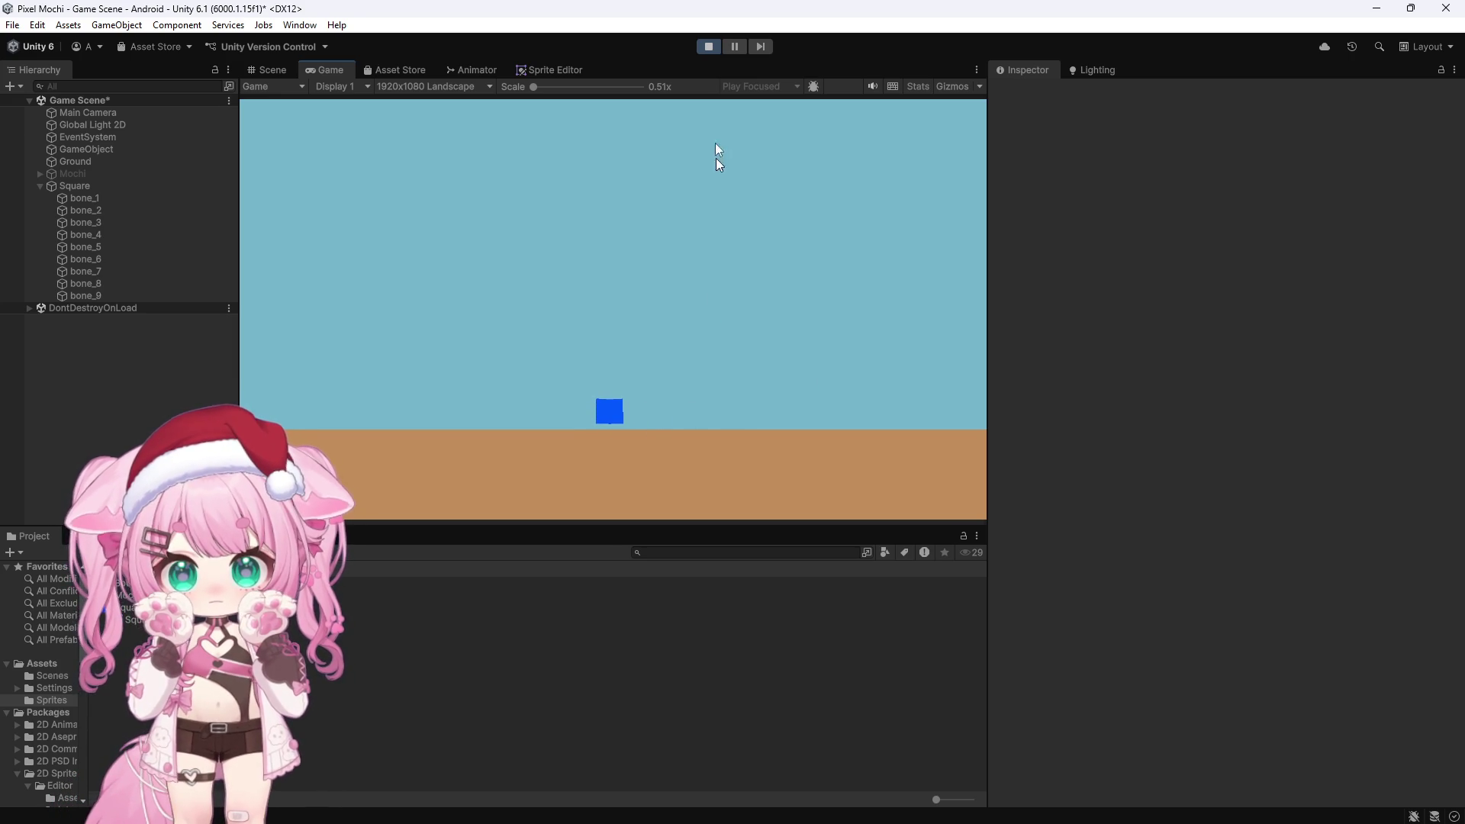
{"action": "left_click", "coordinate": [706, 44]}
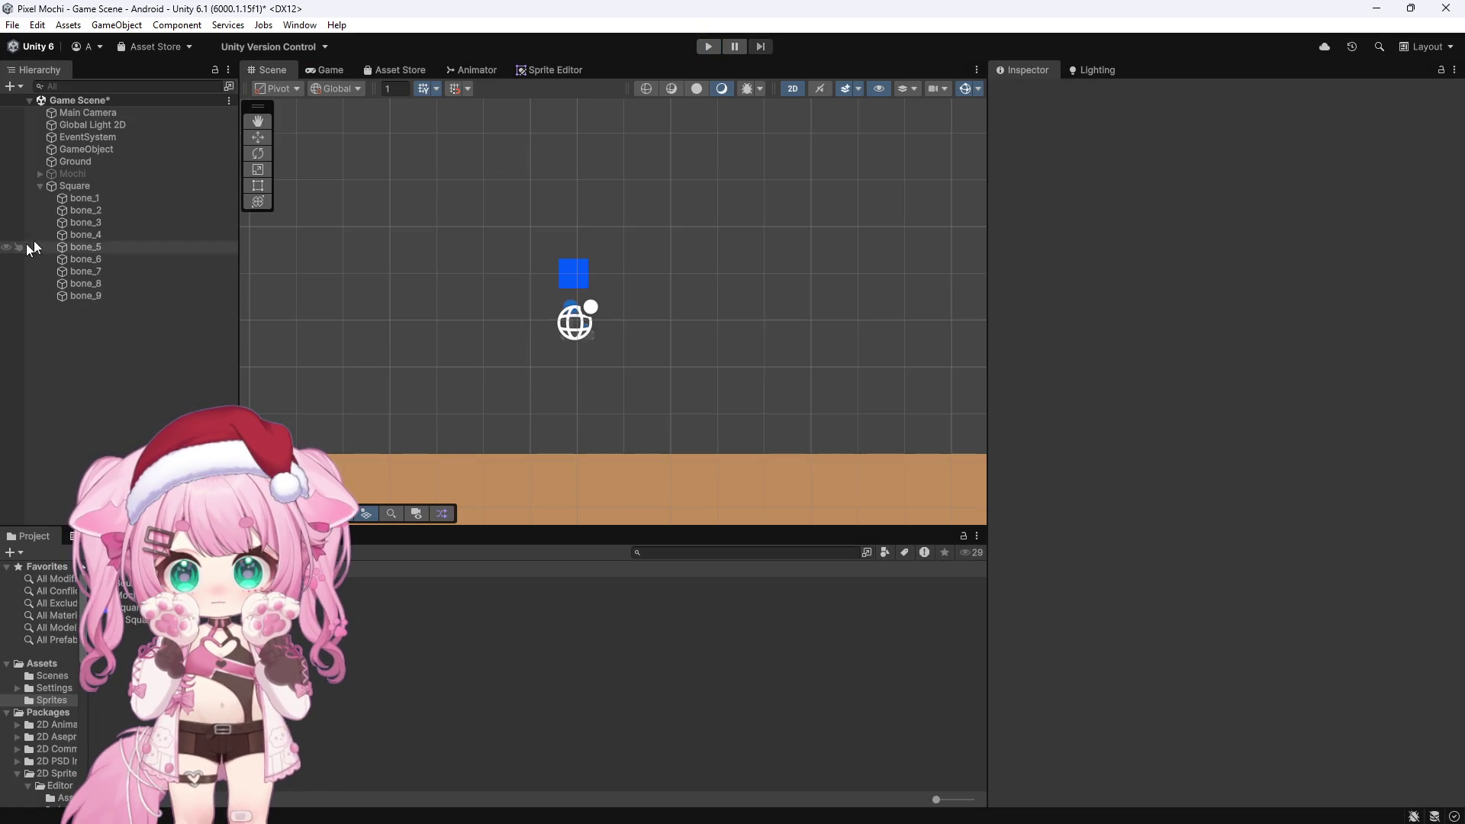
{"action": "left_click", "coordinate": [103, 200]}
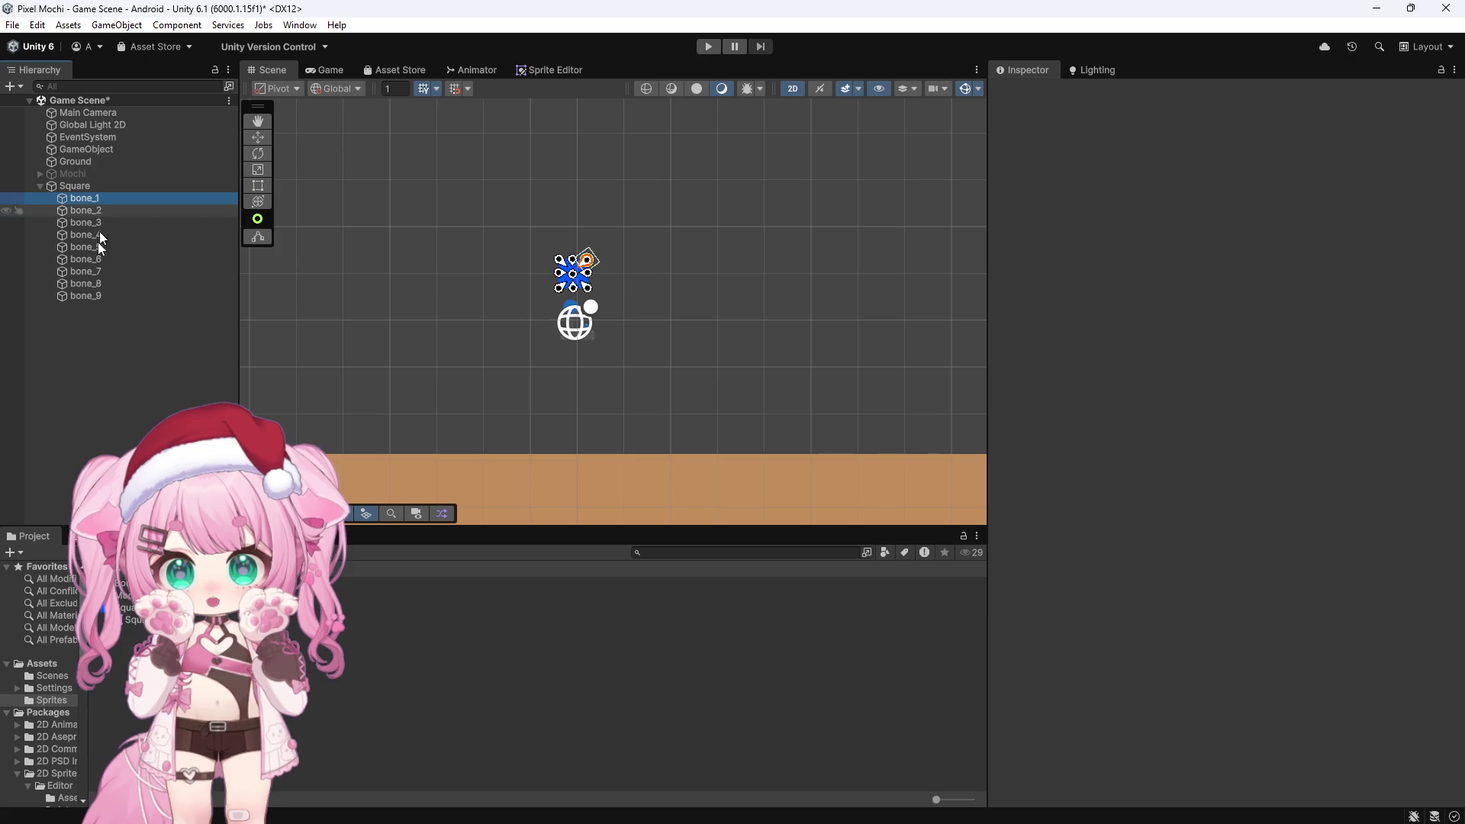
Select all nine bones, bone_1 through bone_9, and frame them in the Scene view
{"action": "left_click", "coordinate": [101, 298]}
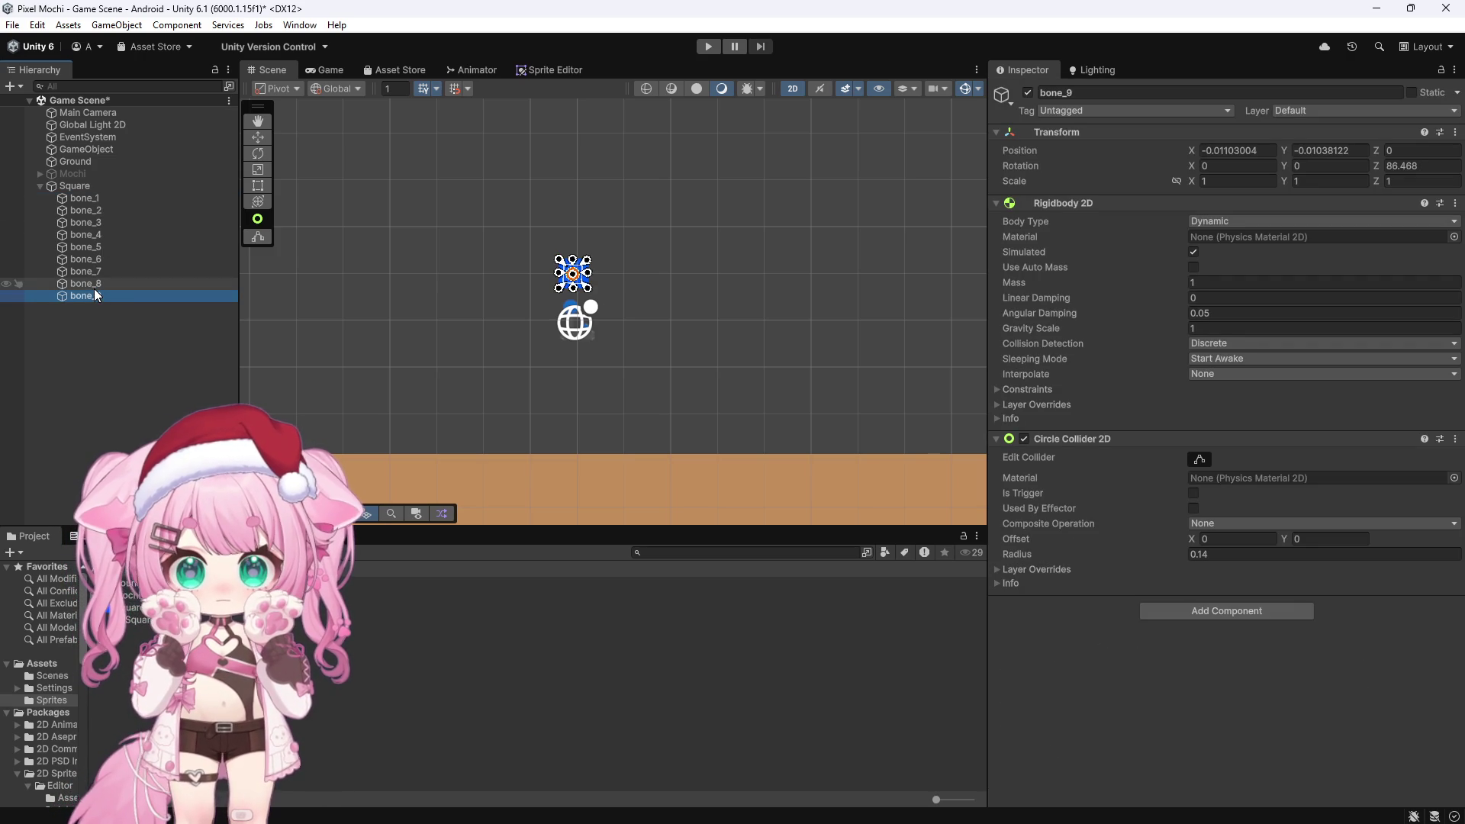
{"action": "left_click", "coordinate": [94, 284]}
{"action": "left_click", "coordinate": [94, 198]}
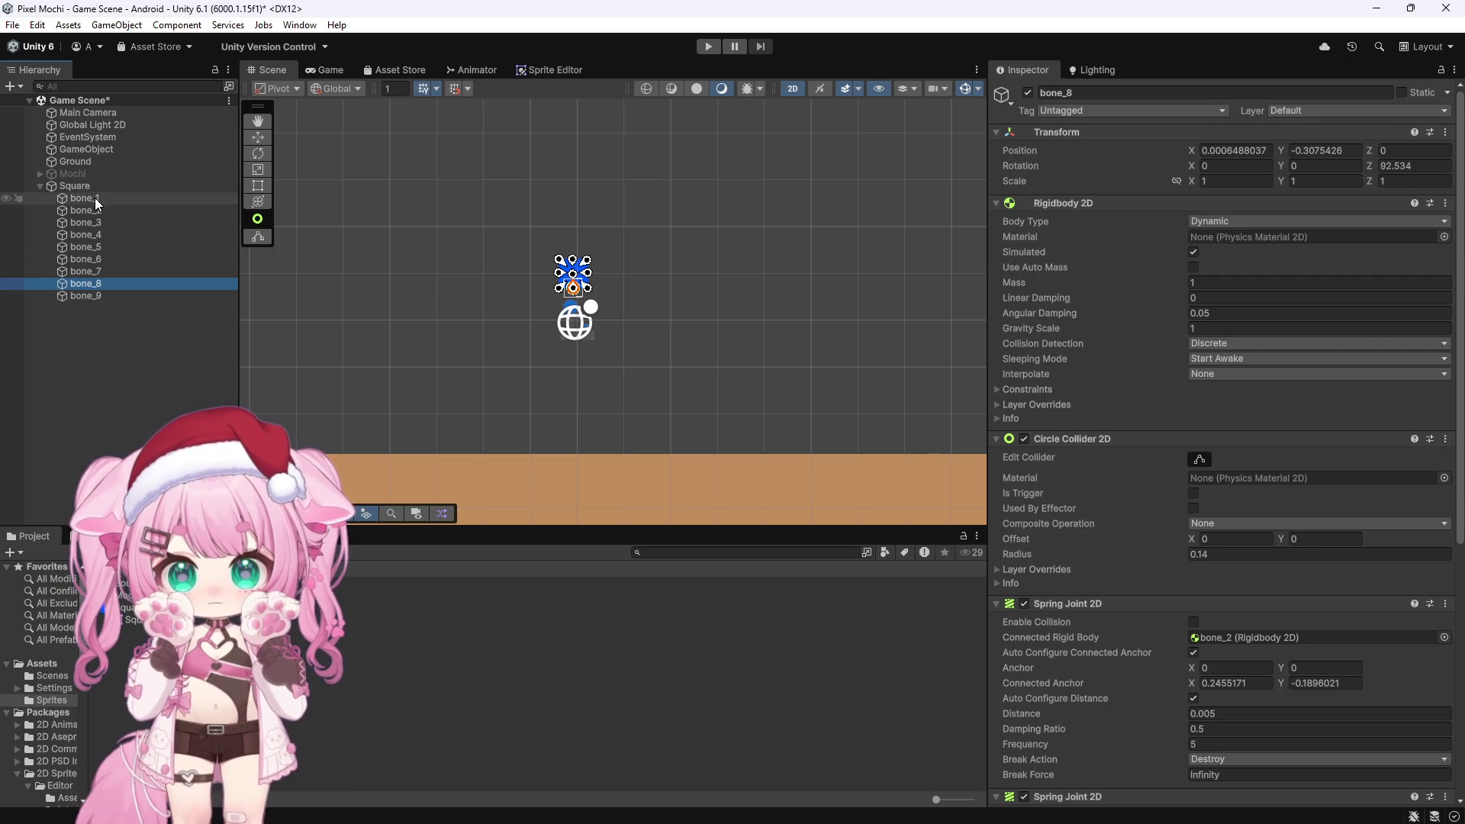
{"action": "left_click", "coordinate": [94, 294], "text": "shift"}
{"action": "key", "text": "f"}
{"action": "scroll", "coordinate": [573, 267], "scroll_direction": "up", "scroll_amount": 10}
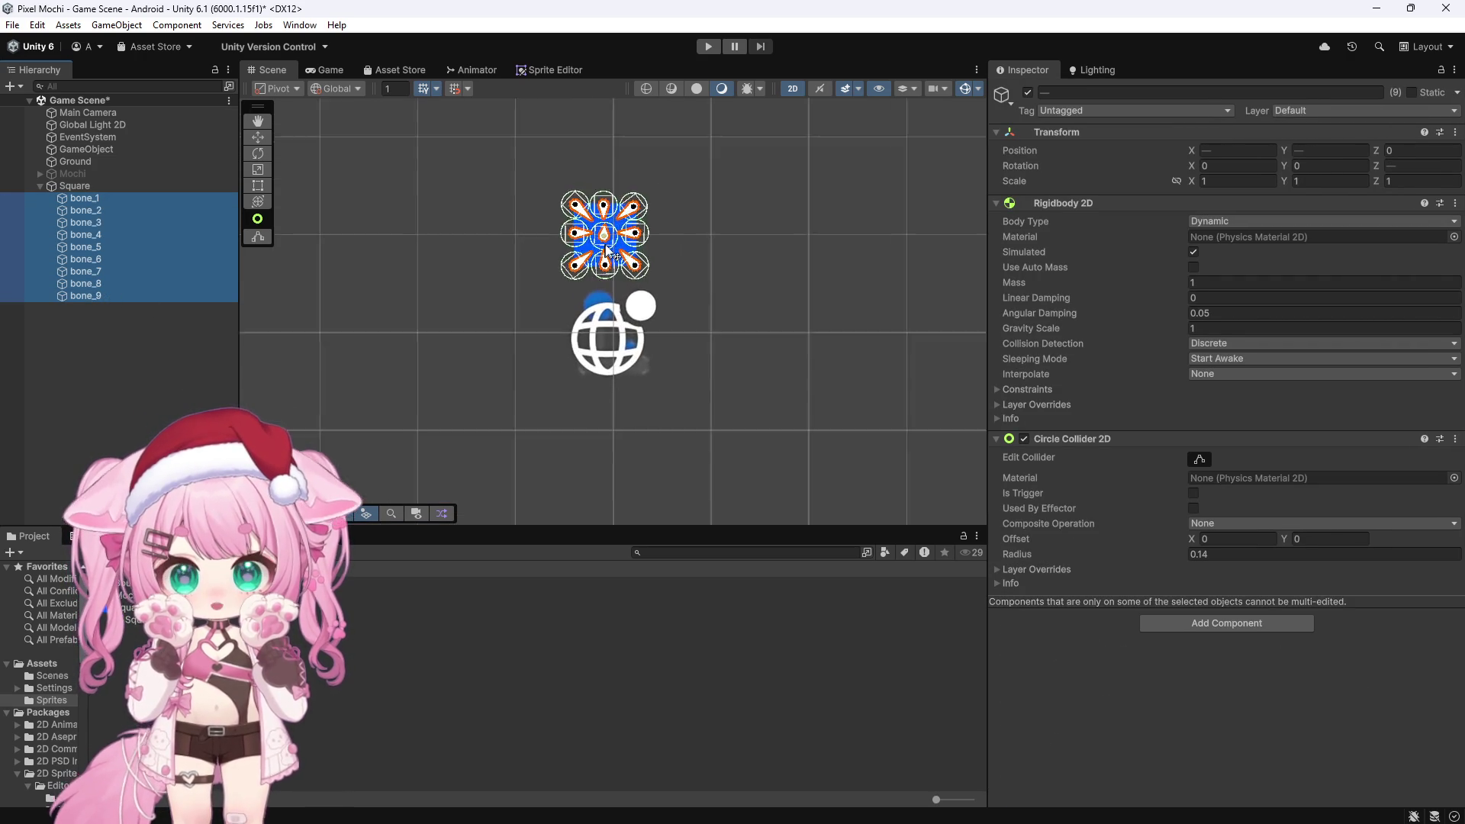
{"action": "scroll", "coordinate": [610, 260], "scroll_direction": "up", "scroll_amount": 3}
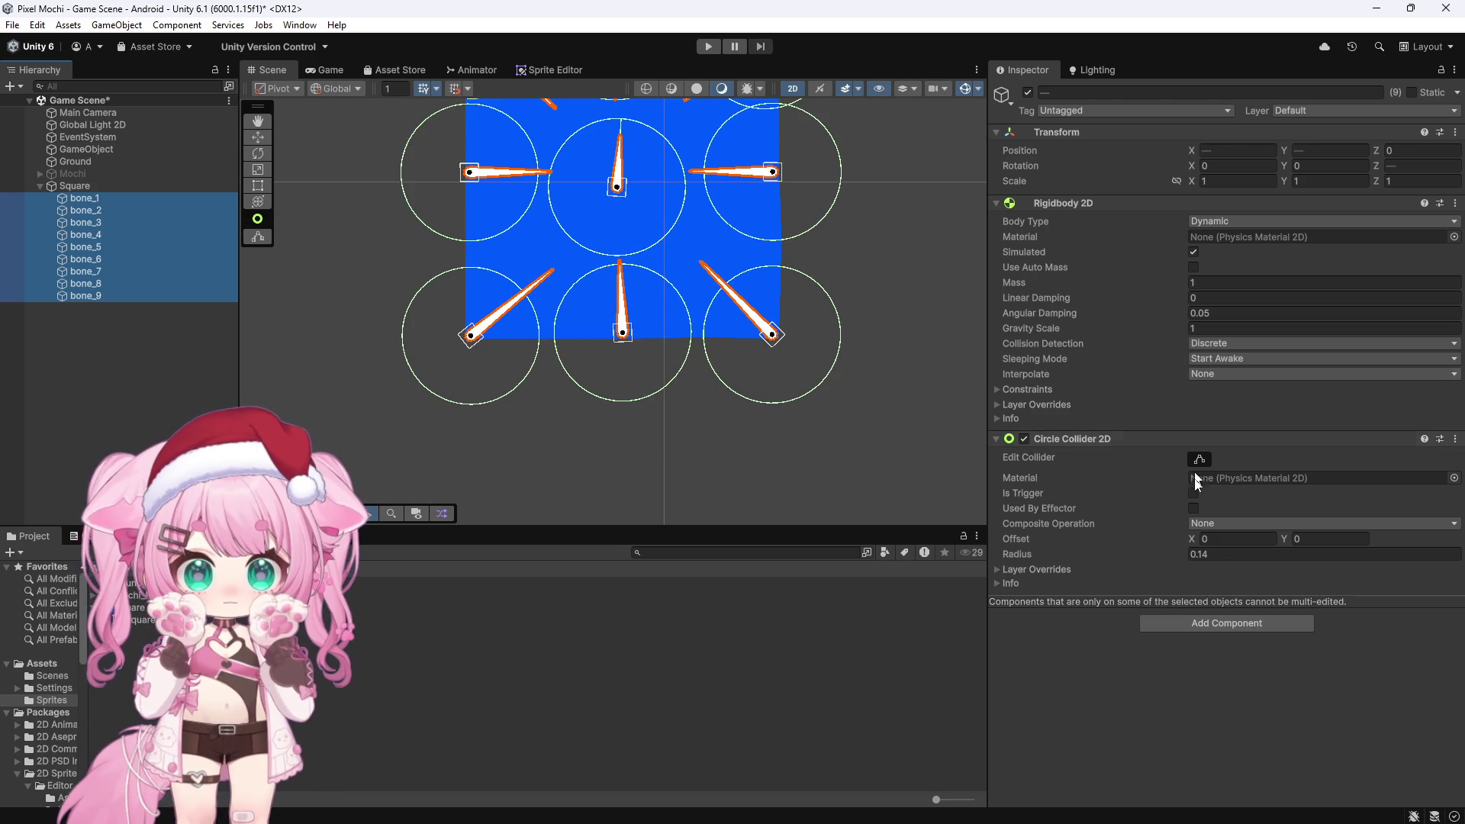
Shrink their Circle Collider 2D radius to 0.05 and start a Play-mode test
{"action": "left_click_drag", "start_coordinate": [1188, 553], "coordinate": [1183, 553]}
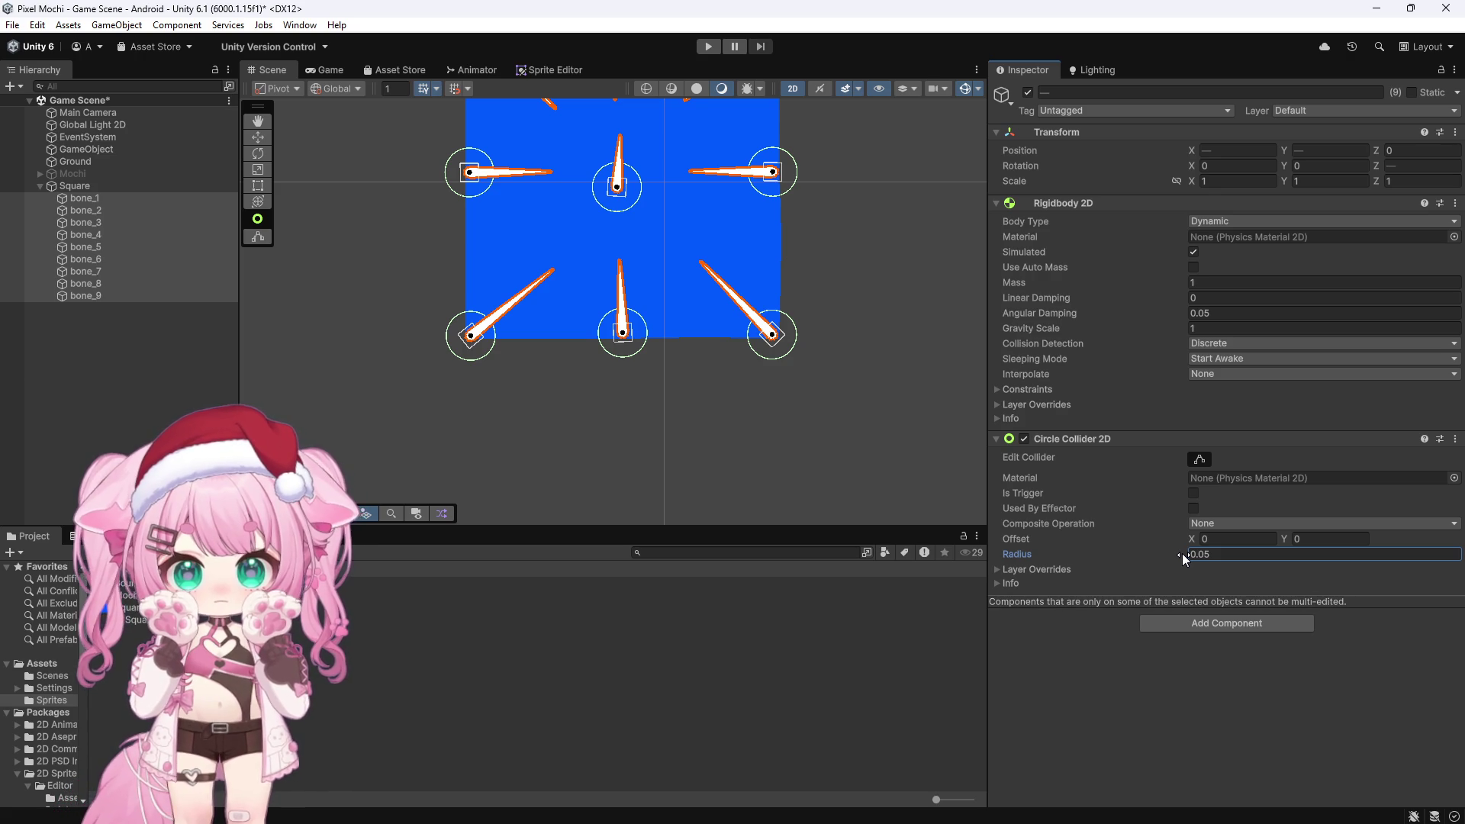
{"action": "scroll", "coordinate": [721, 274], "scroll_direction": "down", "scroll_amount": 5}
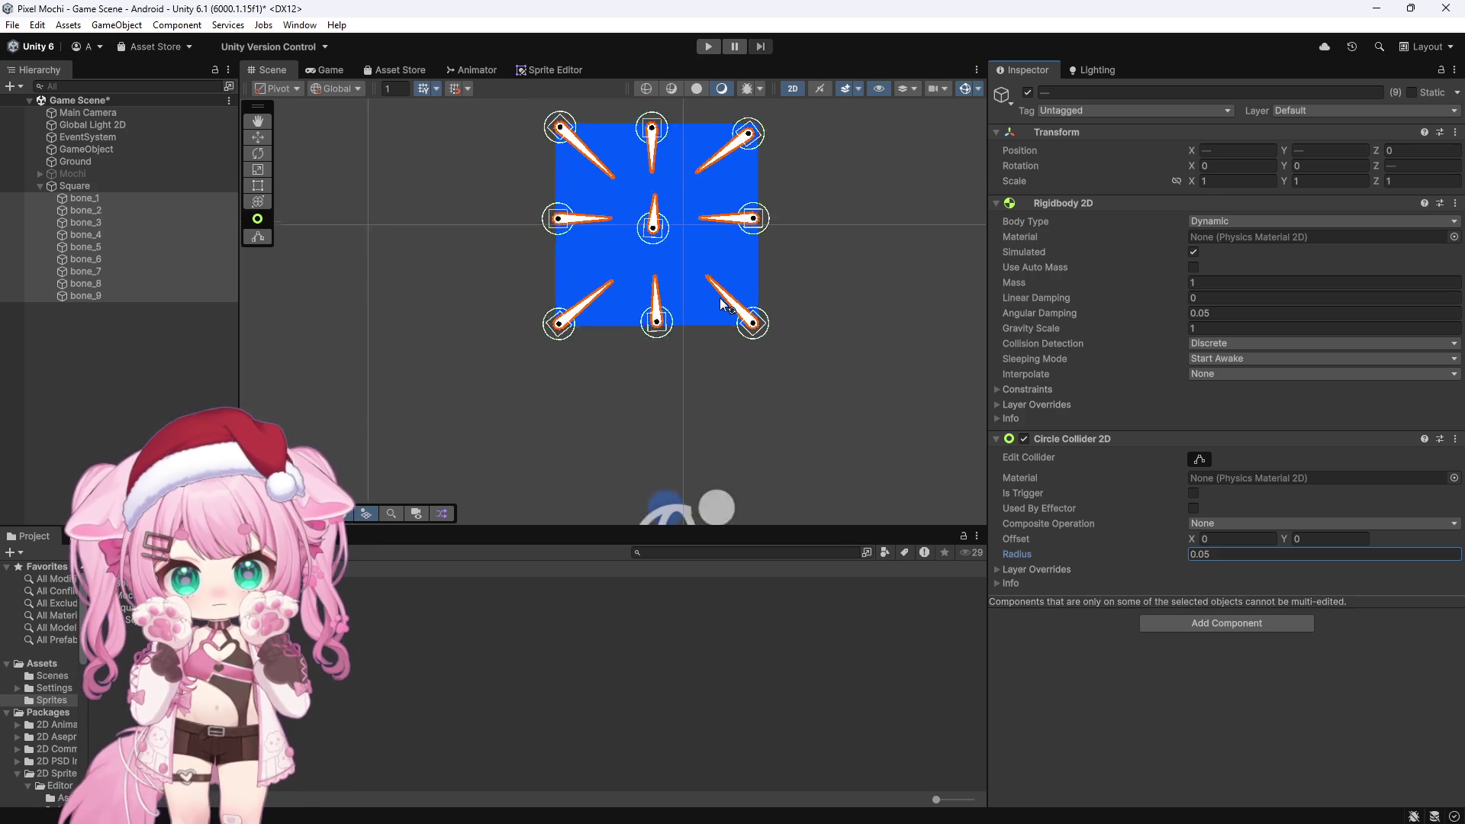
{"action": "key", "text": "ctrl+p"}
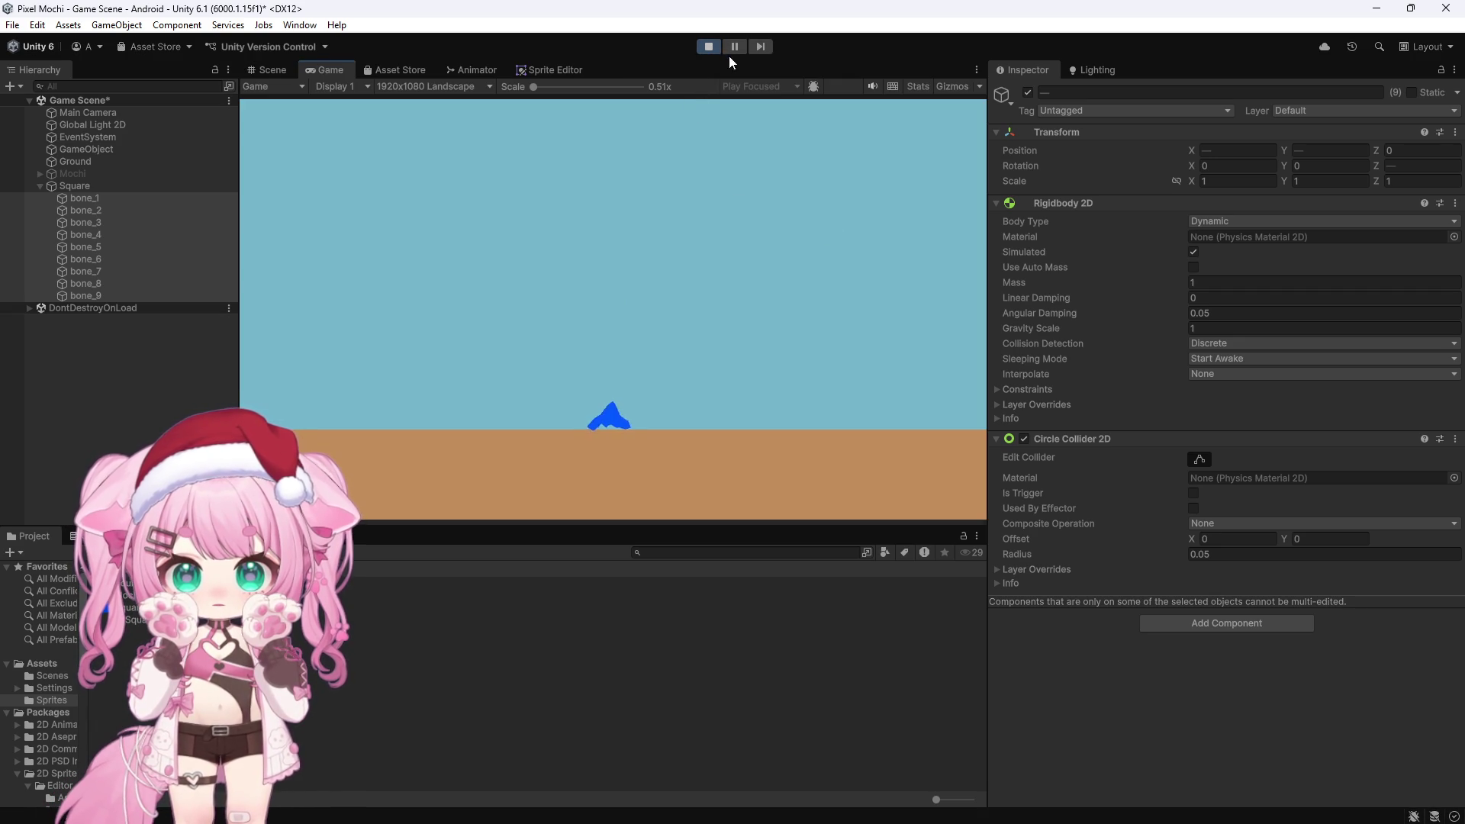
Exit Play mode and enter 0.14 as the shared circle collider radius
{"action": "left_click", "coordinate": [707, 47]}
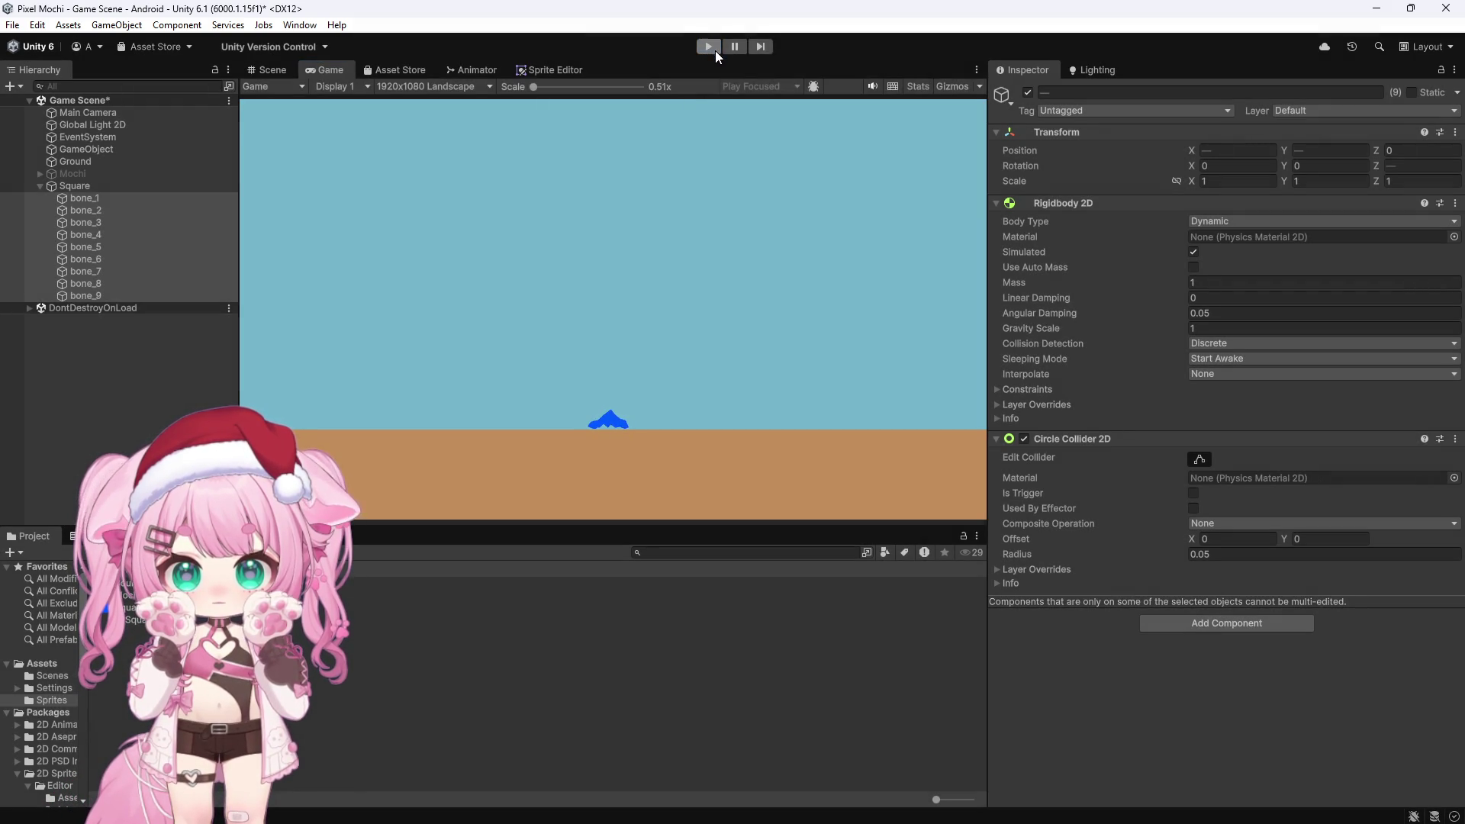
{"action": "left_click", "coordinate": [1195, 554]}
{"action": "type", "text": "0.14"}
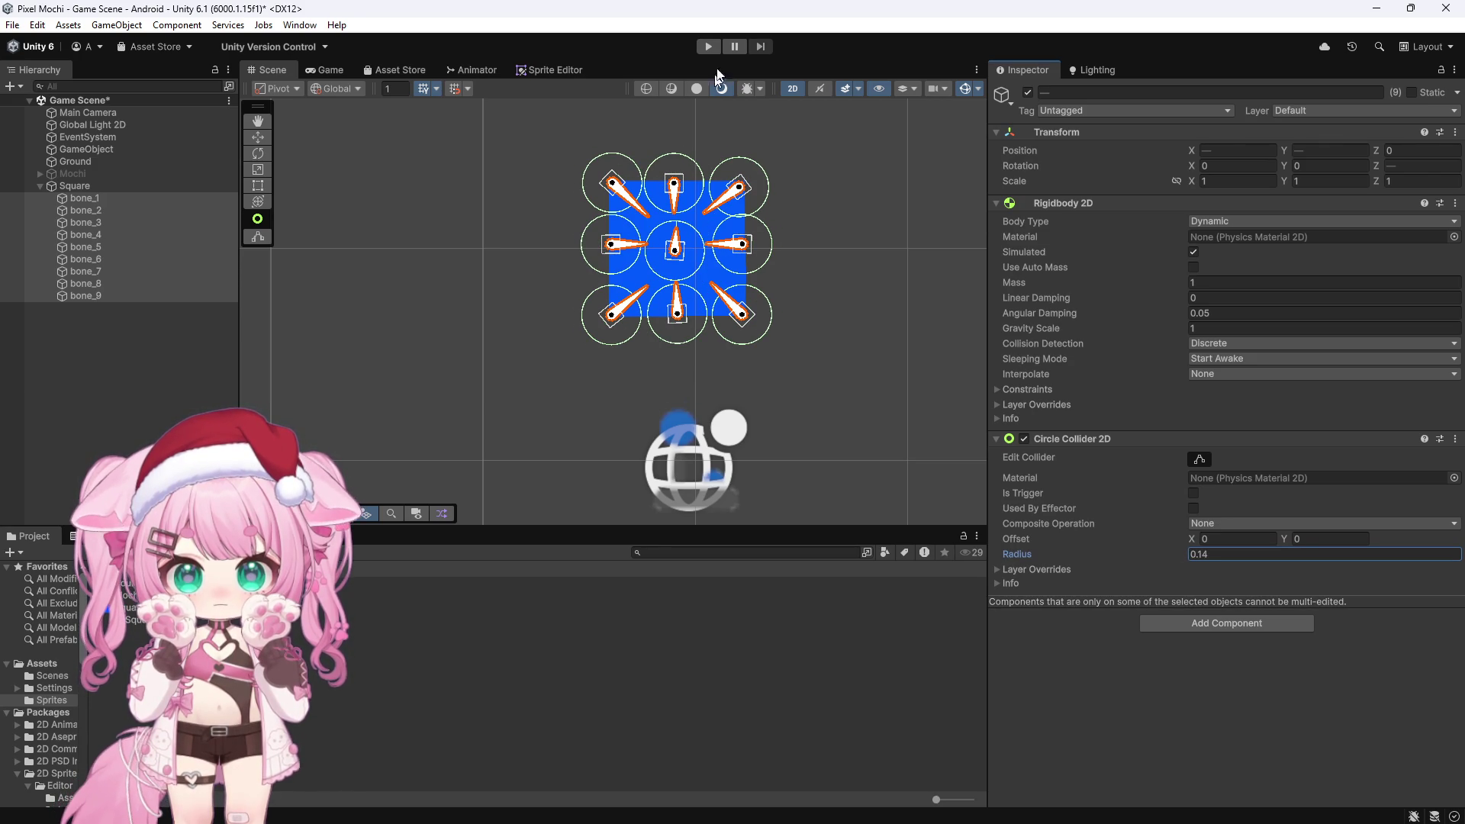
{"action": "left_click", "coordinate": [709, 47]}
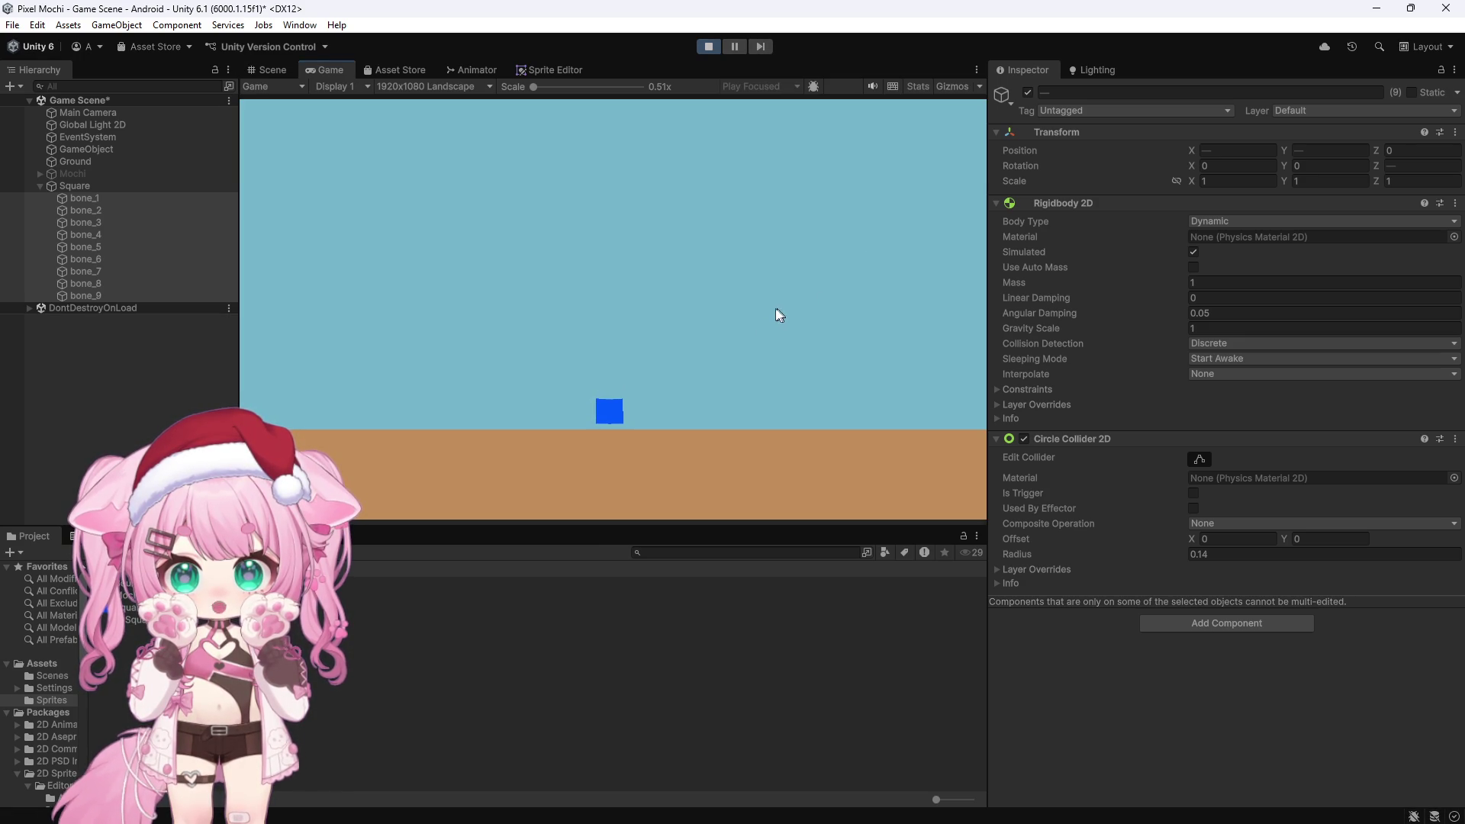
{"action": "left_click_drag", "start_coordinate": [626, 528], "coordinate": [644, 619]}
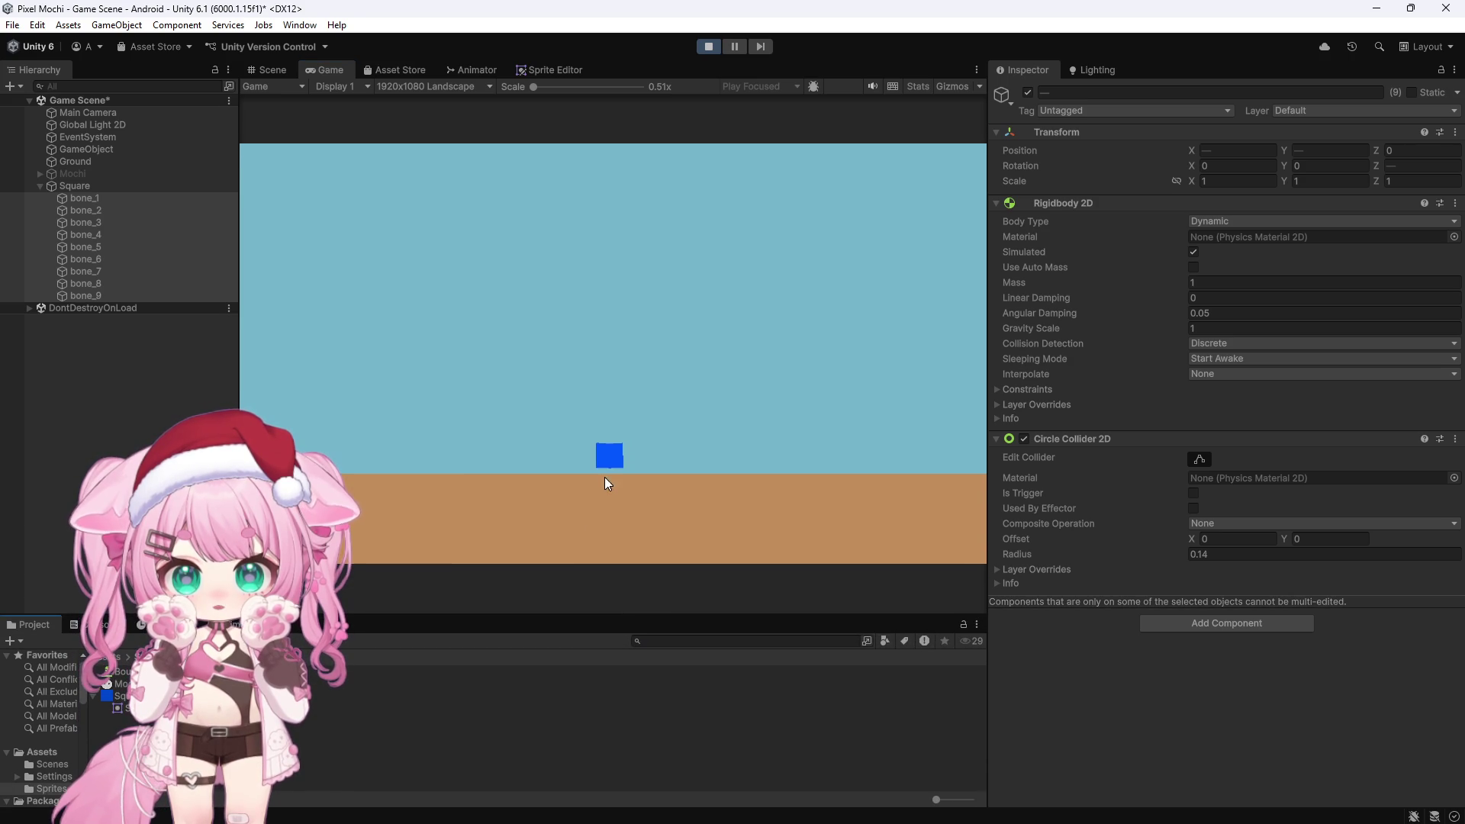
{"action": "left_click", "coordinate": [708, 46]}
{"action": "scroll", "coordinate": [702, 284], "scroll_direction": "up", "scroll_amount": 5}
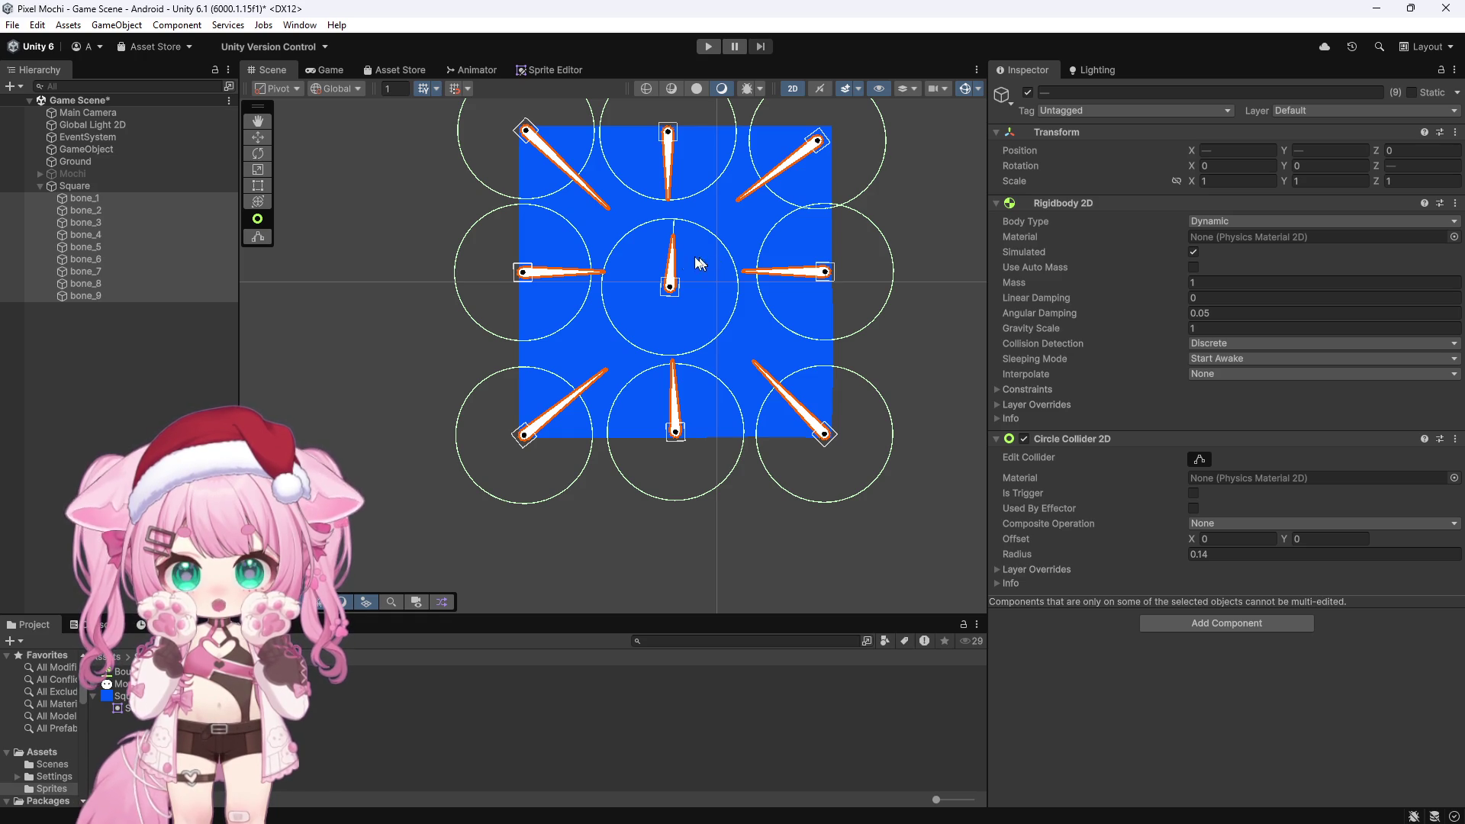
{"action": "scroll", "coordinate": [544, 232], "scroll_direction": "down", "scroll_amount": 3}
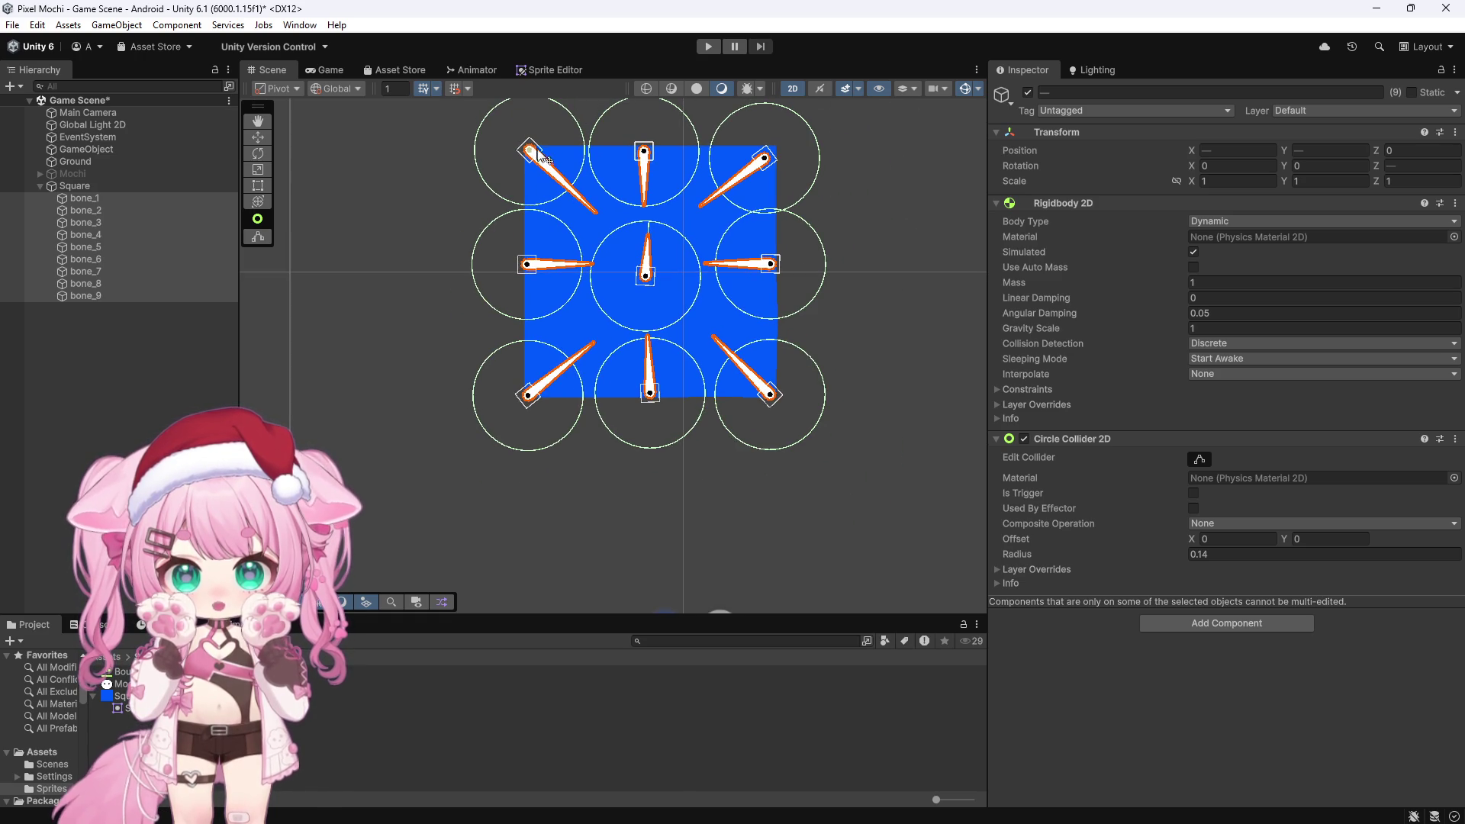
{"action": "scroll", "coordinate": [544, 153], "scroll_direction": "up", "scroll_amount": 5}
{"action": "scroll", "coordinate": [545, 150], "scroll_direction": "down", "scroll_amount": 5}
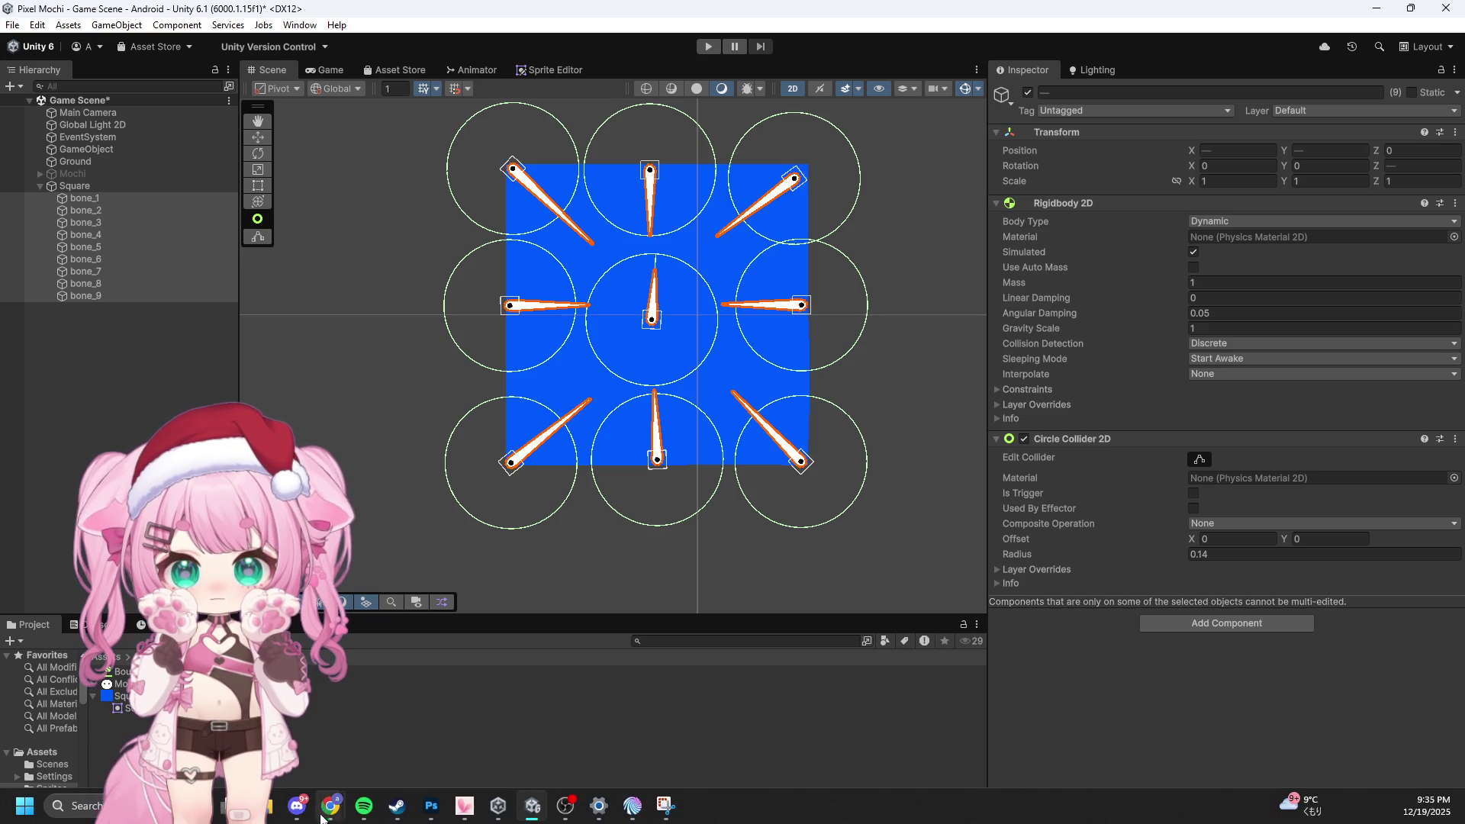
{"action": "mouse_move", "coordinate": [464, 810]}
{"action": "left_click", "coordinate": [456, 725]}
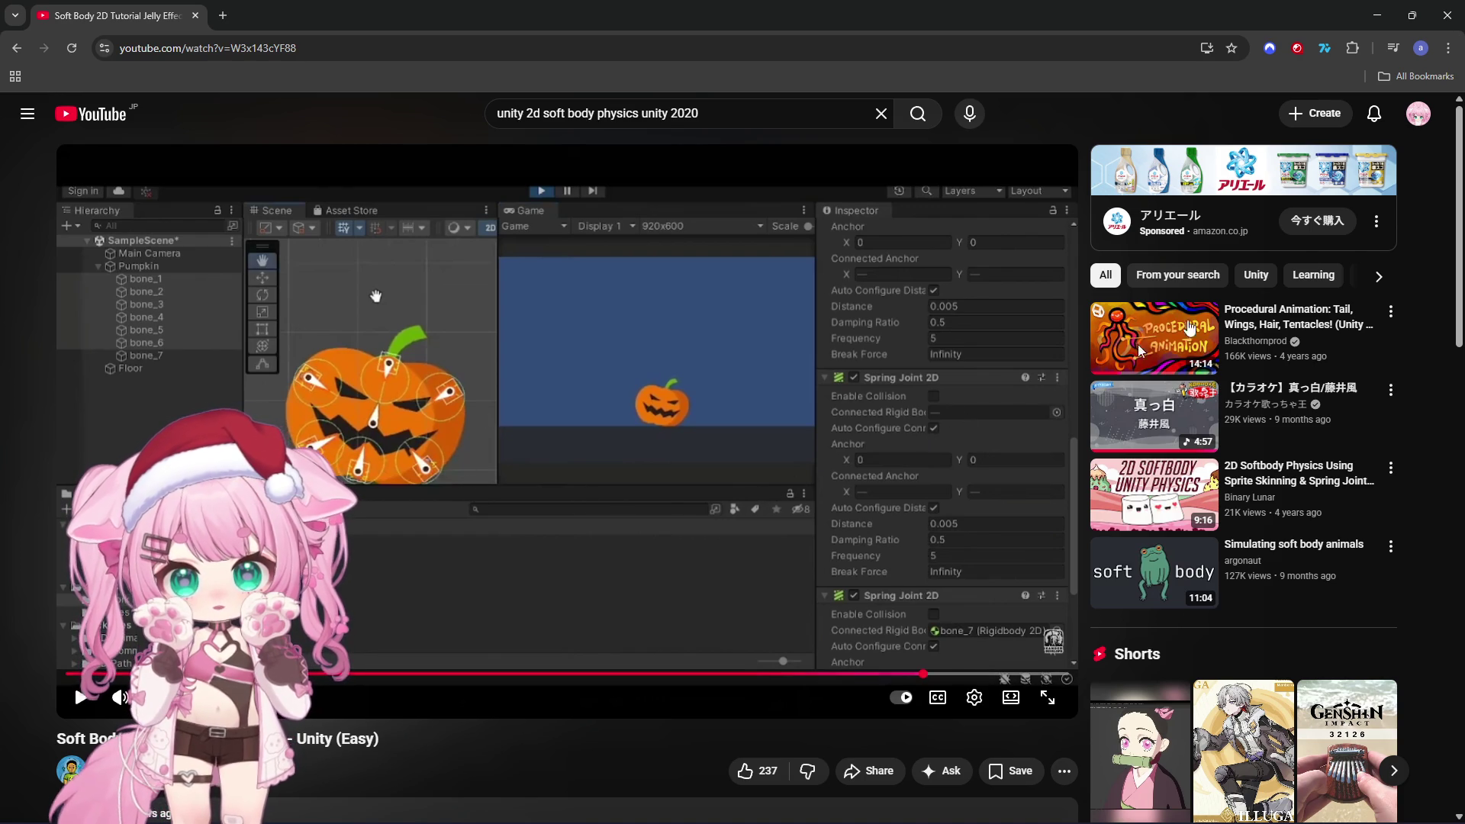
{"action": "left_click", "coordinate": [1377, 15]}
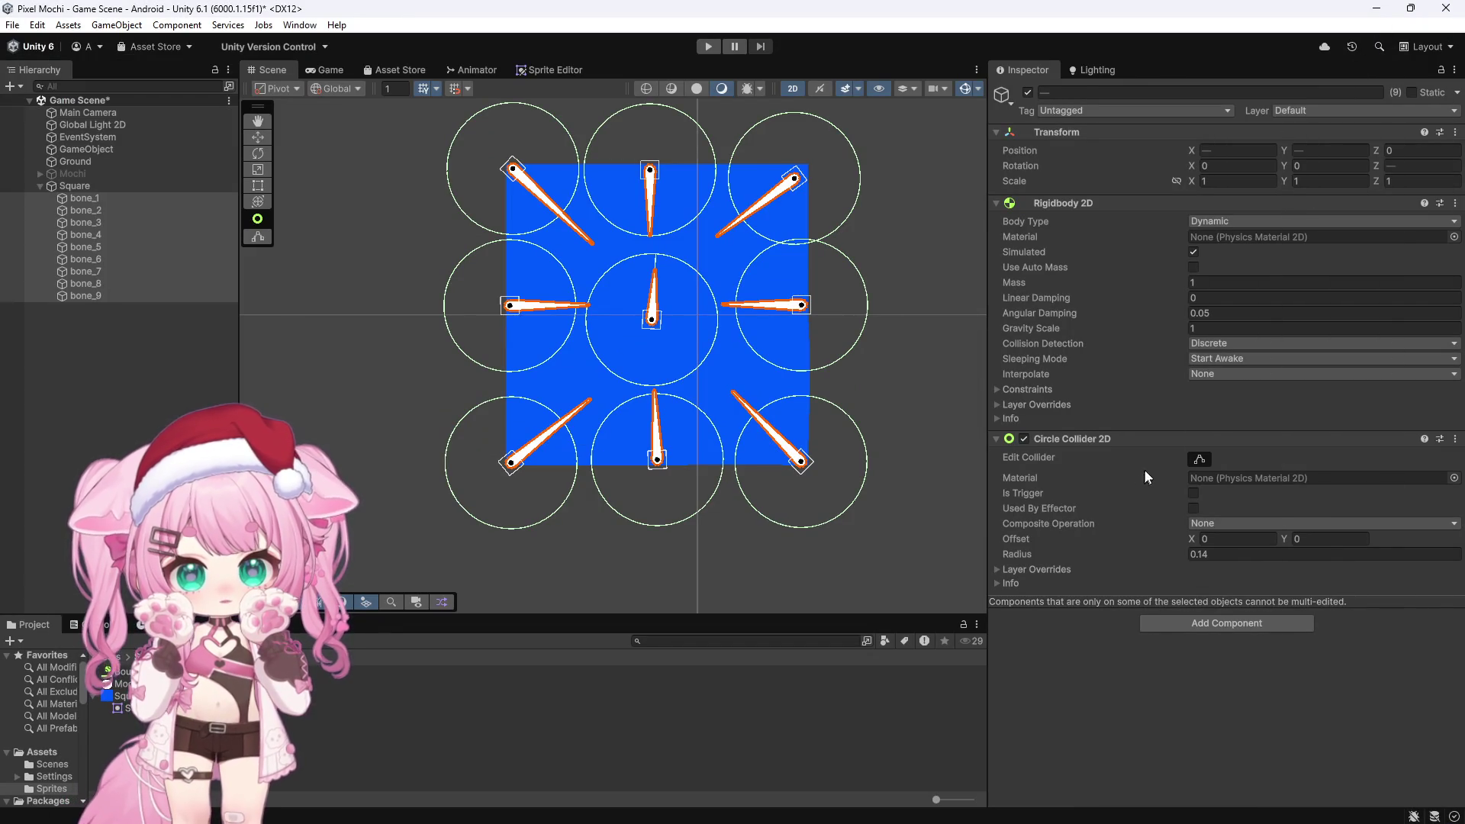
Select only bone_1, pan to the square's top-right corner, and scroll through its three Spring Joint 2D components
{"action": "scroll", "coordinate": [661, 454], "scroll_direction": "up", "scroll_amount": 6}
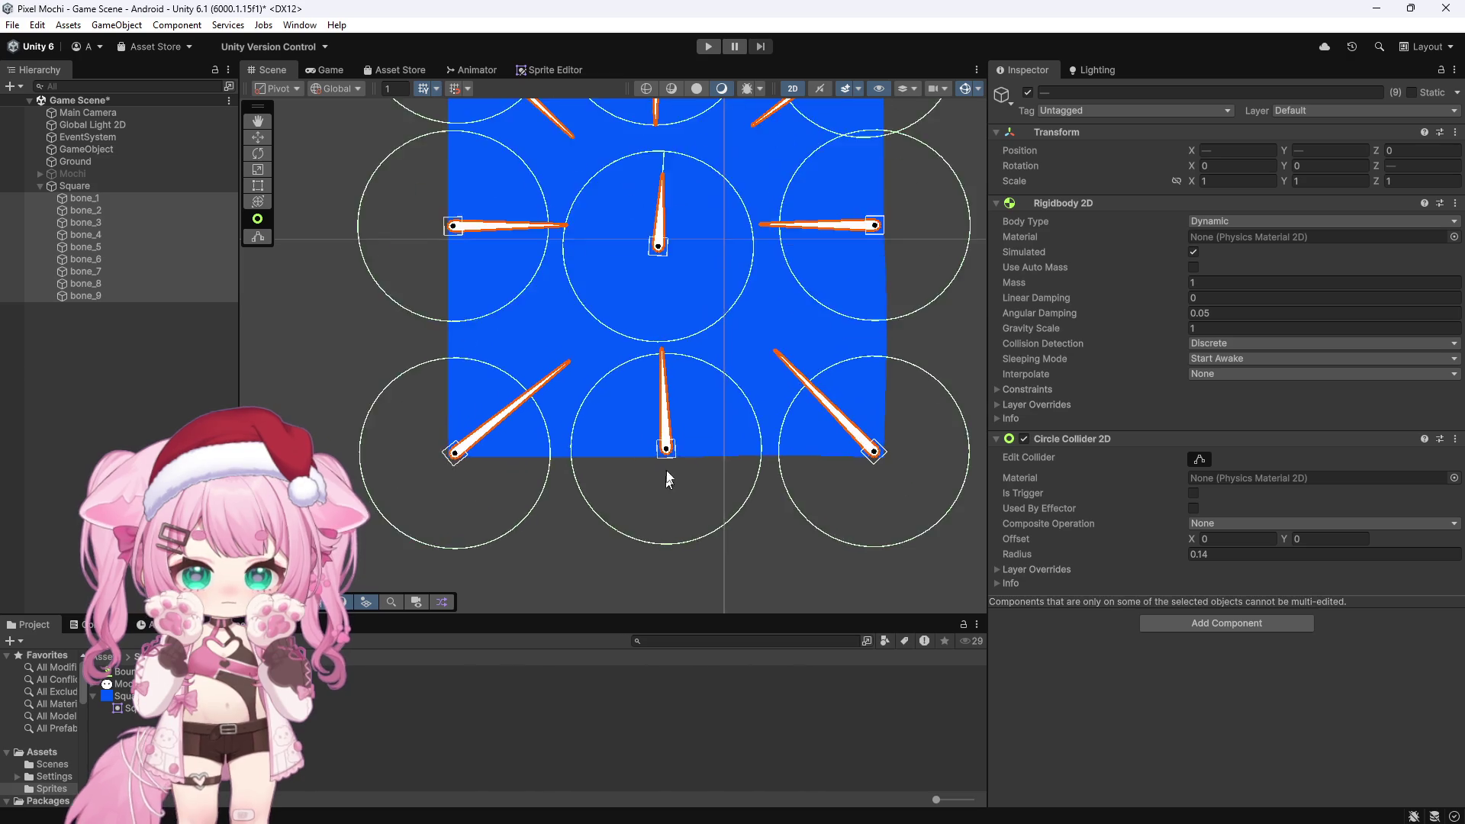
{"action": "scroll", "coordinate": [663, 461], "scroll_direction": "down", "scroll_amount": 4}
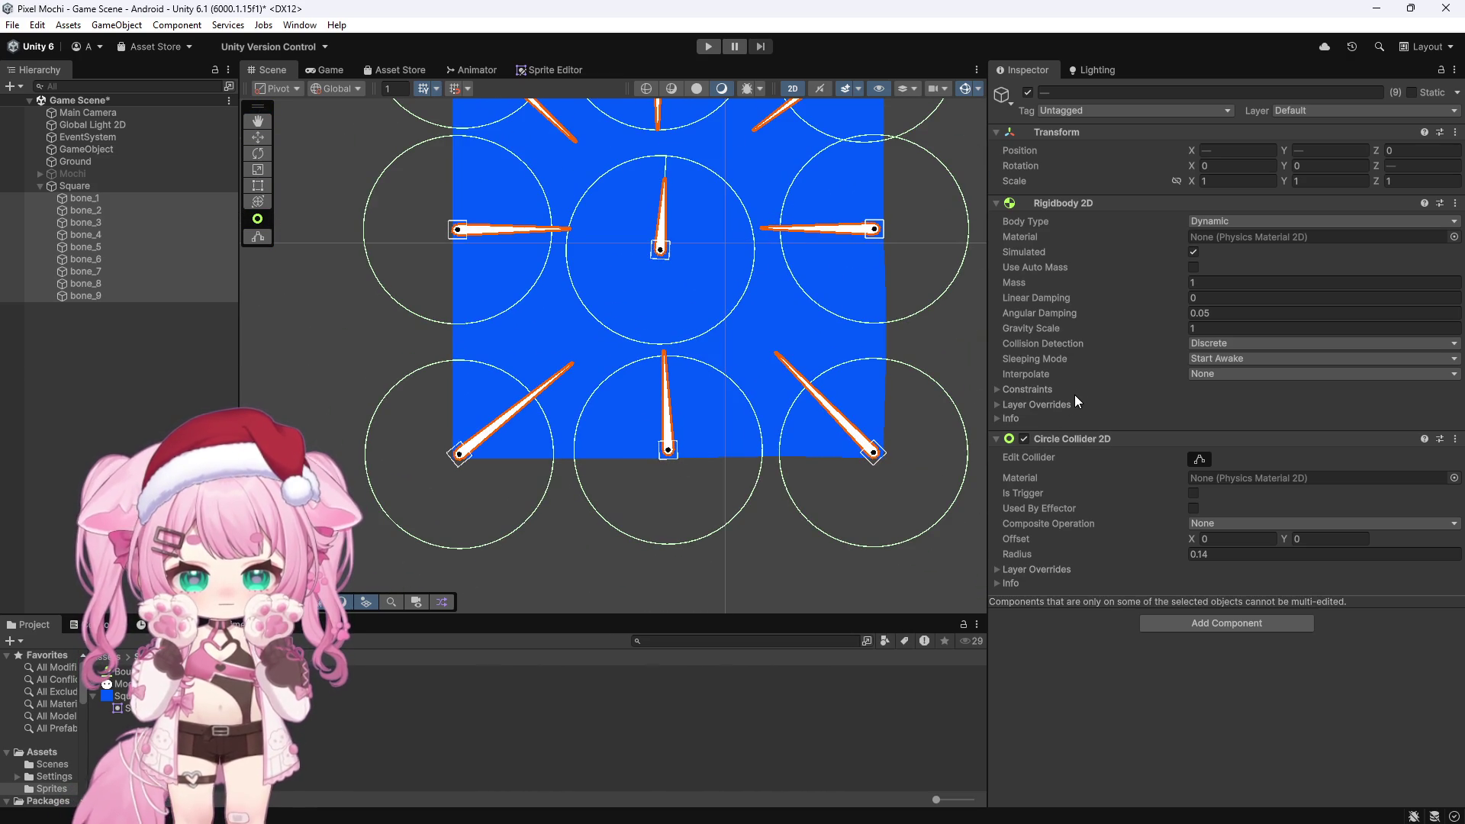
{"action": "left_click", "coordinate": [144, 200]}
{"action": "scroll", "coordinate": [669, 448], "scroll_direction": "down", "scroll_amount": 1}
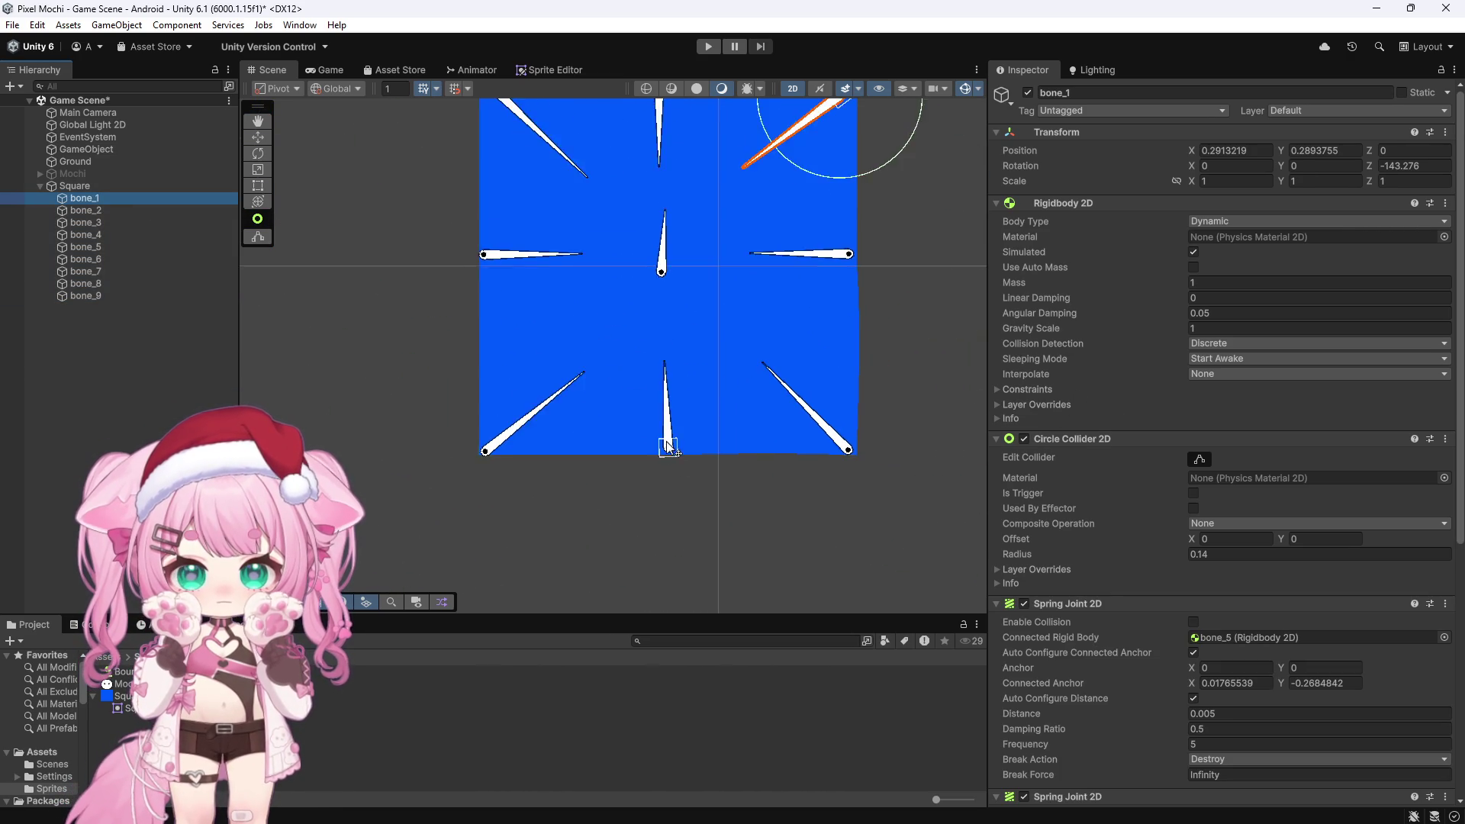
{"action": "scroll", "coordinate": [669, 448], "scroll_direction": "down", "scroll_amount": 1}
{"action": "scroll", "coordinate": [641, 438], "scroll_direction": "down", "scroll_amount": 1}
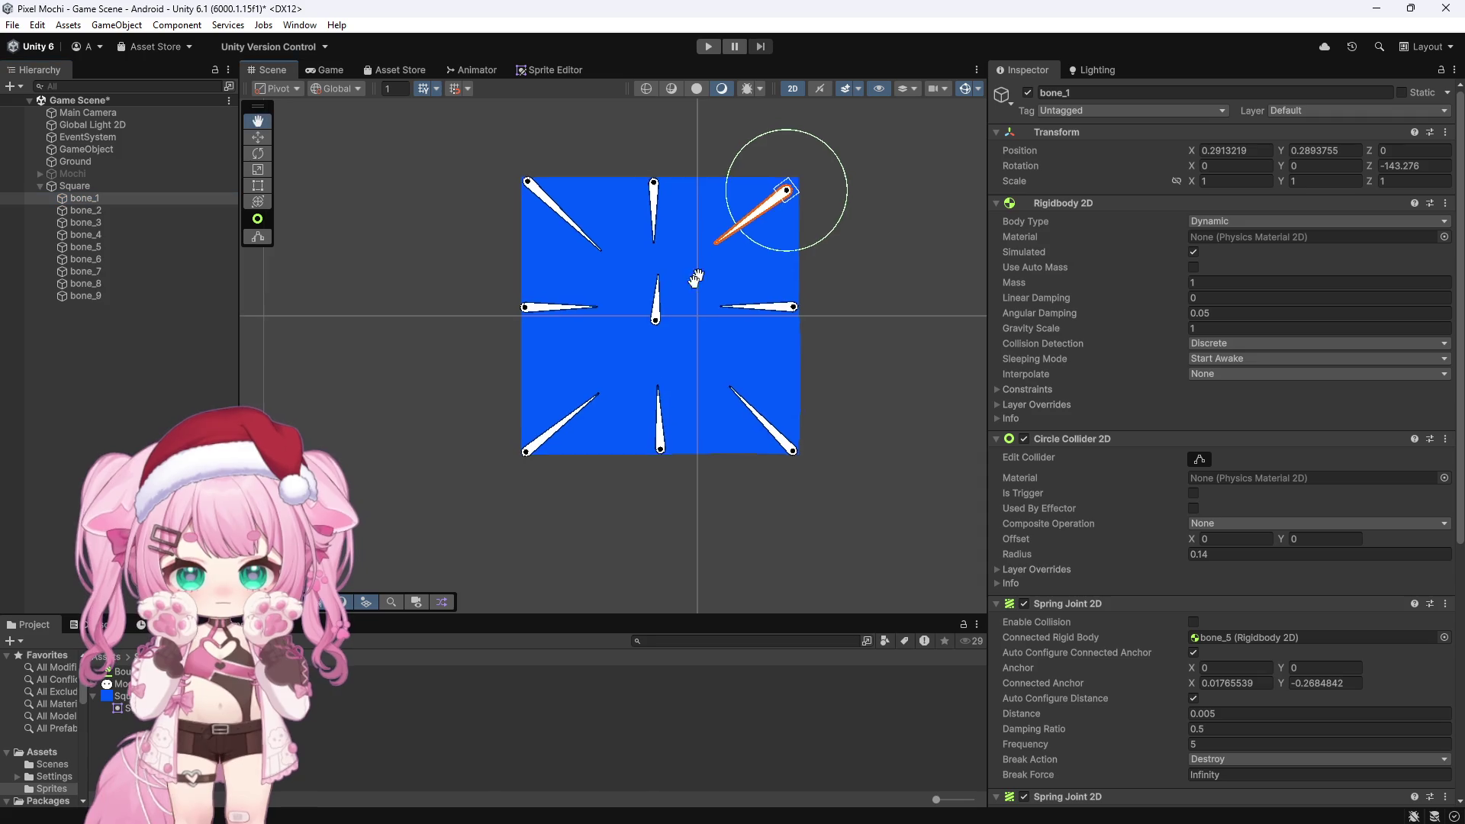
{"action": "left_click_drag", "start_coordinate": [706, 271], "coordinate": [583, 408]}
{"action": "scroll", "coordinate": [625, 337], "scroll_direction": "up", "scroll_amount": 4}
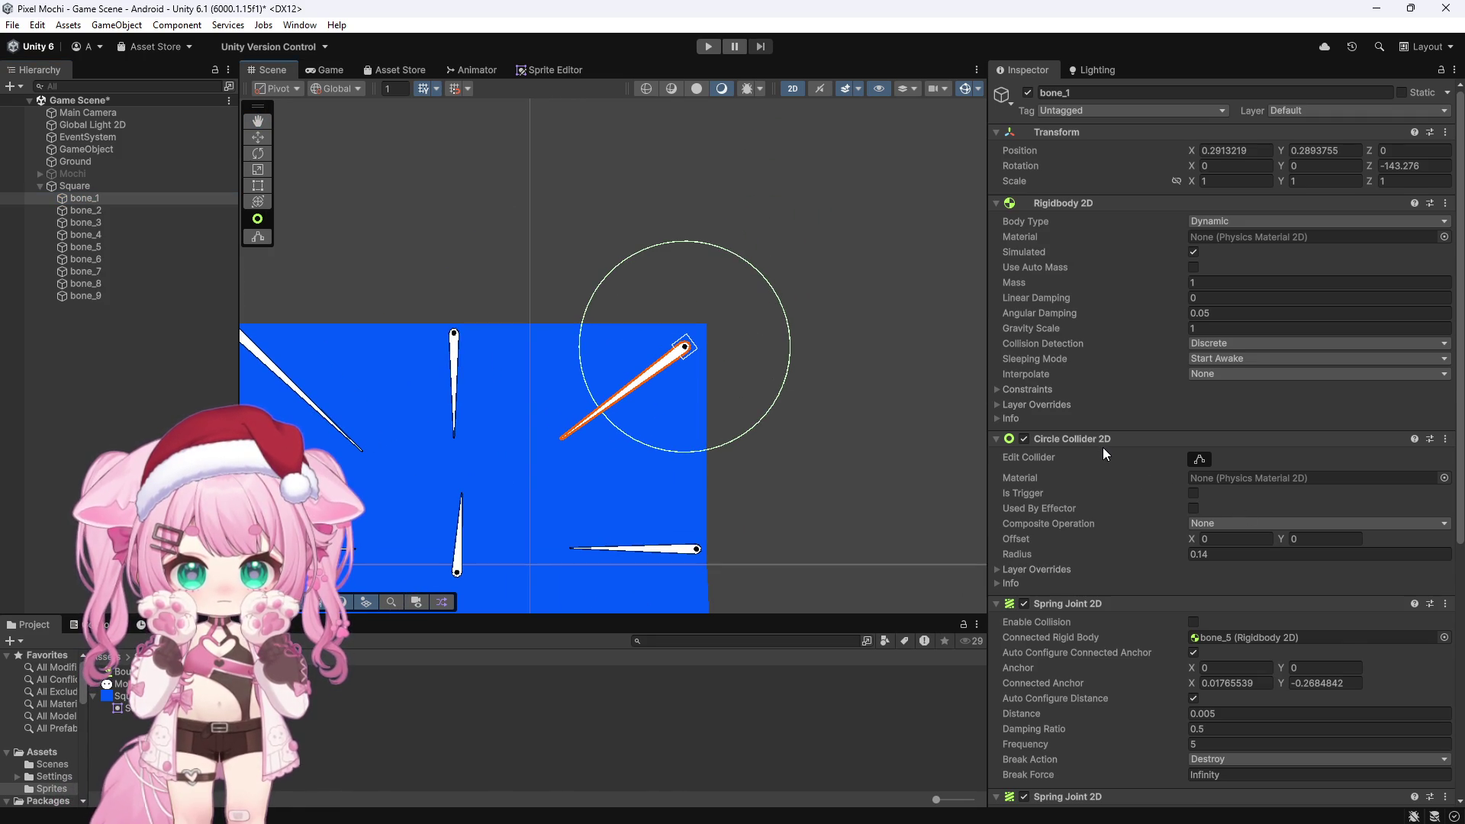
{"action": "scroll", "coordinate": [1104, 455], "scroll_direction": "down", "scroll_amount": 2}
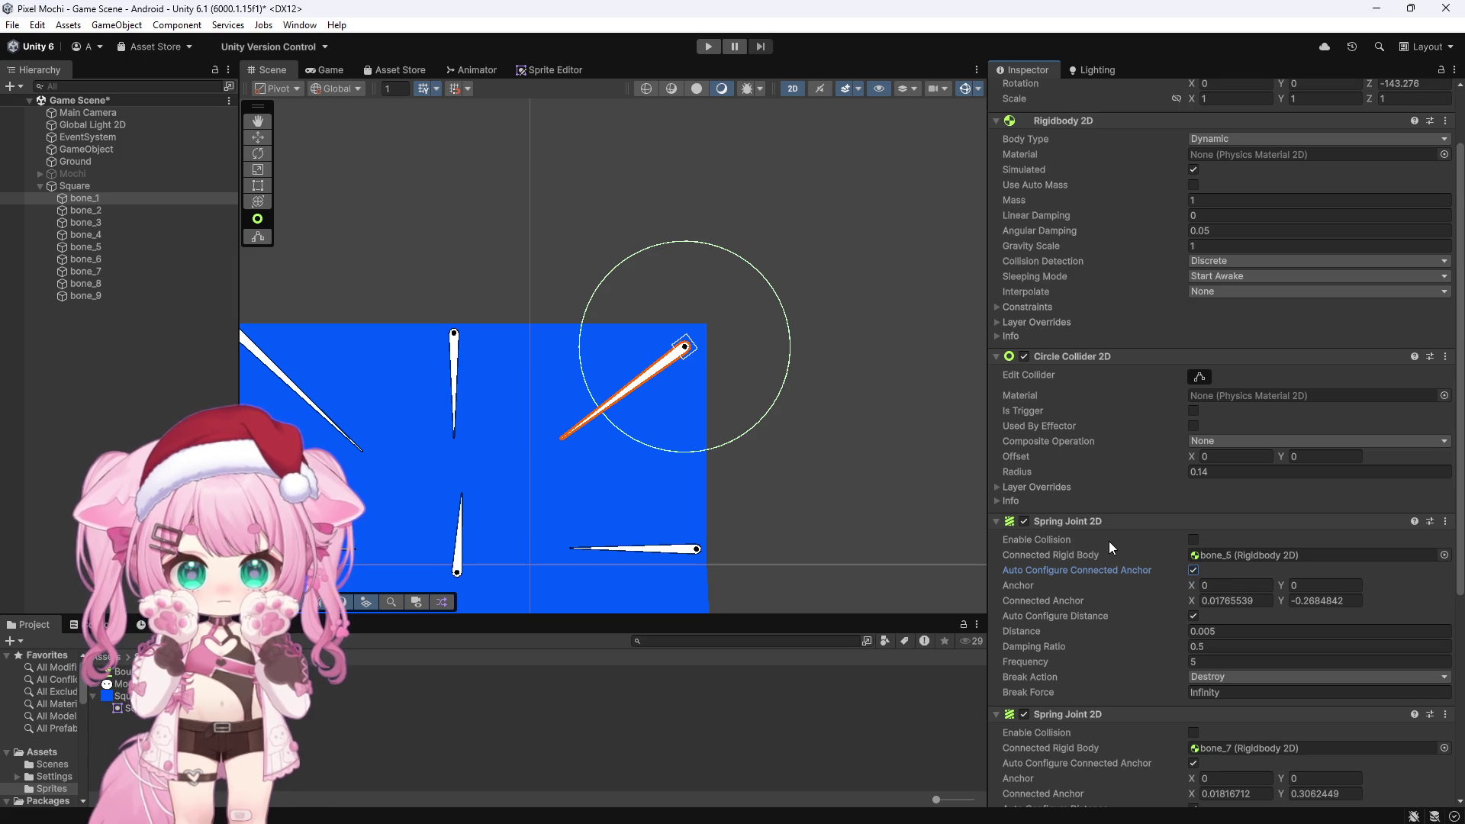
{"action": "scroll", "coordinate": [1109, 542], "scroll_direction": "down", "scroll_amount": 4}
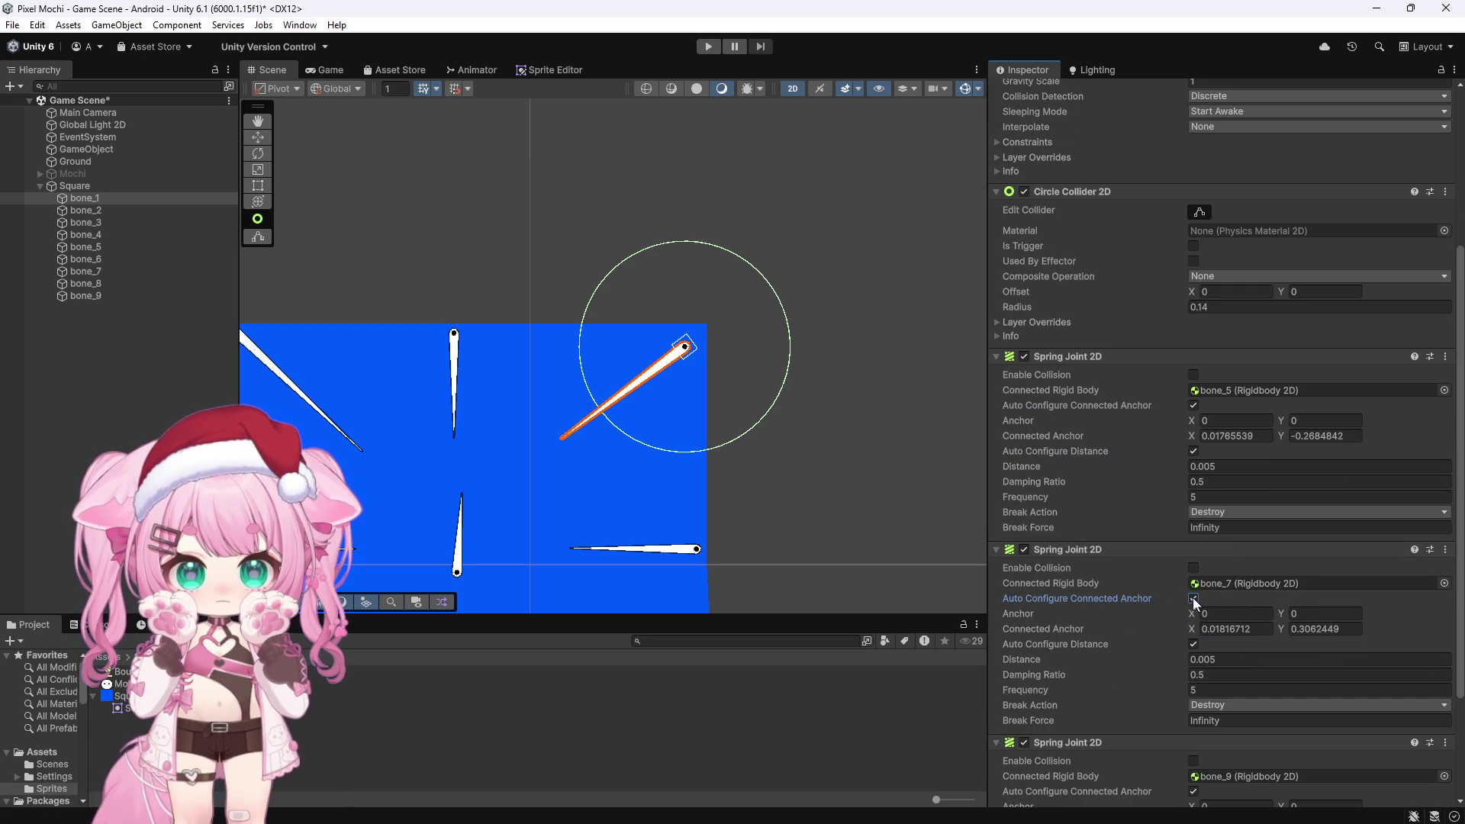
{"action": "scroll", "coordinate": [1153, 573], "scroll_direction": "down", "scroll_amount": 4}
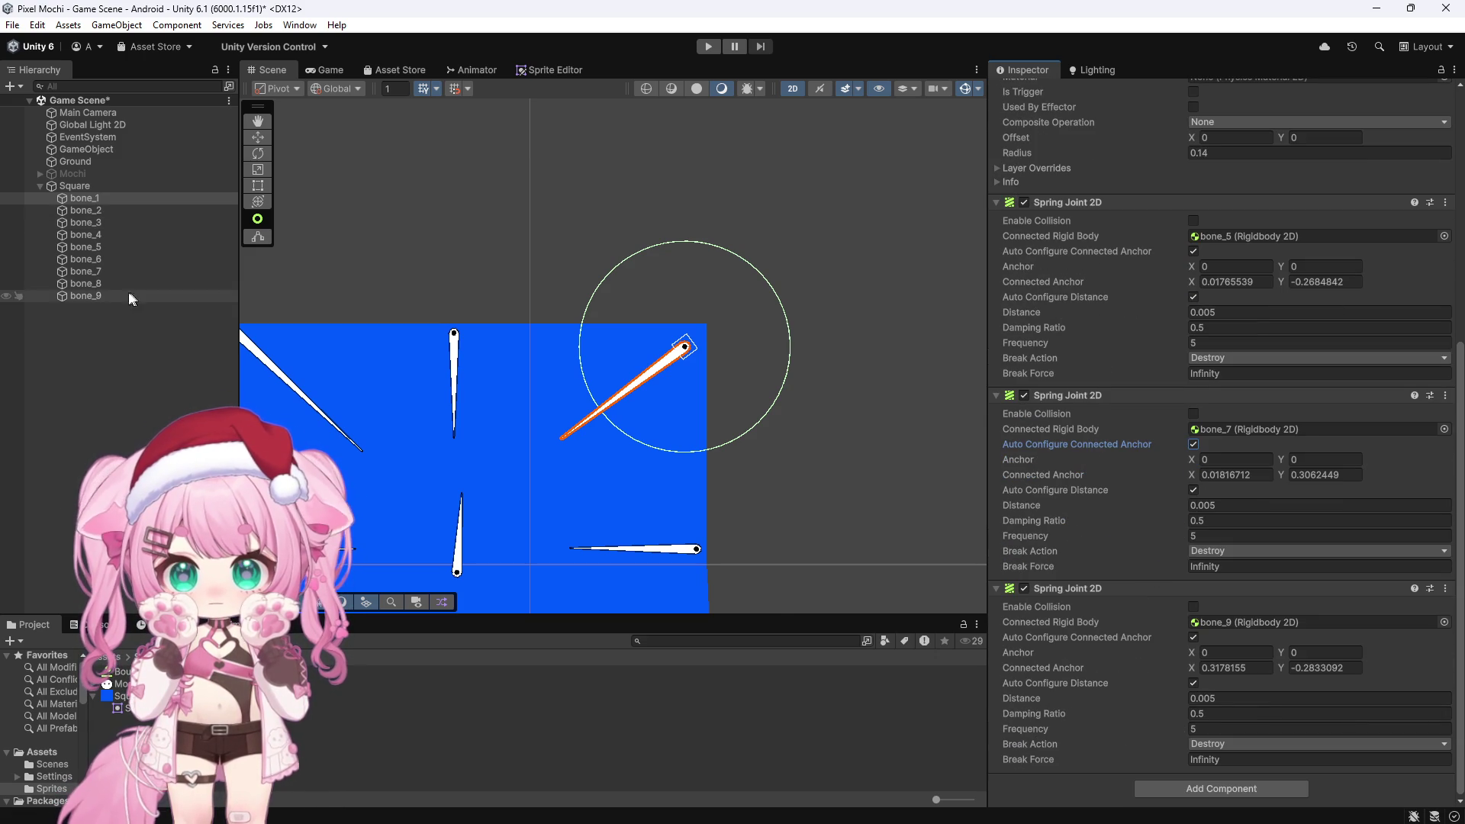
Toggle Auto Configure Connected Anchor on bones 1–8's spring joints, then deselect all bones
{"action": "left_click", "coordinate": [117, 284], "text": "shift"}
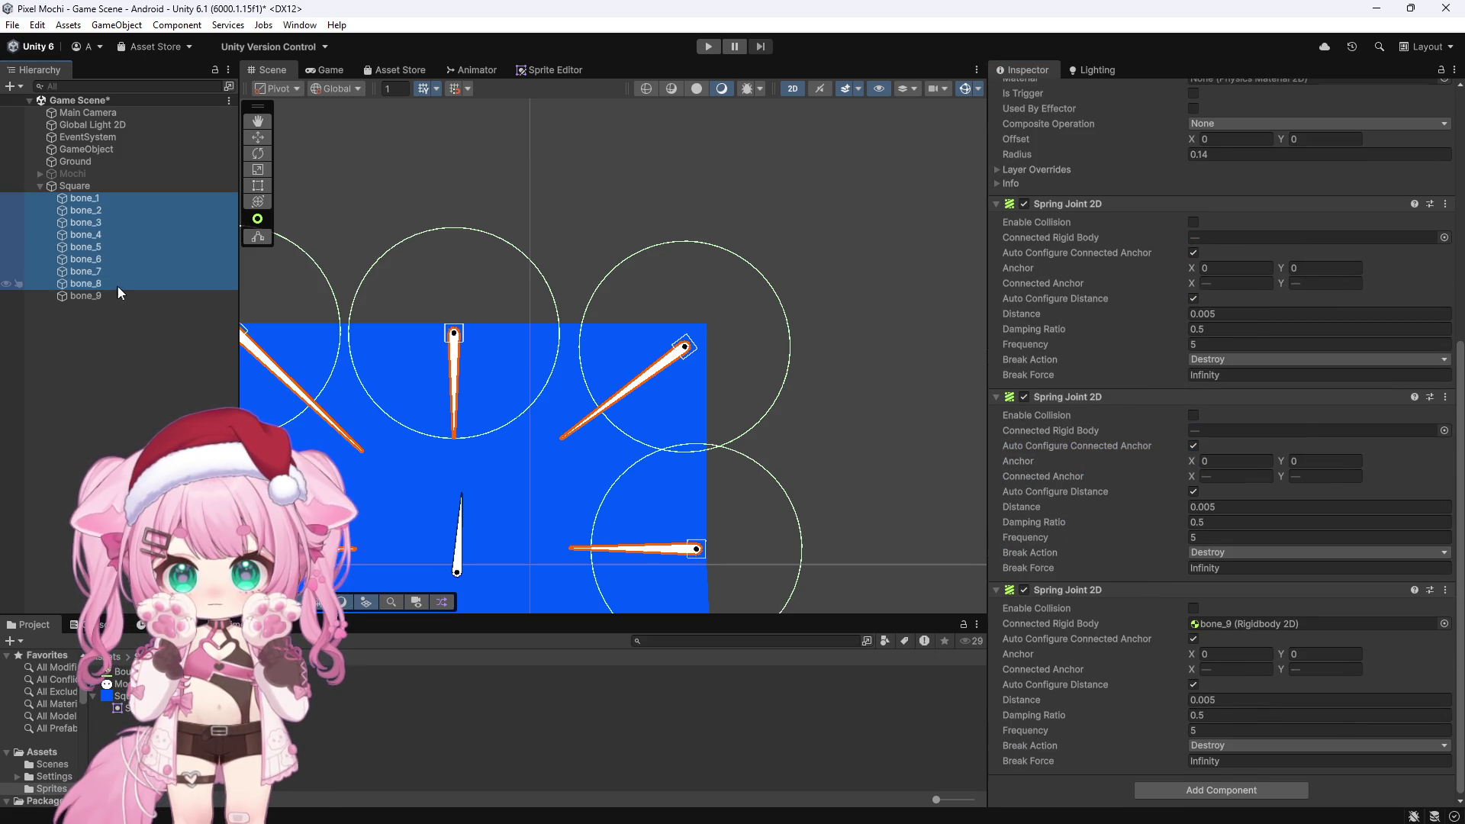
{"action": "left_click", "coordinate": [1195, 638]}
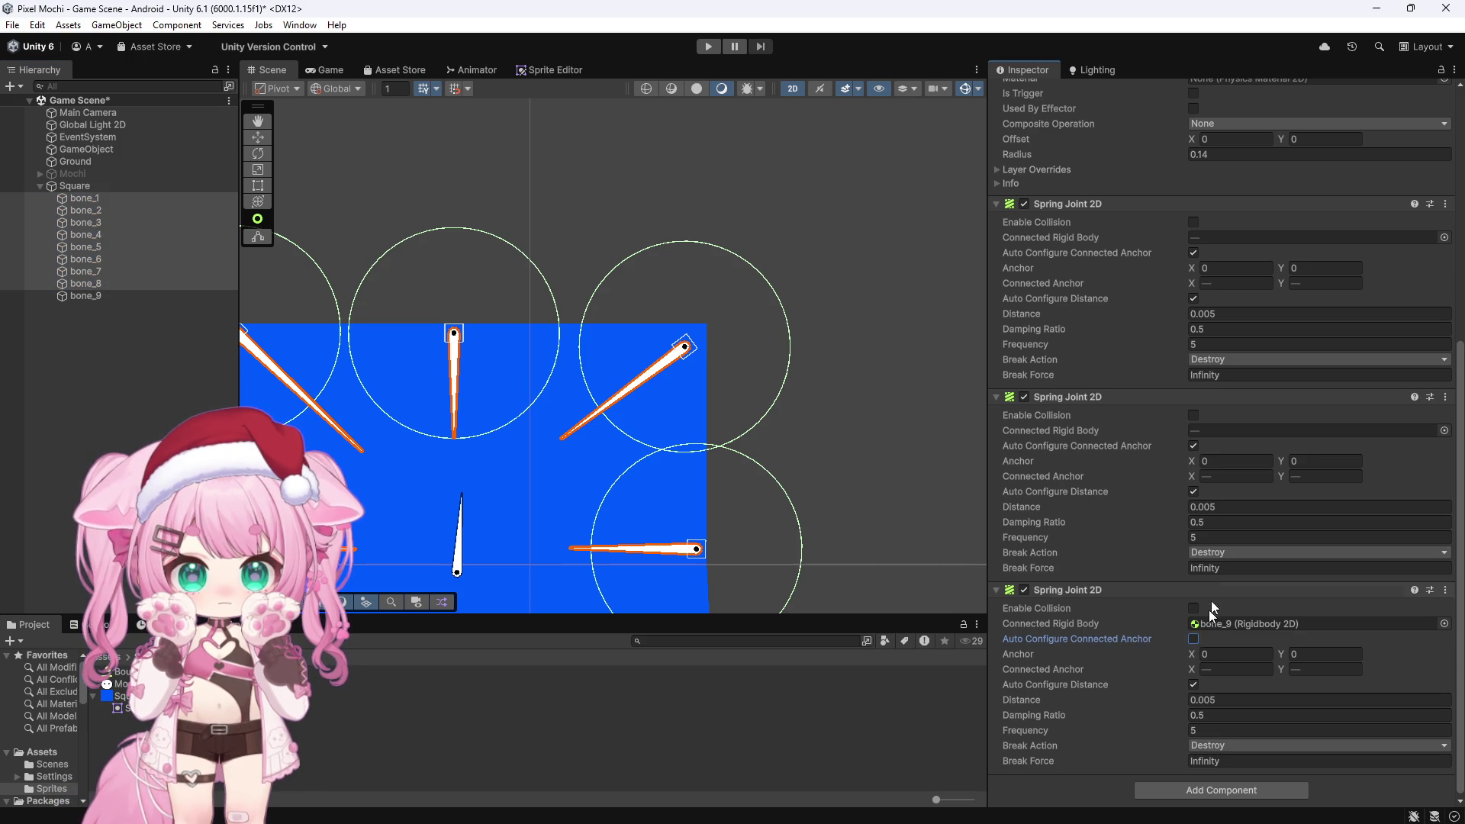
{"action": "left_click", "coordinate": [1193, 445]}
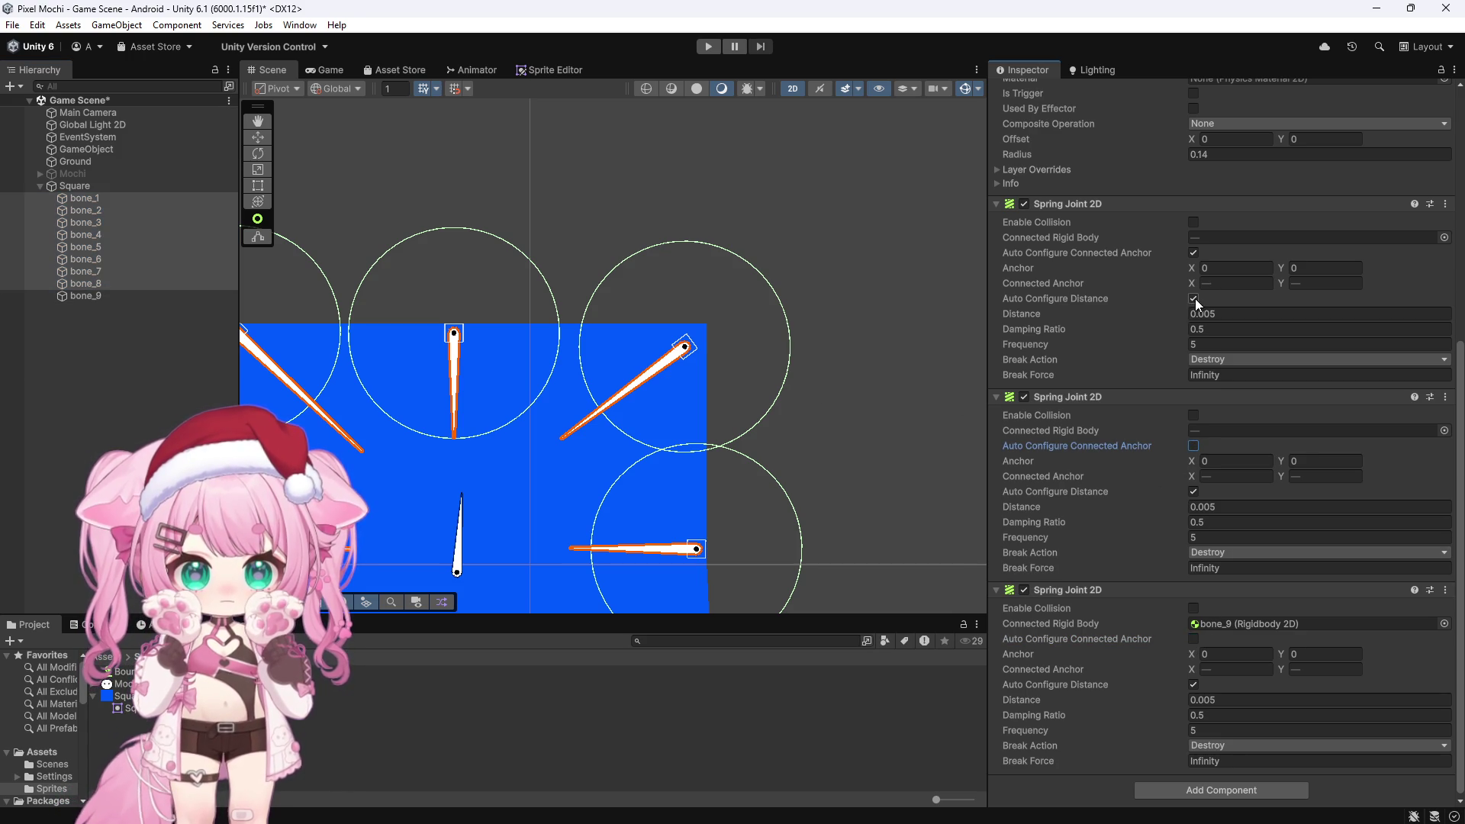
{"action": "left_click", "coordinate": [1192, 252]}
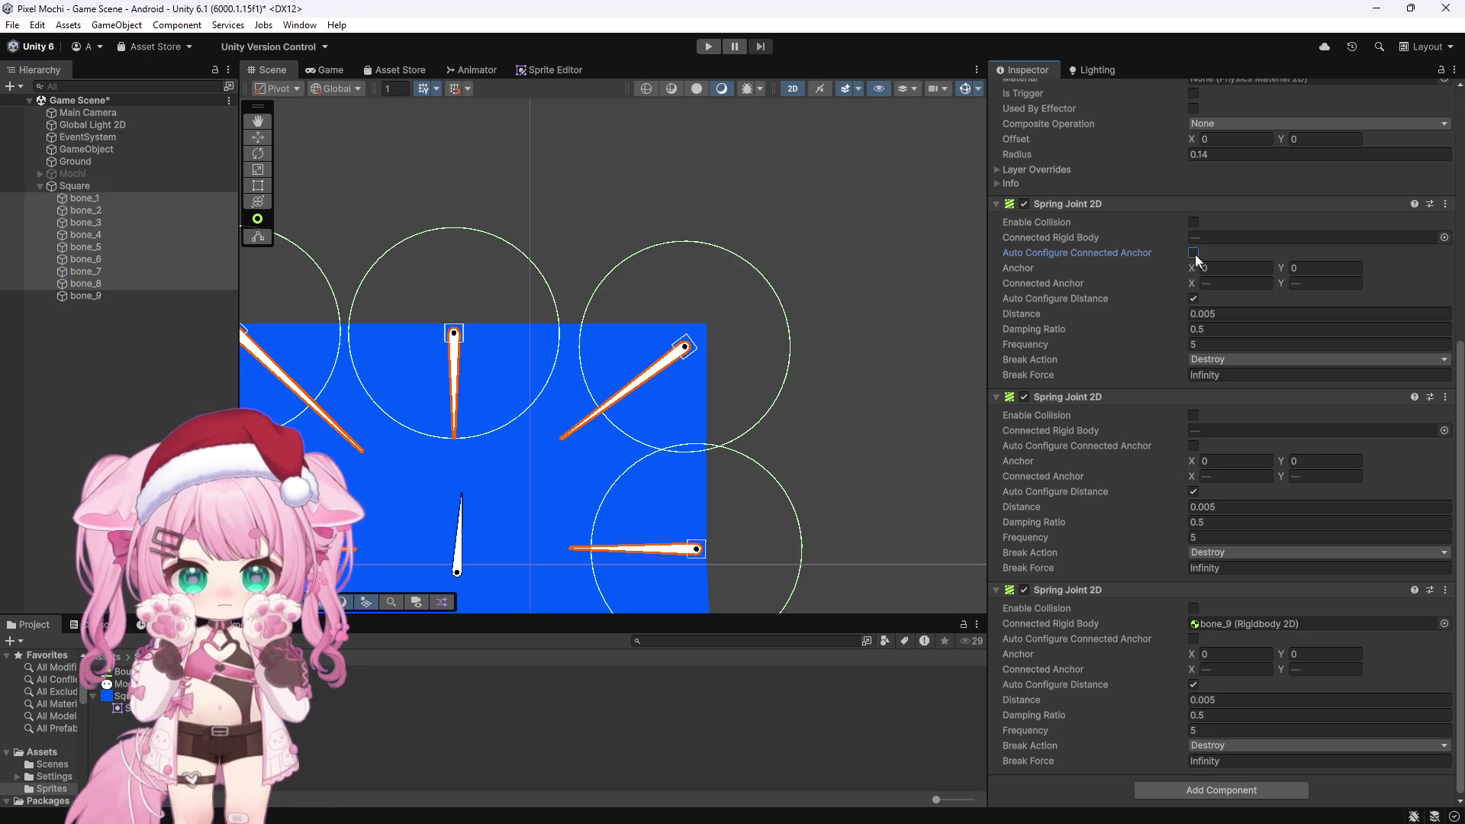
{"action": "left_click", "coordinate": [1194, 445]}
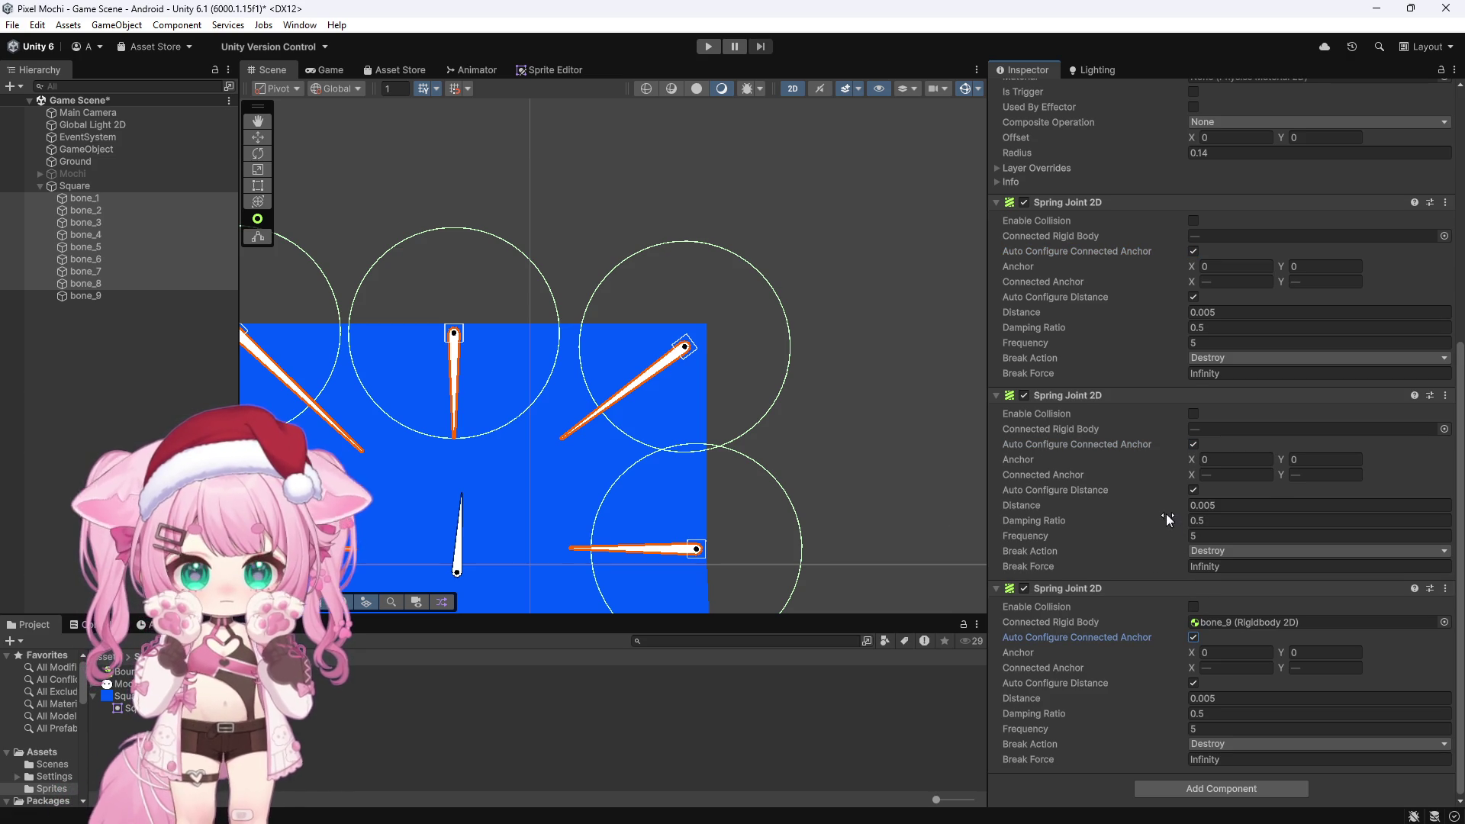
{"action": "left_click", "coordinate": [805, 303]}
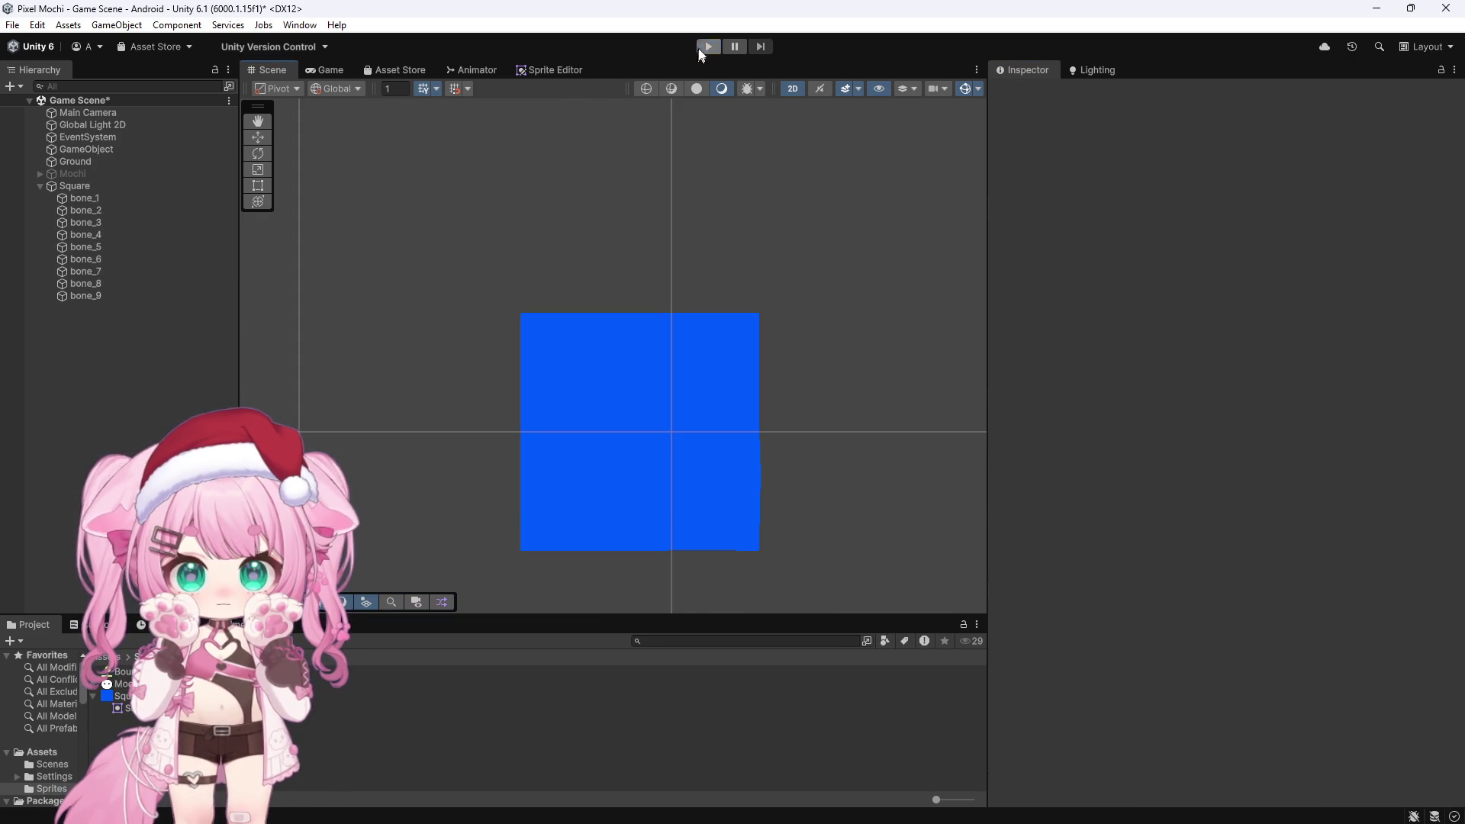
{"action": "left_click", "coordinate": [706, 47]}
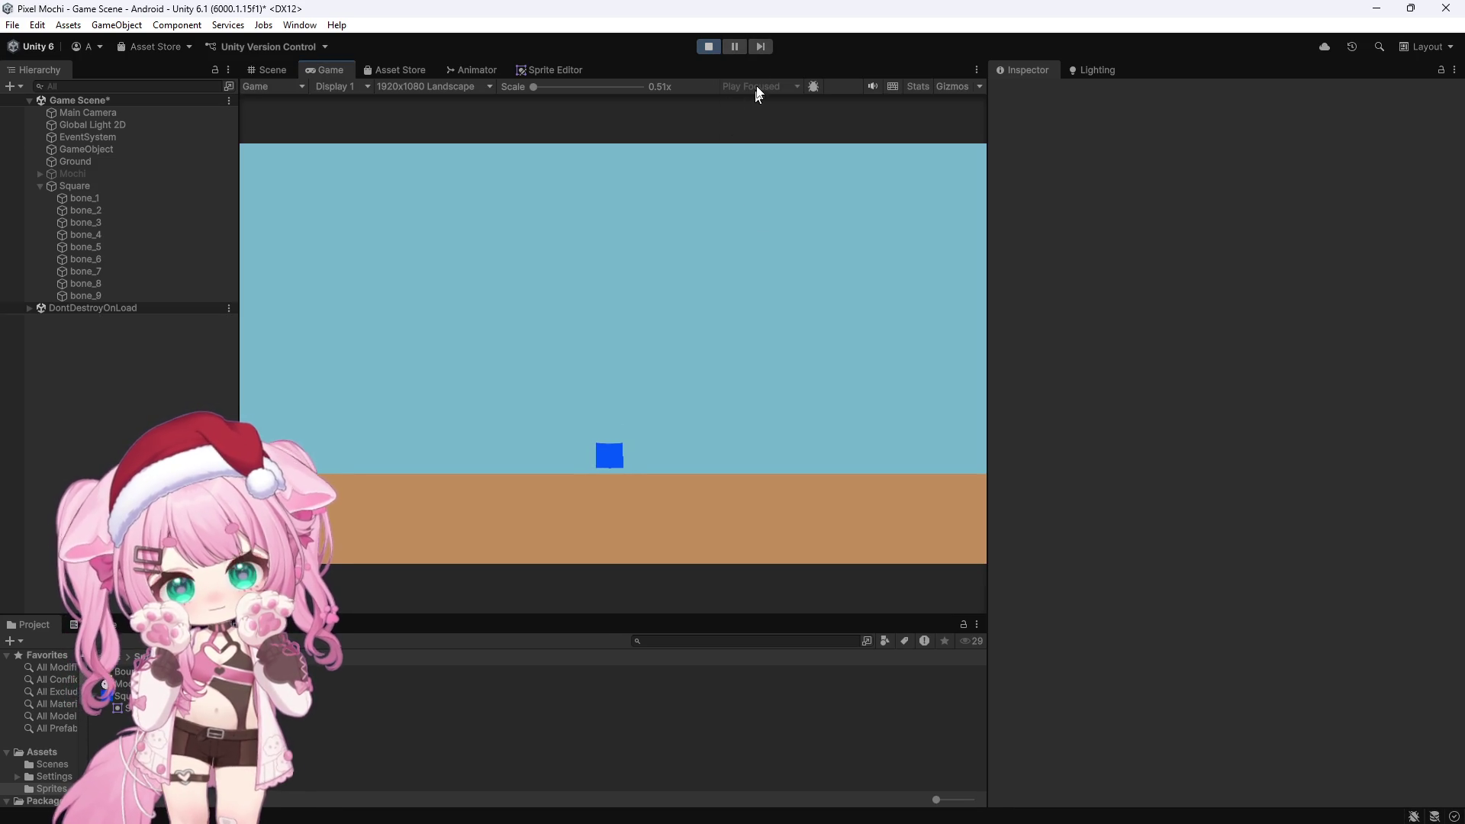
{"action": "left_click", "coordinate": [710, 45]}
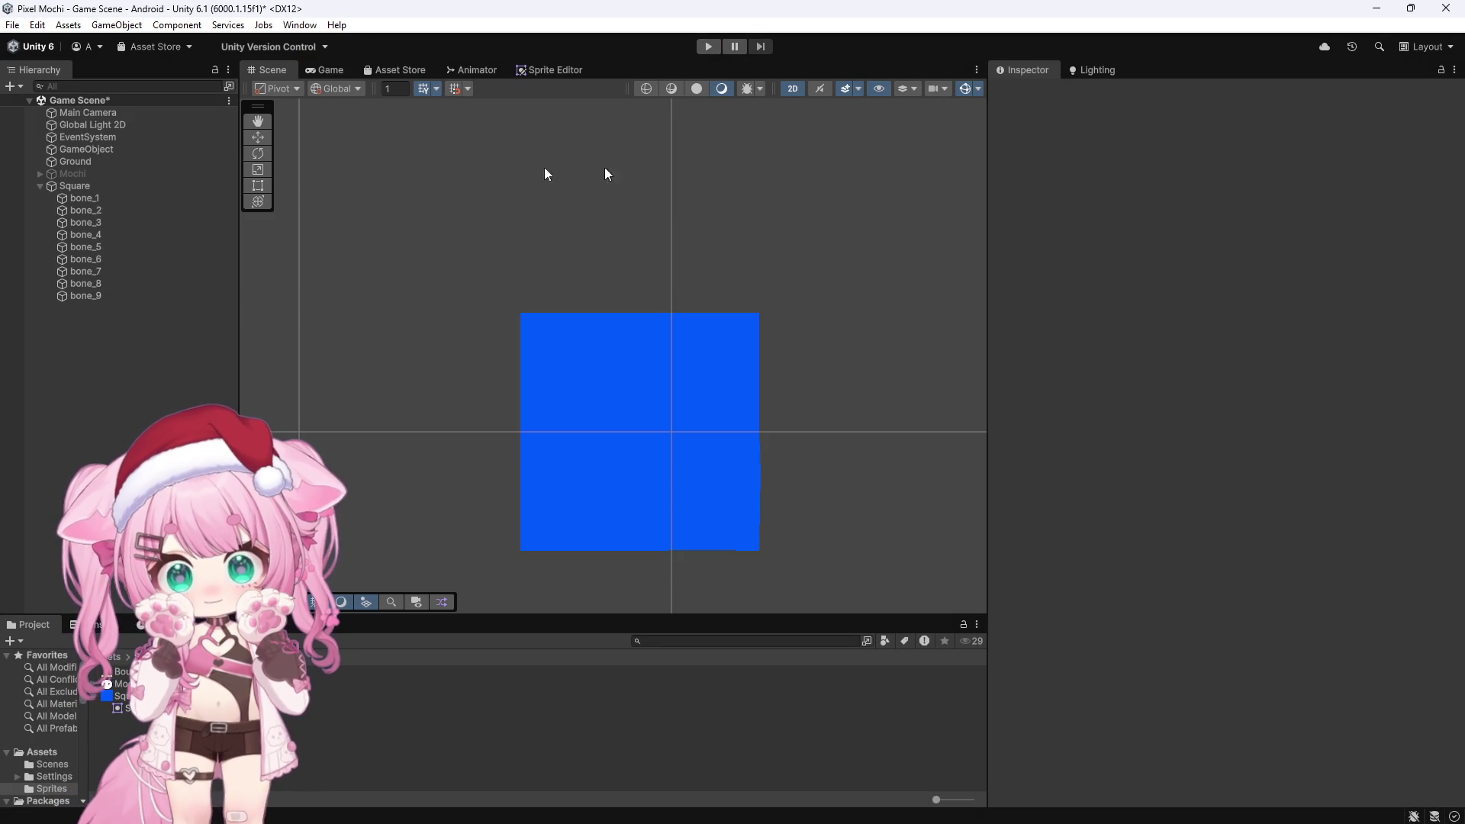
{"action": "left_click", "coordinate": [88, 199]}
Select all nine bones, bone_1 through bone_9, in the Hierarchy
{"action": "left_click", "coordinate": [112, 295], "text": "ctrl"}
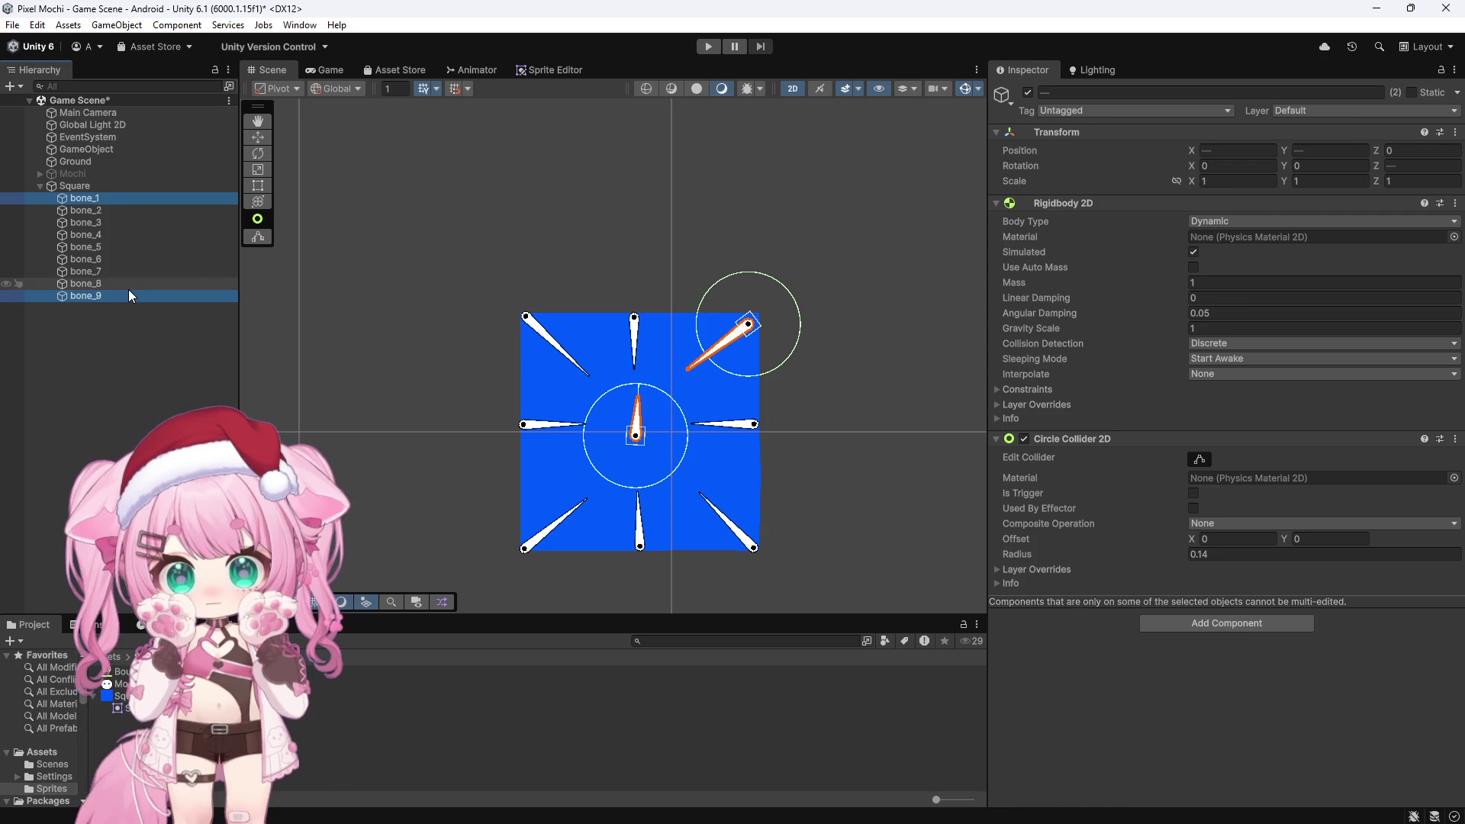
{"action": "left_click", "coordinate": [98, 198]}
{"action": "left_click", "coordinate": [115, 296], "text": "ctrl"}
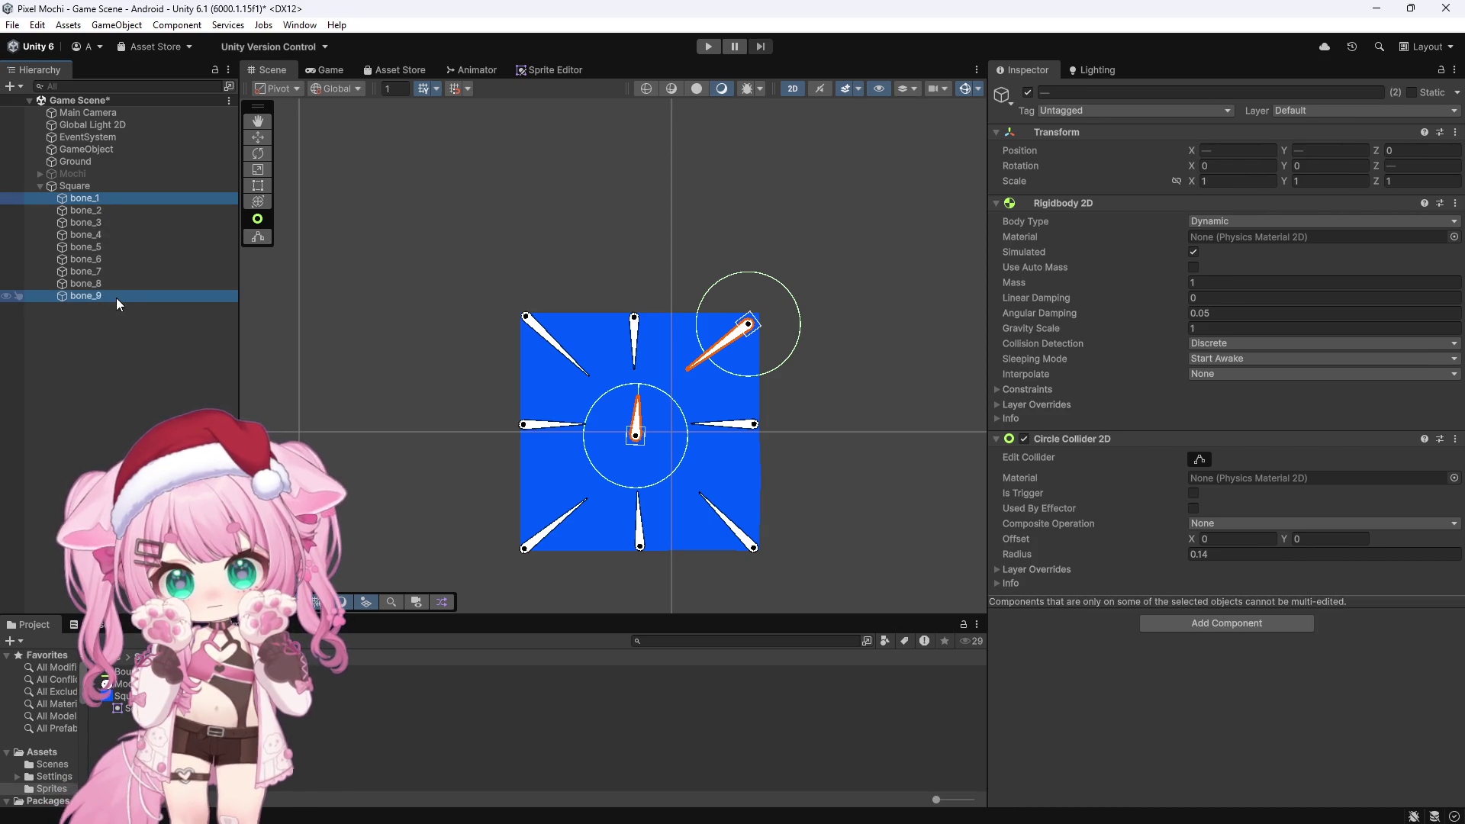
{"action": "left_click", "coordinate": [77, 197]}
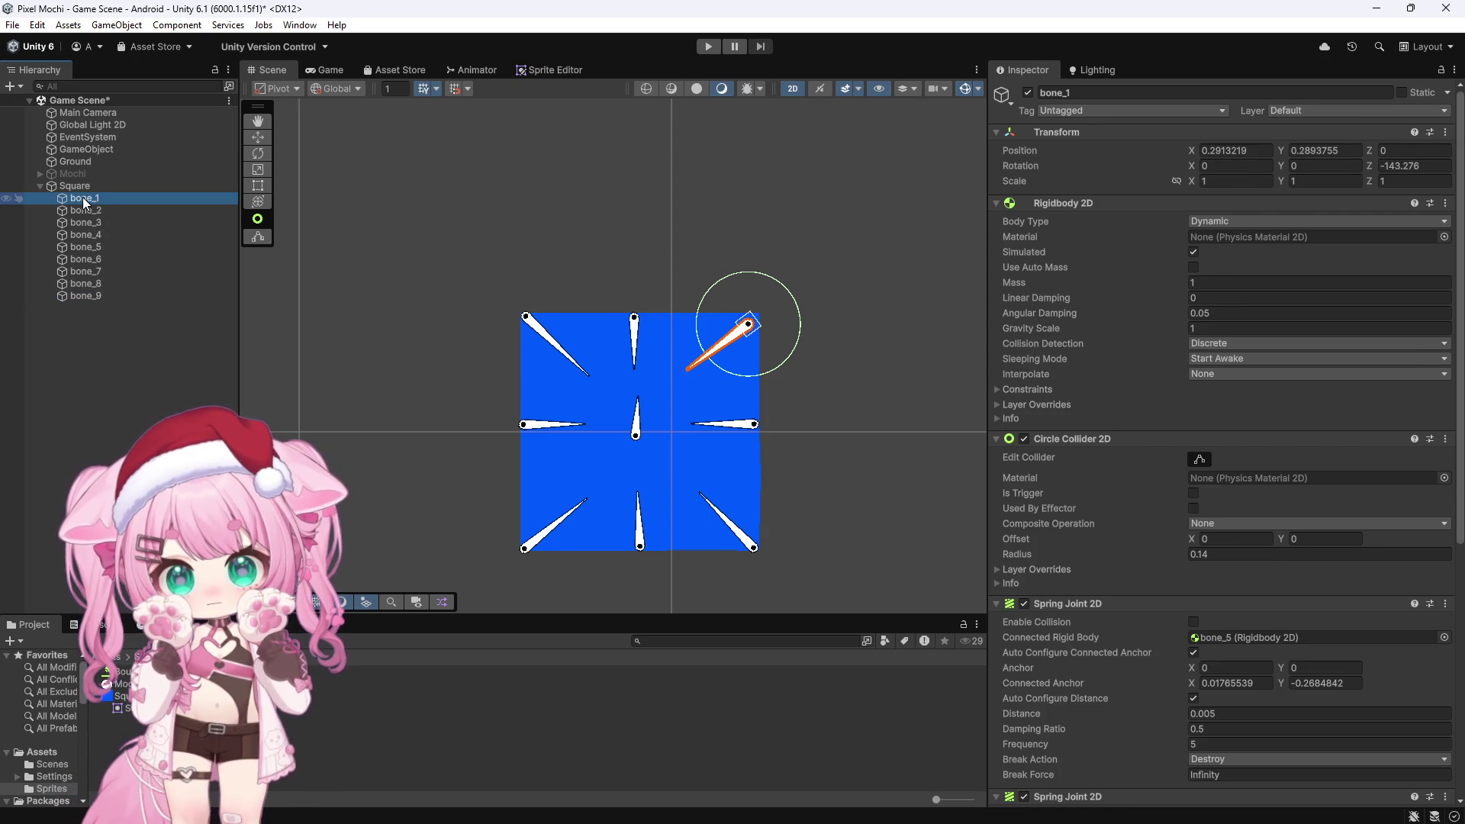
{"action": "left_click", "coordinate": [93, 295], "text": "shift"}
{"action": "scroll", "coordinate": [552, 424], "scroll_direction": "up", "scroll_amount": 3}
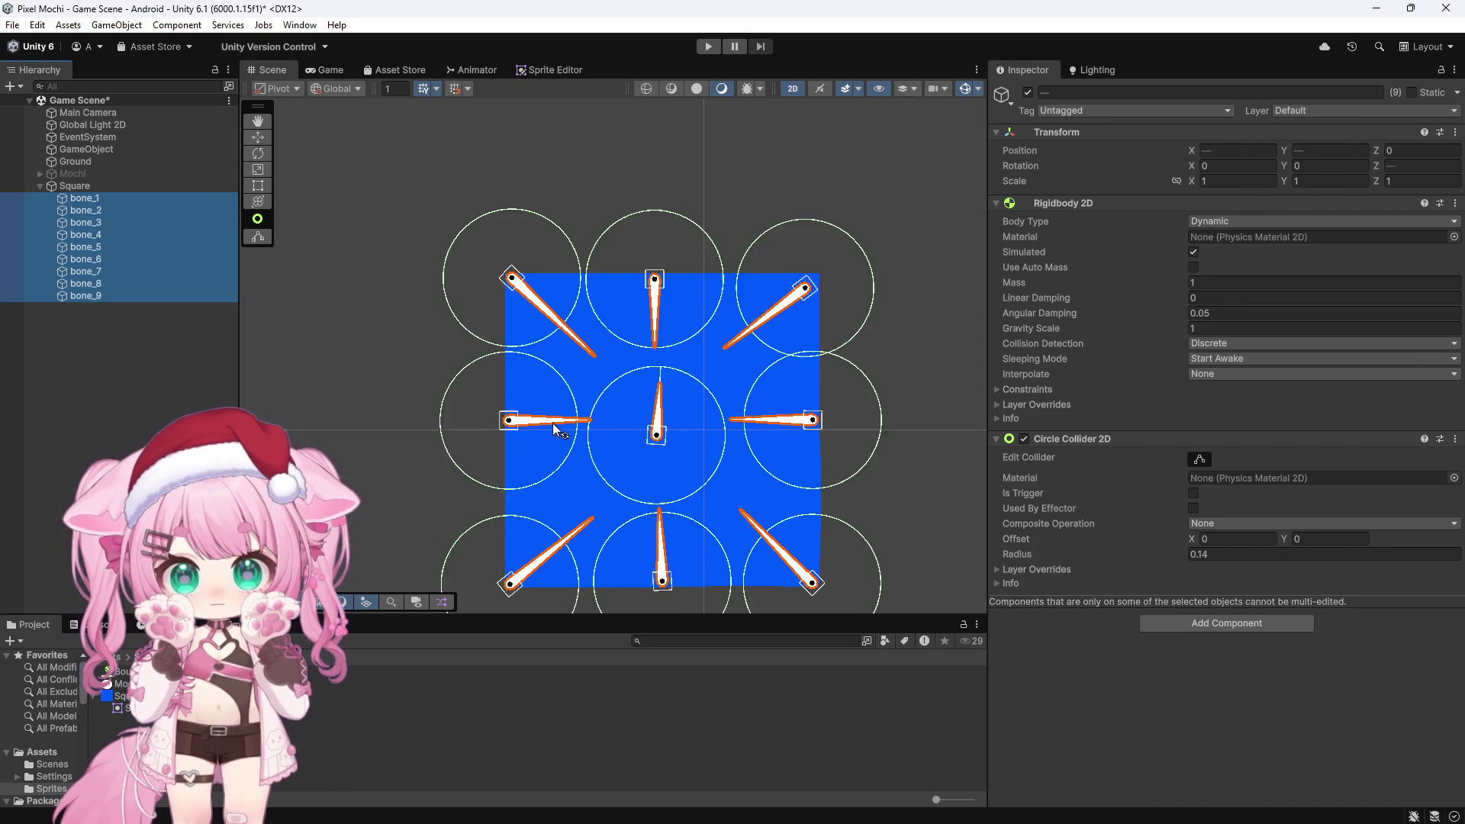
{"action": "scroll", "coordinate": [552, 424], "scroll_direction": "up", "scroll_amount": 2}
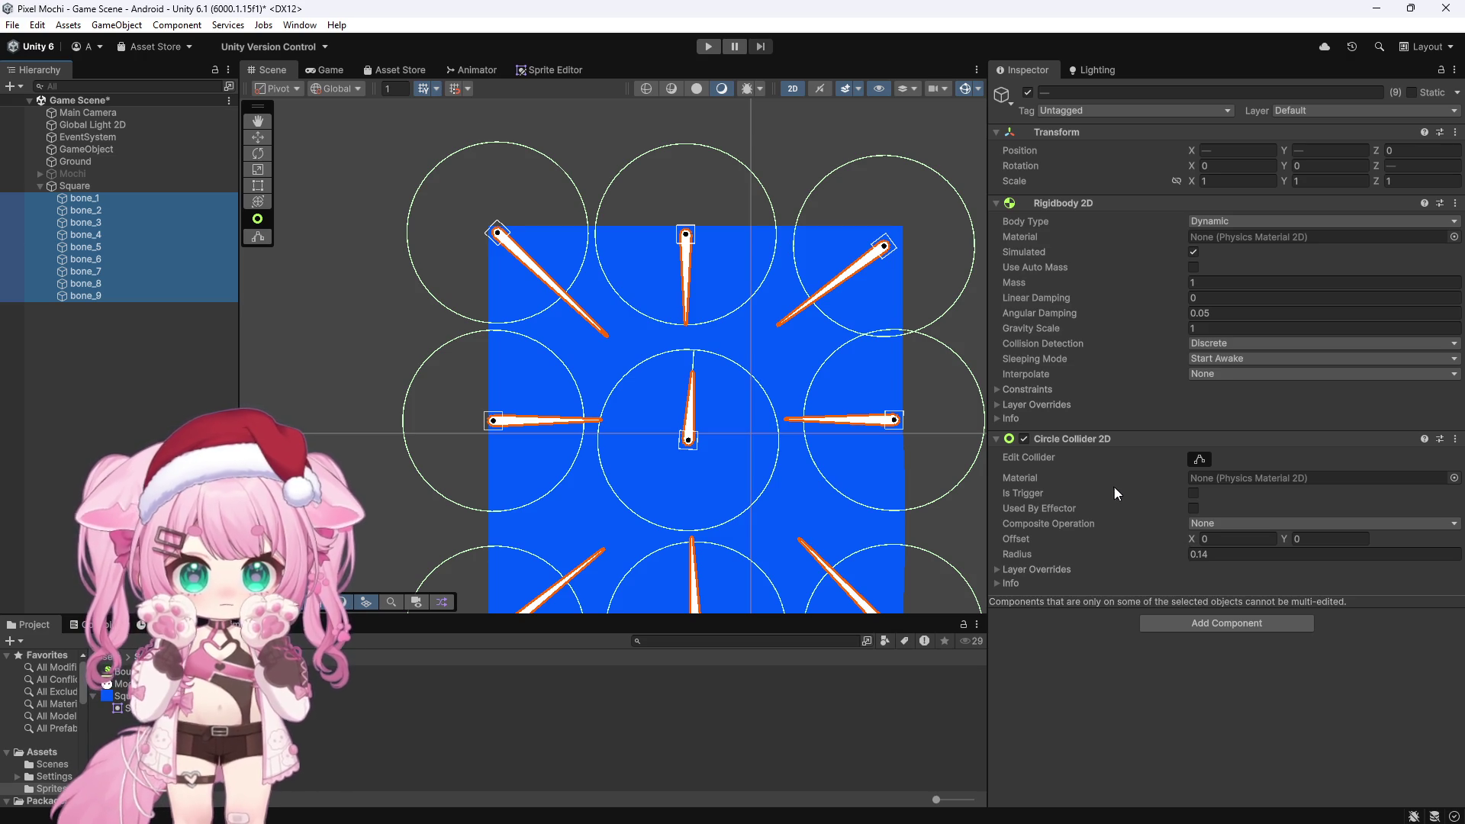
Scrub the nine bones' shared collider Offset X, then correct it to 0.14
{"action": "left_click_drag", "start_coordinate": [1195, 542], "coordinate": [1205, 544]}
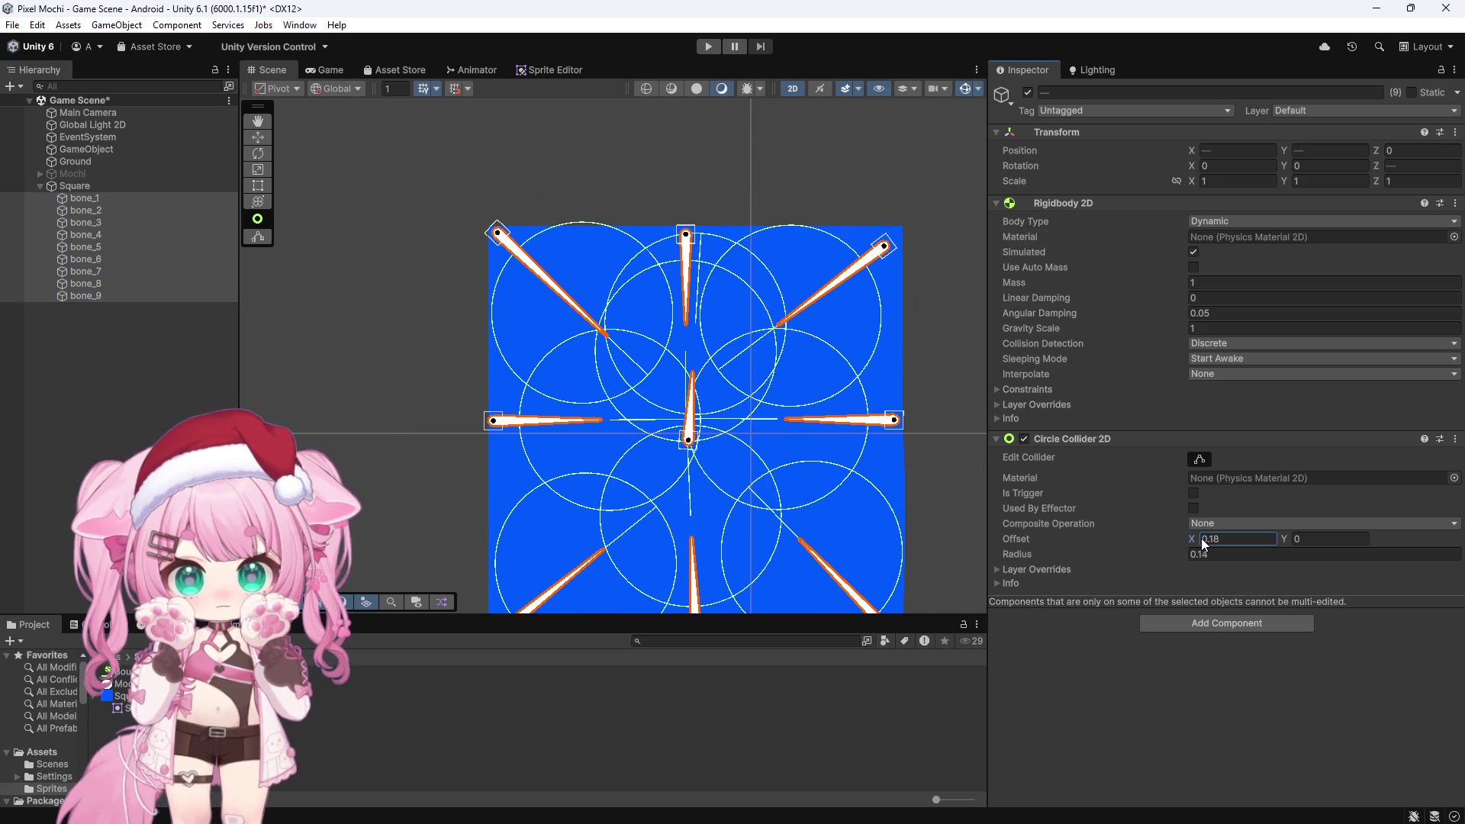
{"action": "key", "text": "BackSpace"}
{"action": "type", "text": "4"}
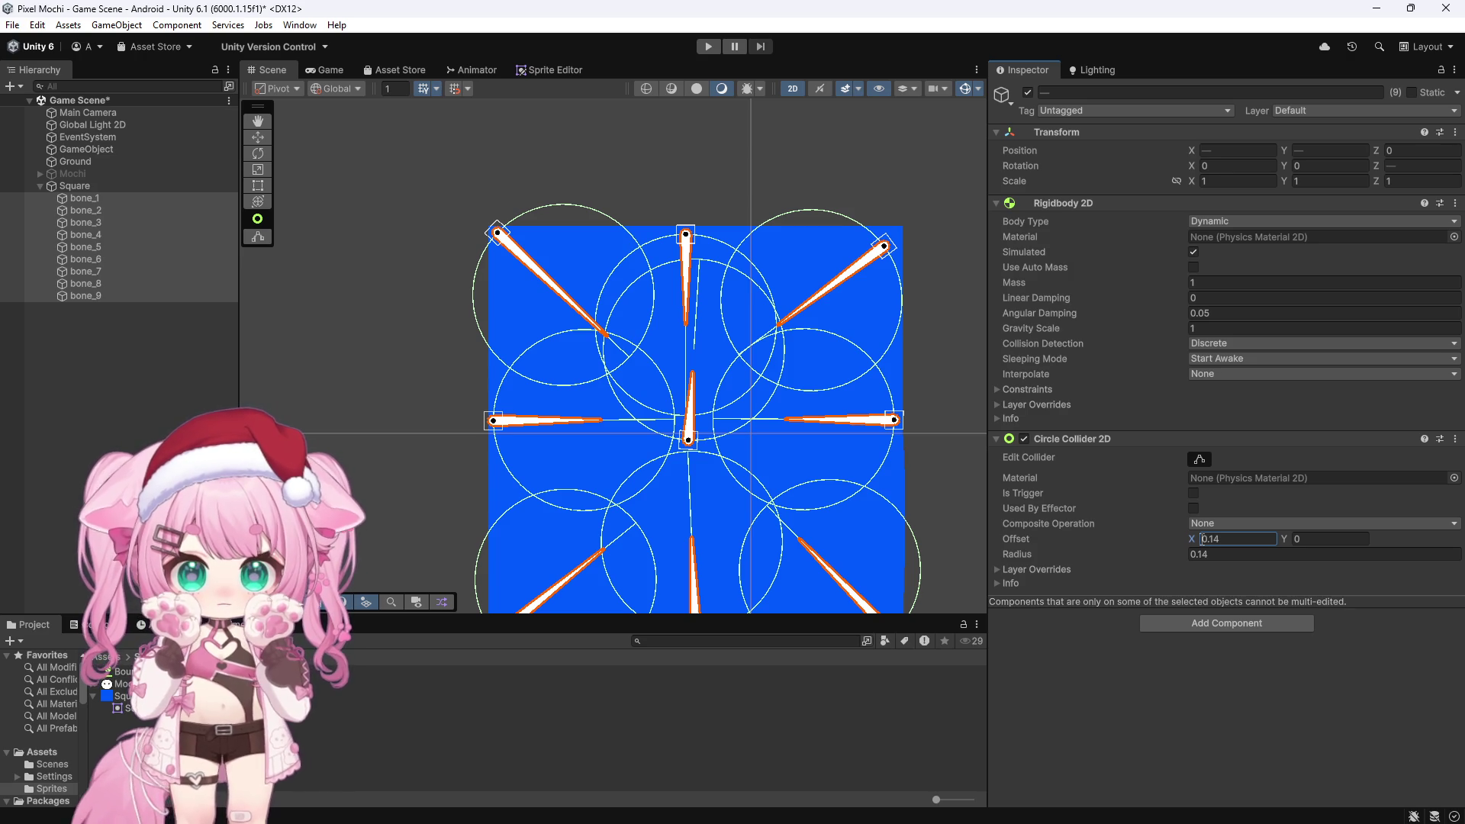
{"action": "scroll", "coordinate": [731, 340], "scroll_direction": "down", "scroll_amount": 3}
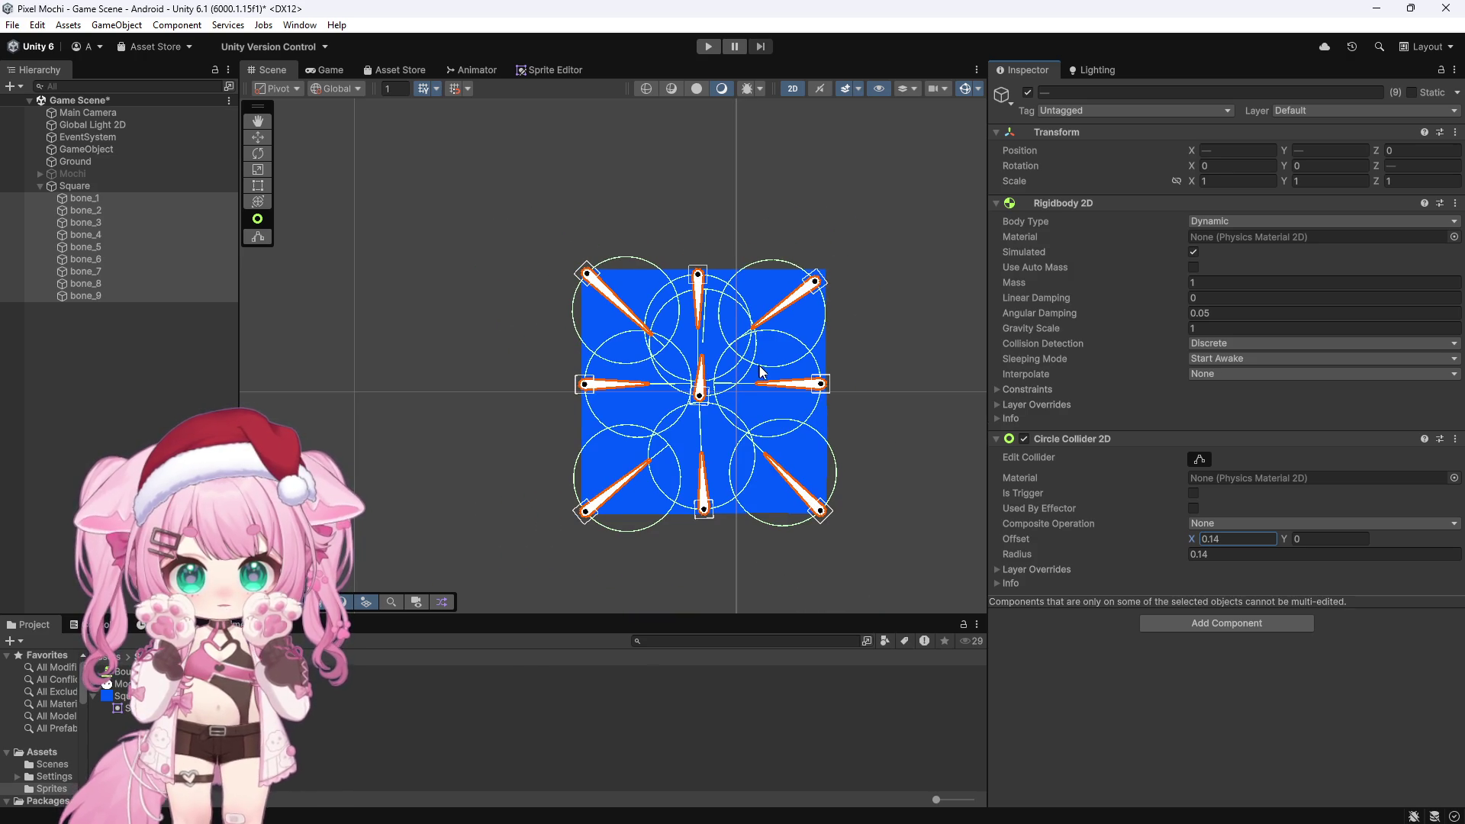
{"action": "scroll", "coordinate": [769, 378], "scroll_direction": "up", "scroll_amount": 1}
{"action": "scroll", "coordinate": [770, 380], "scroll_direction": "up", "scroll_amount": 1}
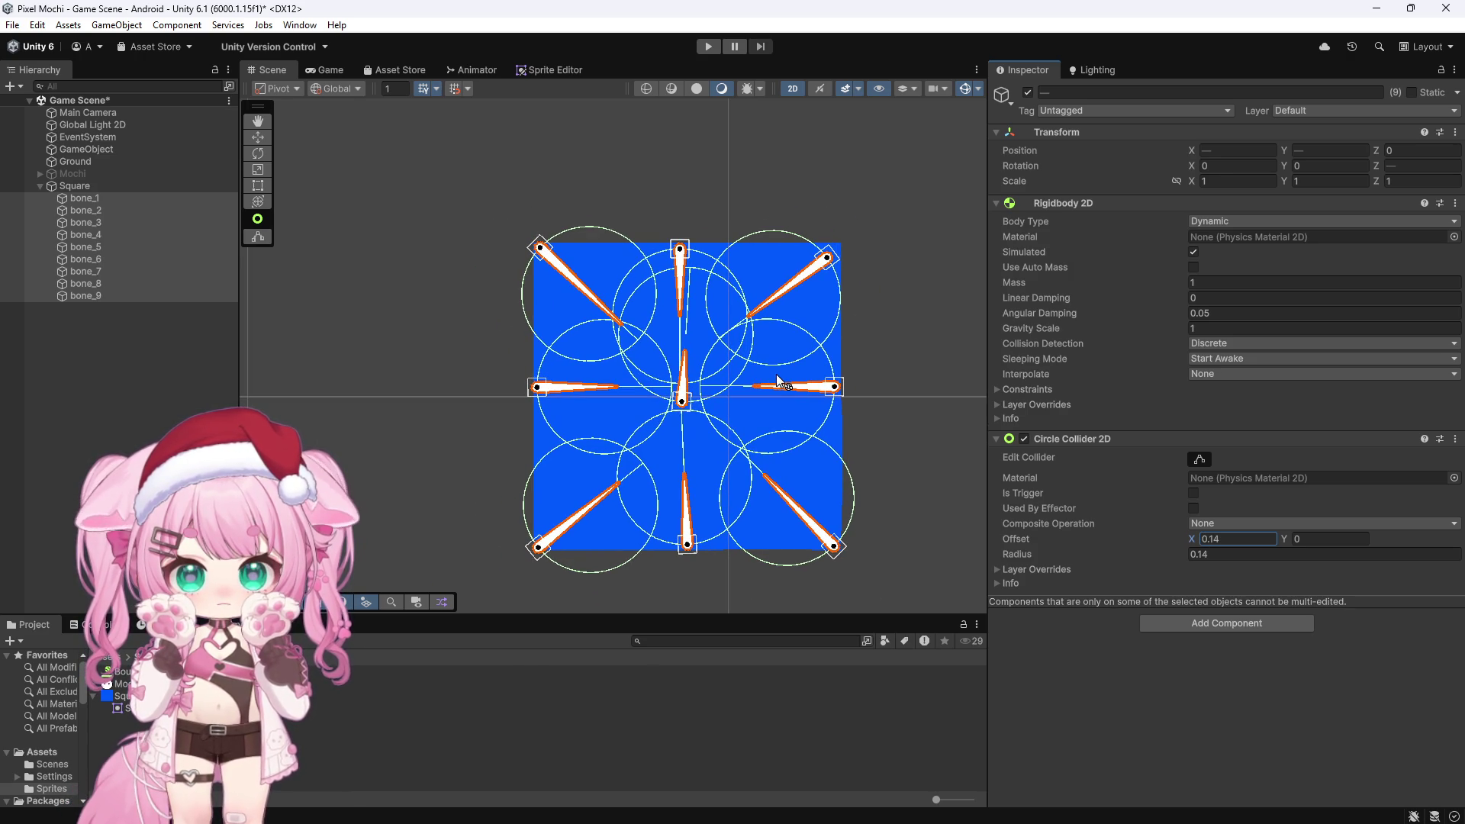
Enter 0 for the offset, then scrub bone_1's collider offset to X 0.09 and Y 0.03
{"action": "type", "text": "0"}
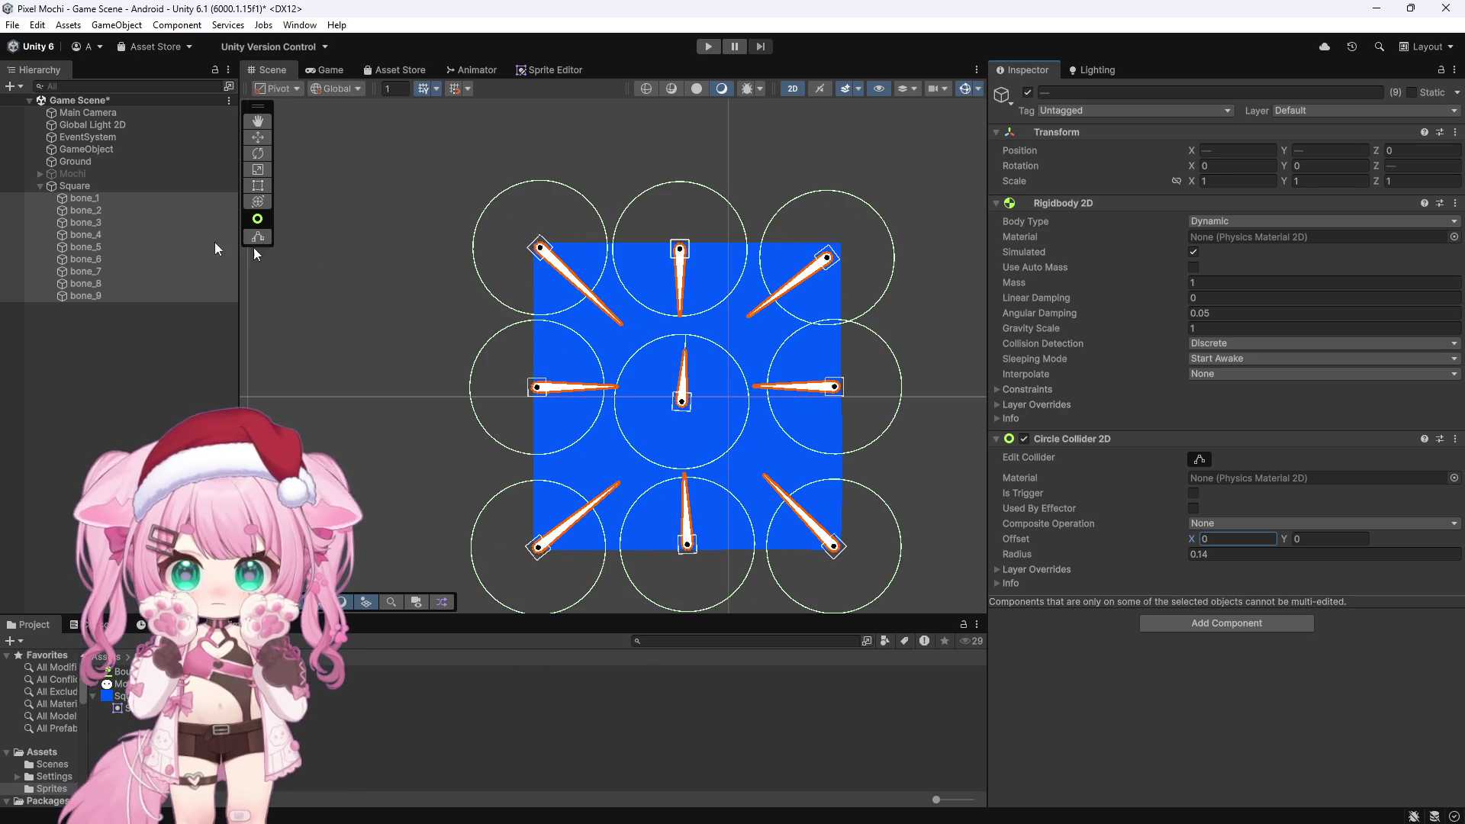
{"action": "left_click", "coordinate": [80, 197]}
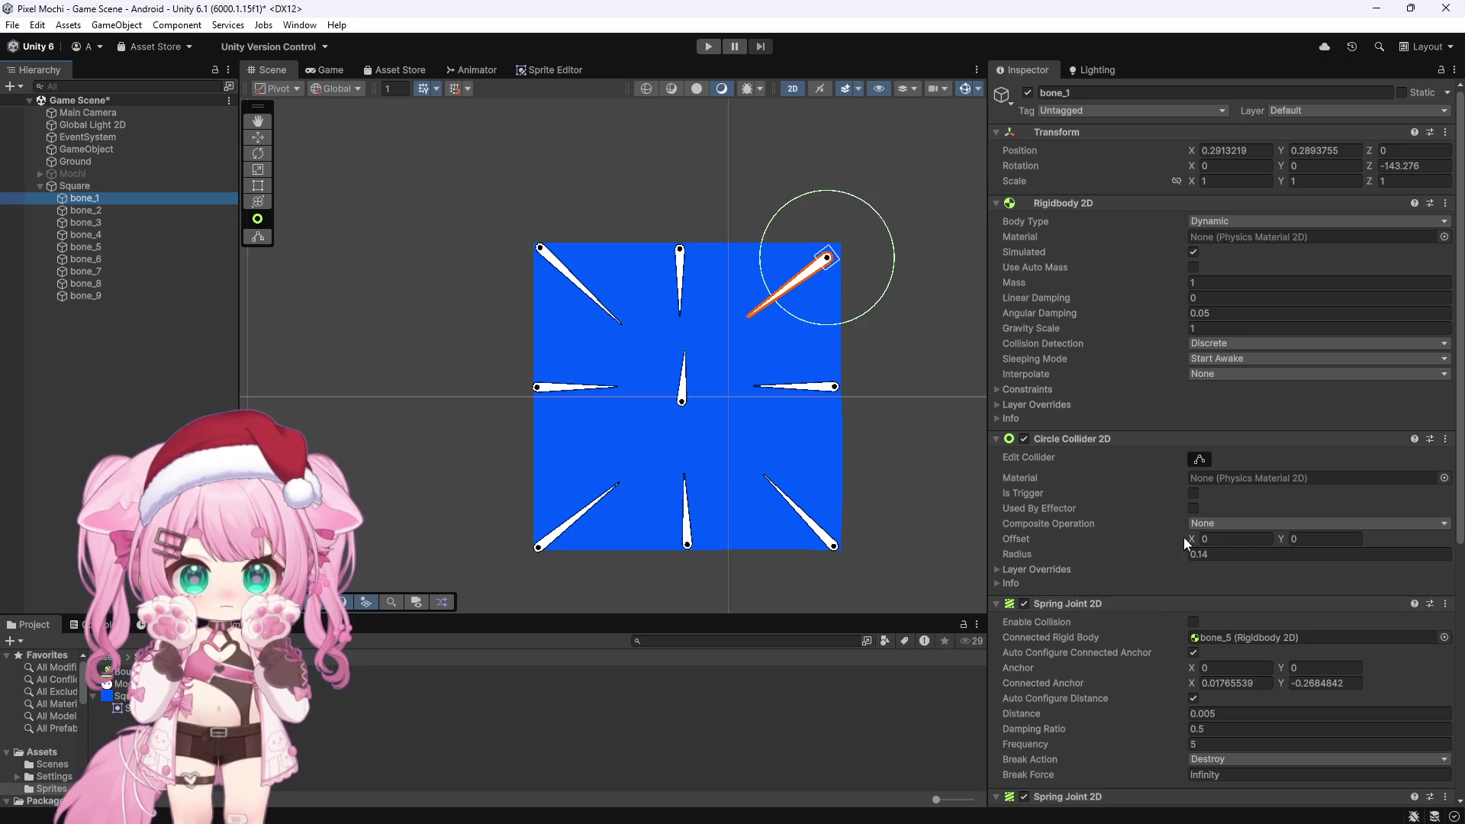
{"action": "left_click_drag", "start_coordinate": [1189, 537], "coordinate": [1200, 540]}
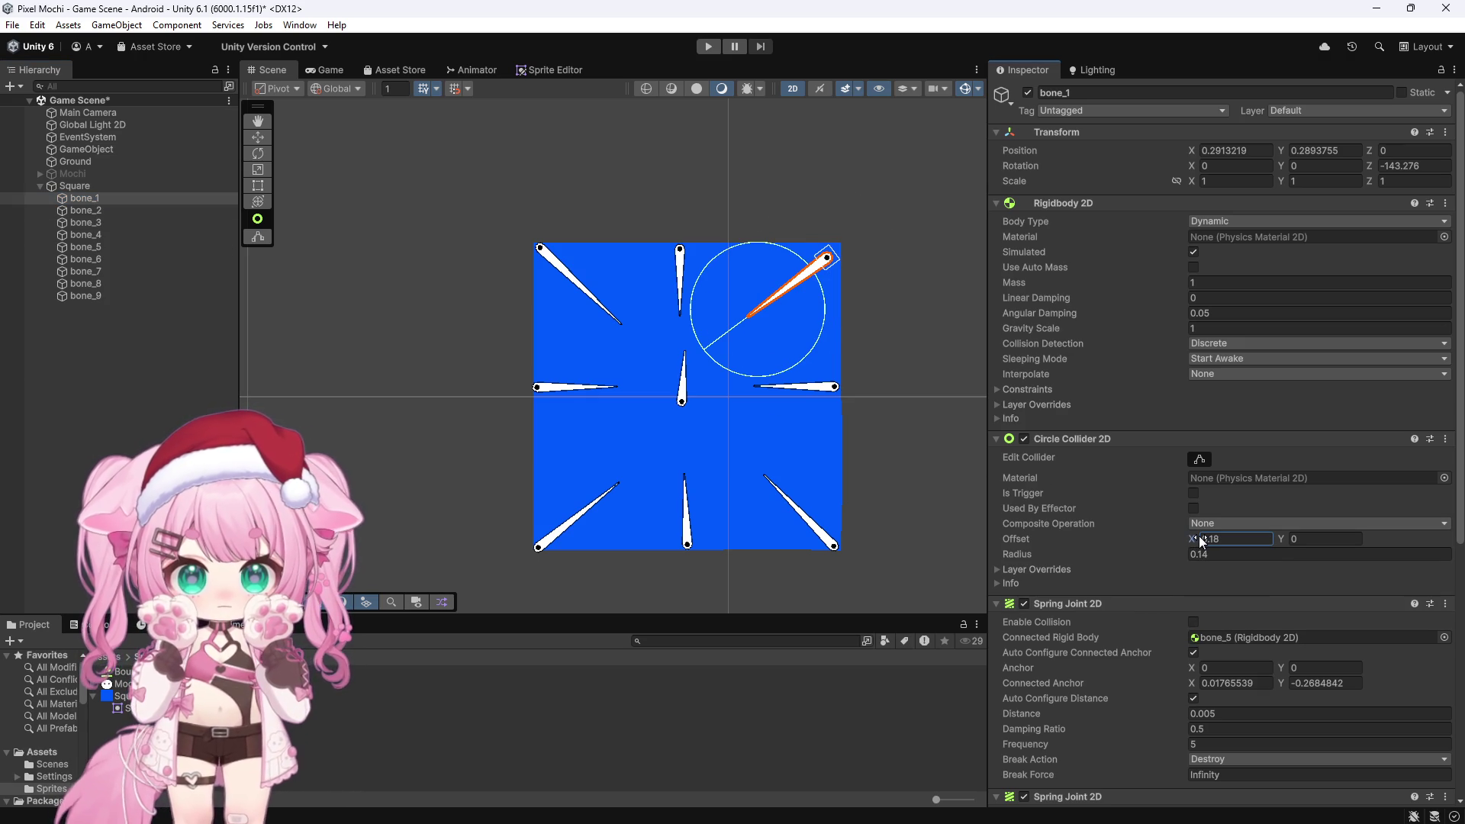
{"action": "left_click_drag", "start_coordinate": [1279, 539], "coordinate": [1284, 537]}
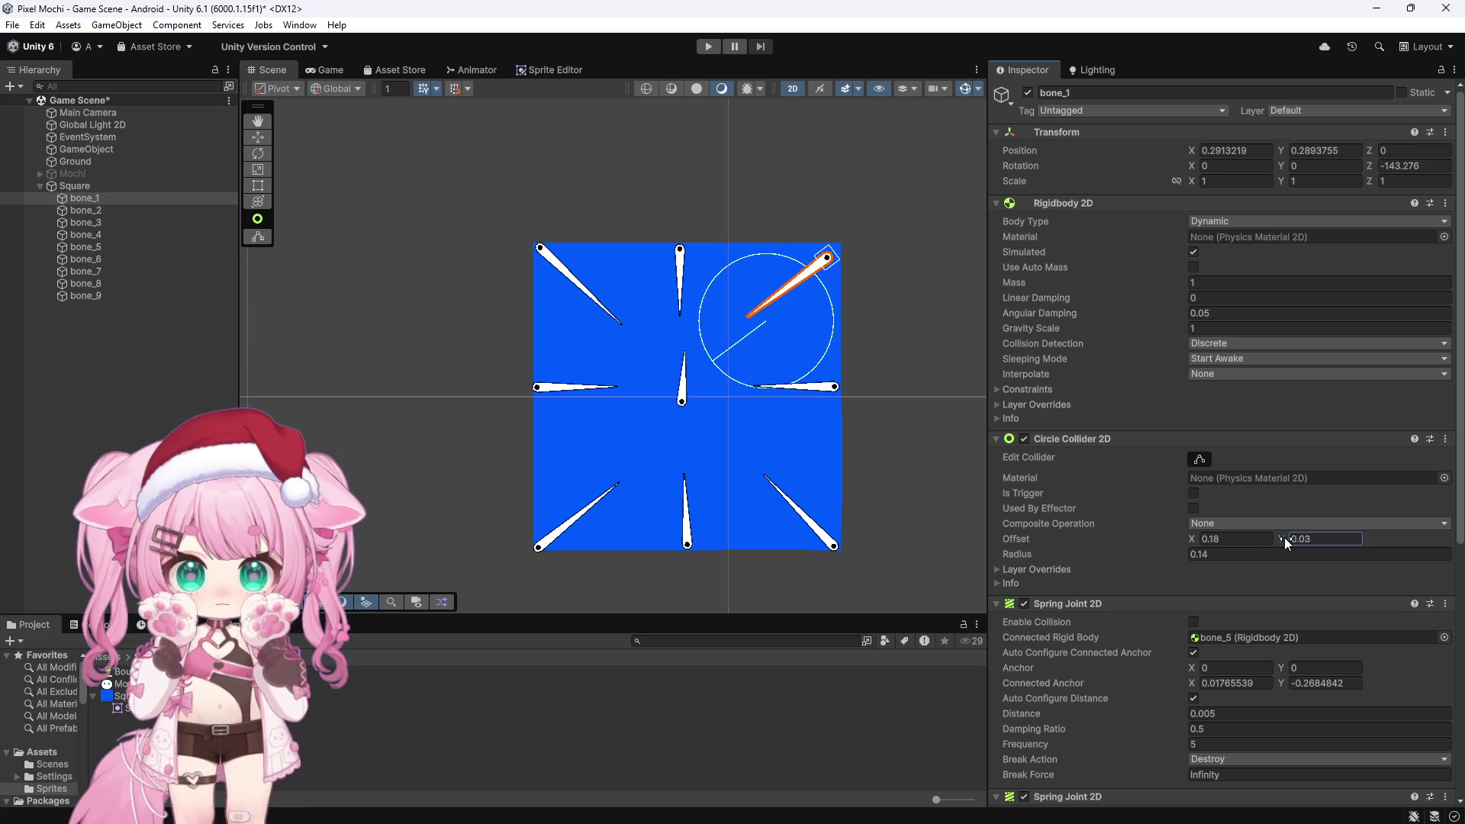
{"action": "left_click", "coordinate": [1192, 538]}
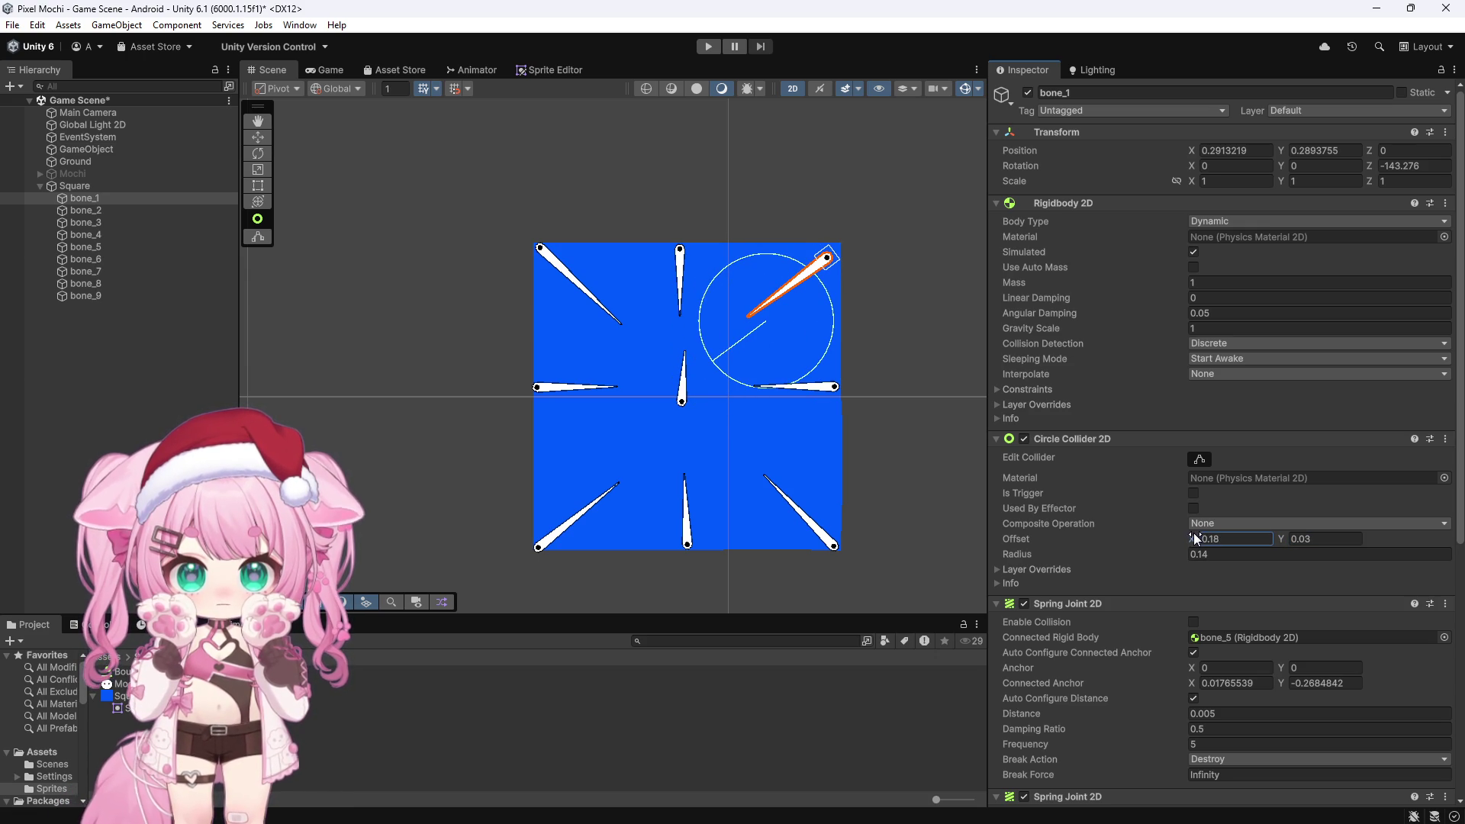
{"action": "left_click_drag", "start_coordinate": [1194, 537], "coordinate": [1195, 539]}
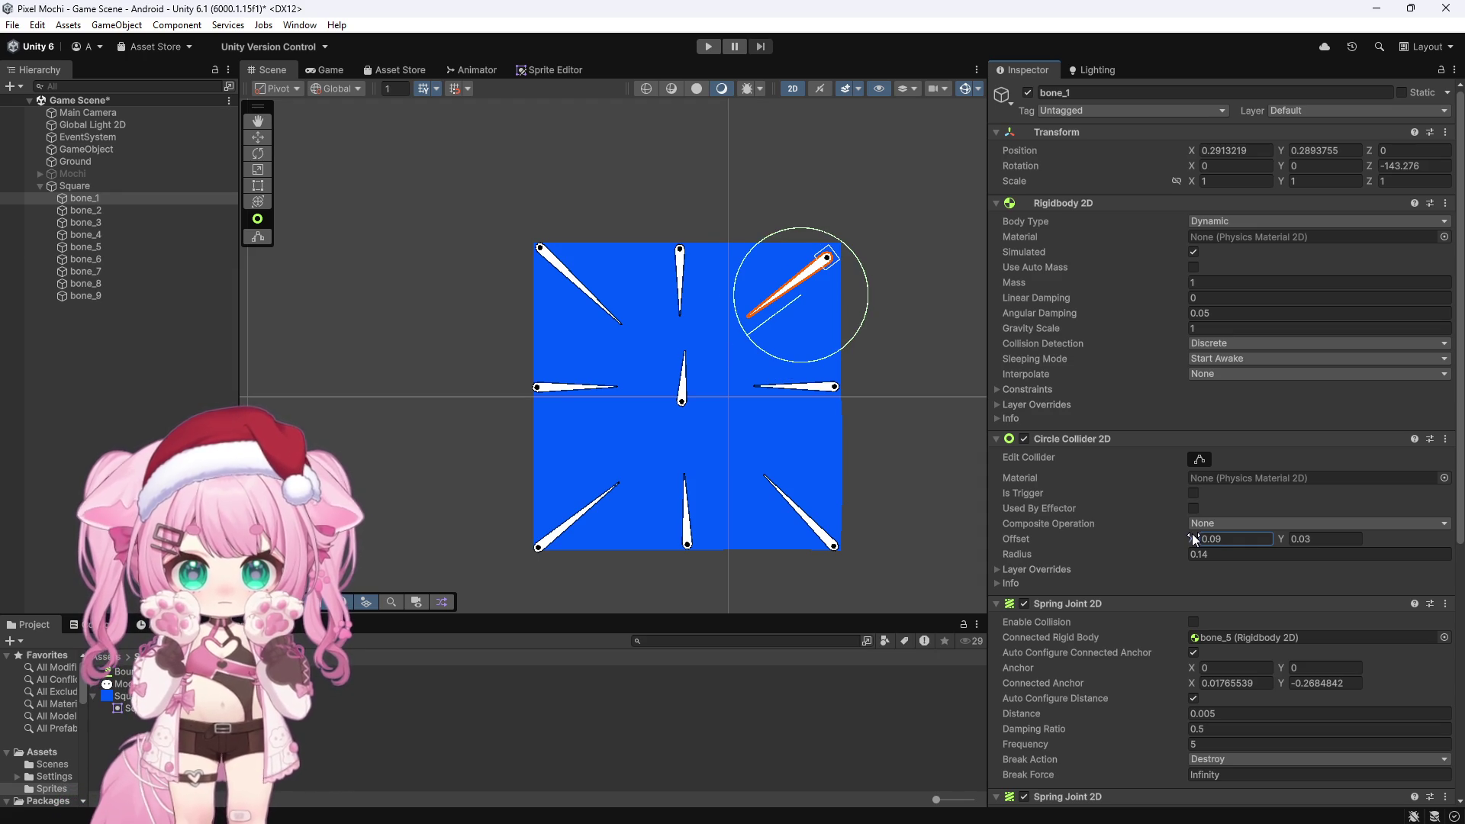
{"action": "left_click", "coordinate": [99, 212]}
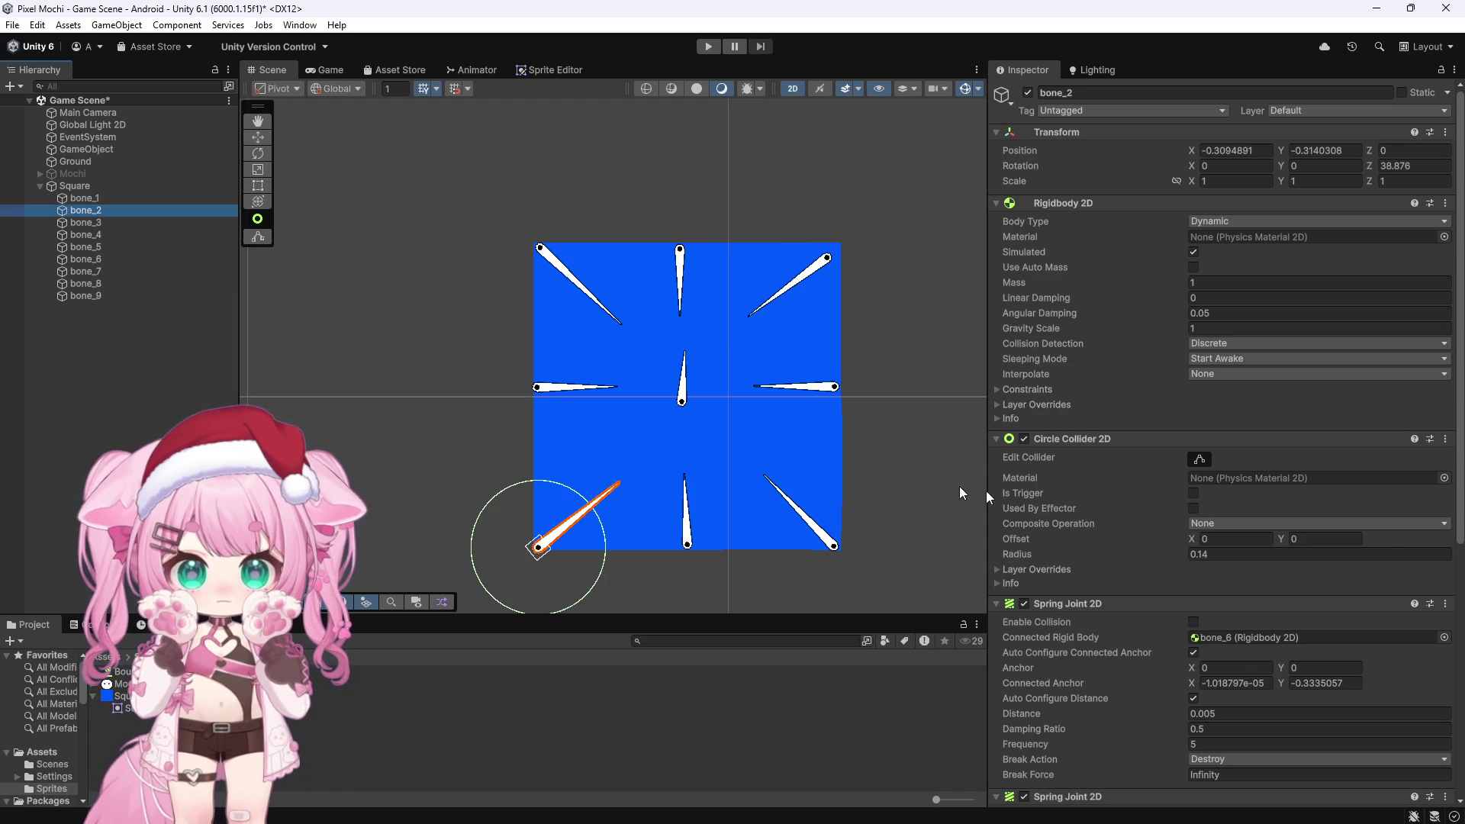
Undo the stray offset, set bone_1's collider Offset X to 0.12, and shift bone_2's and bone_3's colliders inward
{"action": "left_click_drag", "start_coordinate": [1189, 536], "coordinate": [1196, 539]}
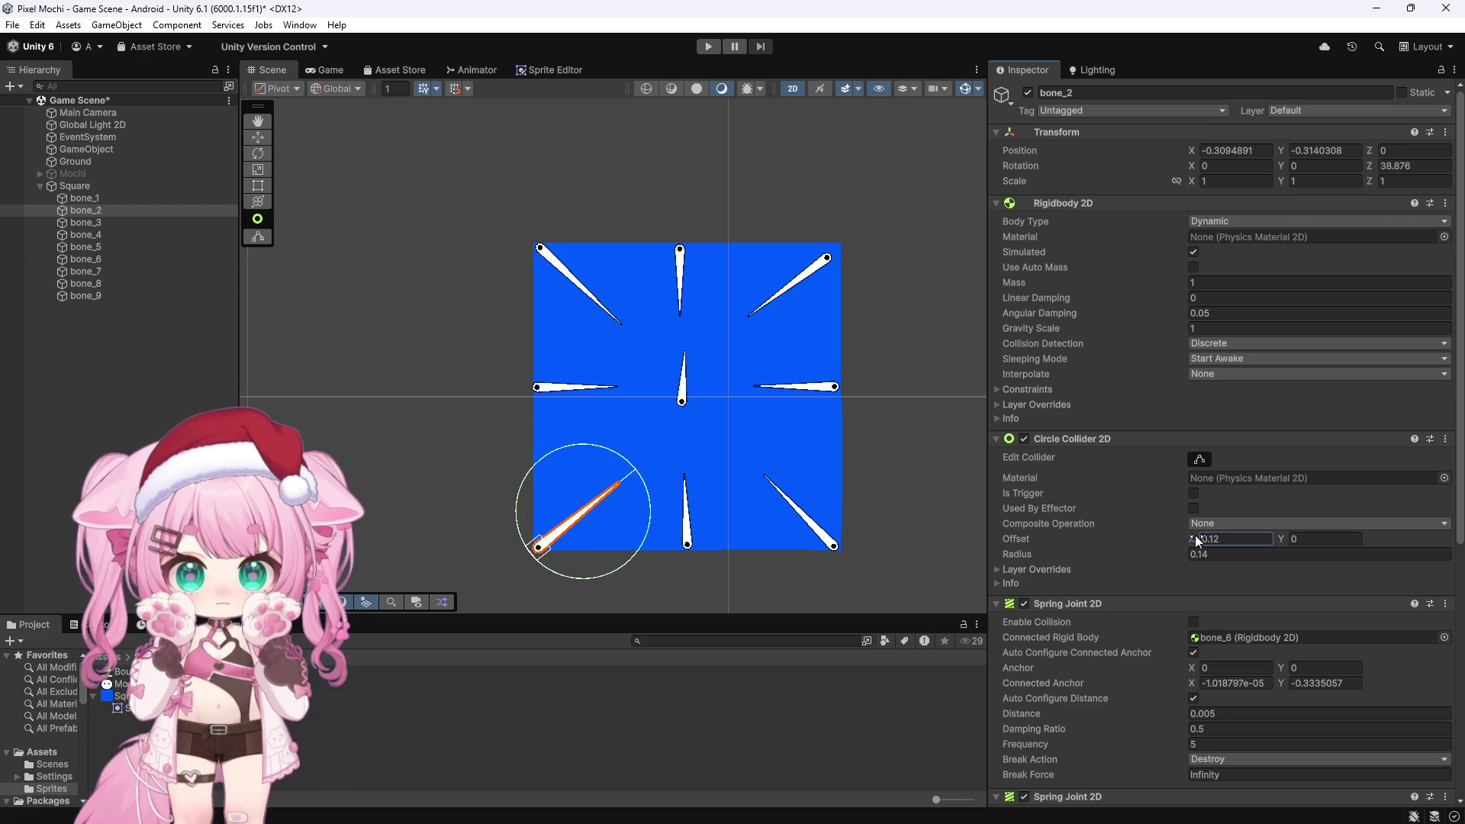
{"action": "key", "text": "ctrl+z"}
{"action": "key", "text": "ctrl+z"}
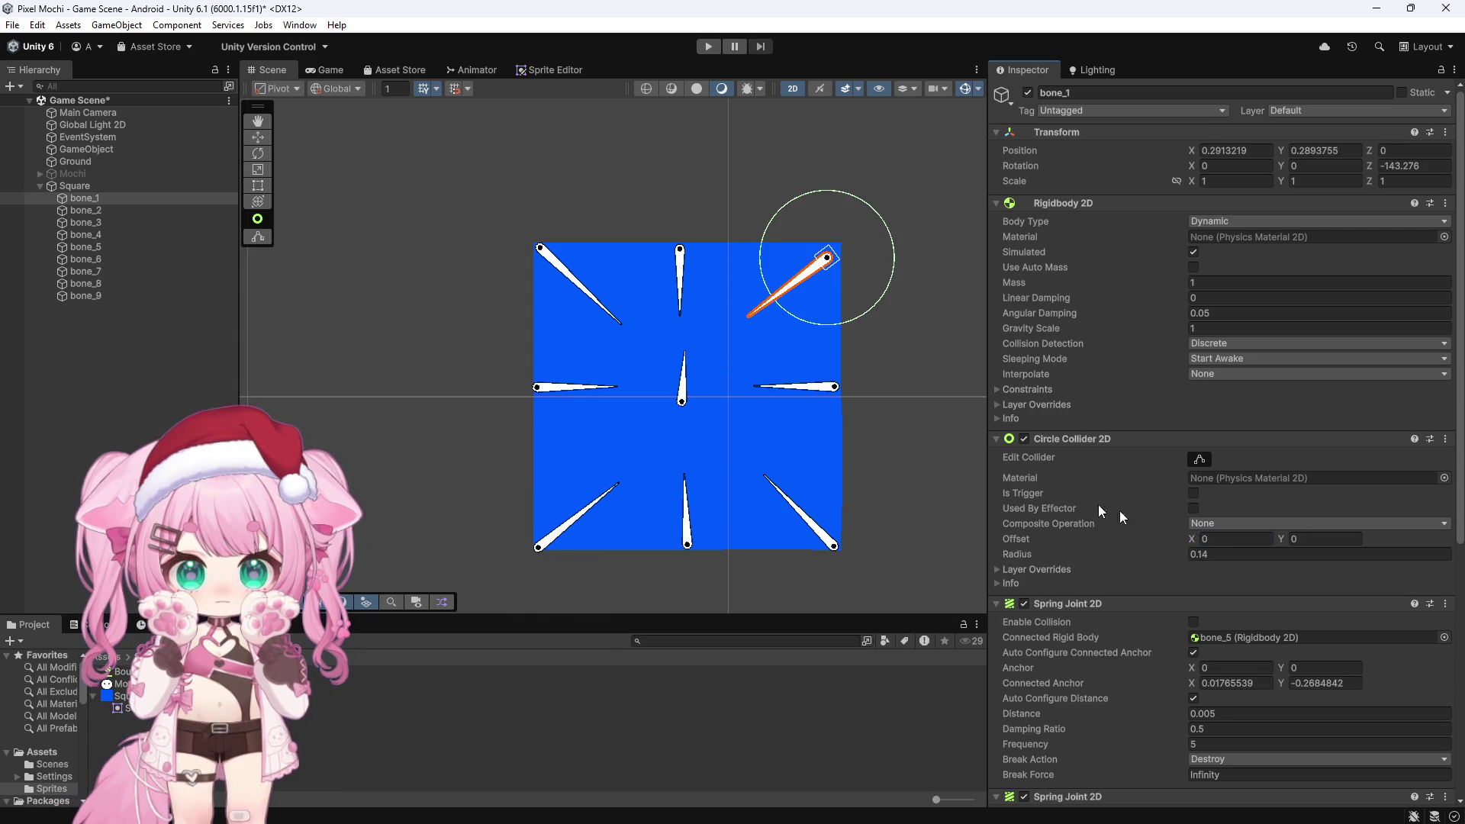
{"action": "left_click_drag", "start_coordinate": [1193, 538], "coordinate": [1200, 541]}
{"action": "left_click", "coordinate": [84, 210]}
{"action": "left_click_drag", "start_coordinate": [1190, 539], "coordinate": [1195, 539]}
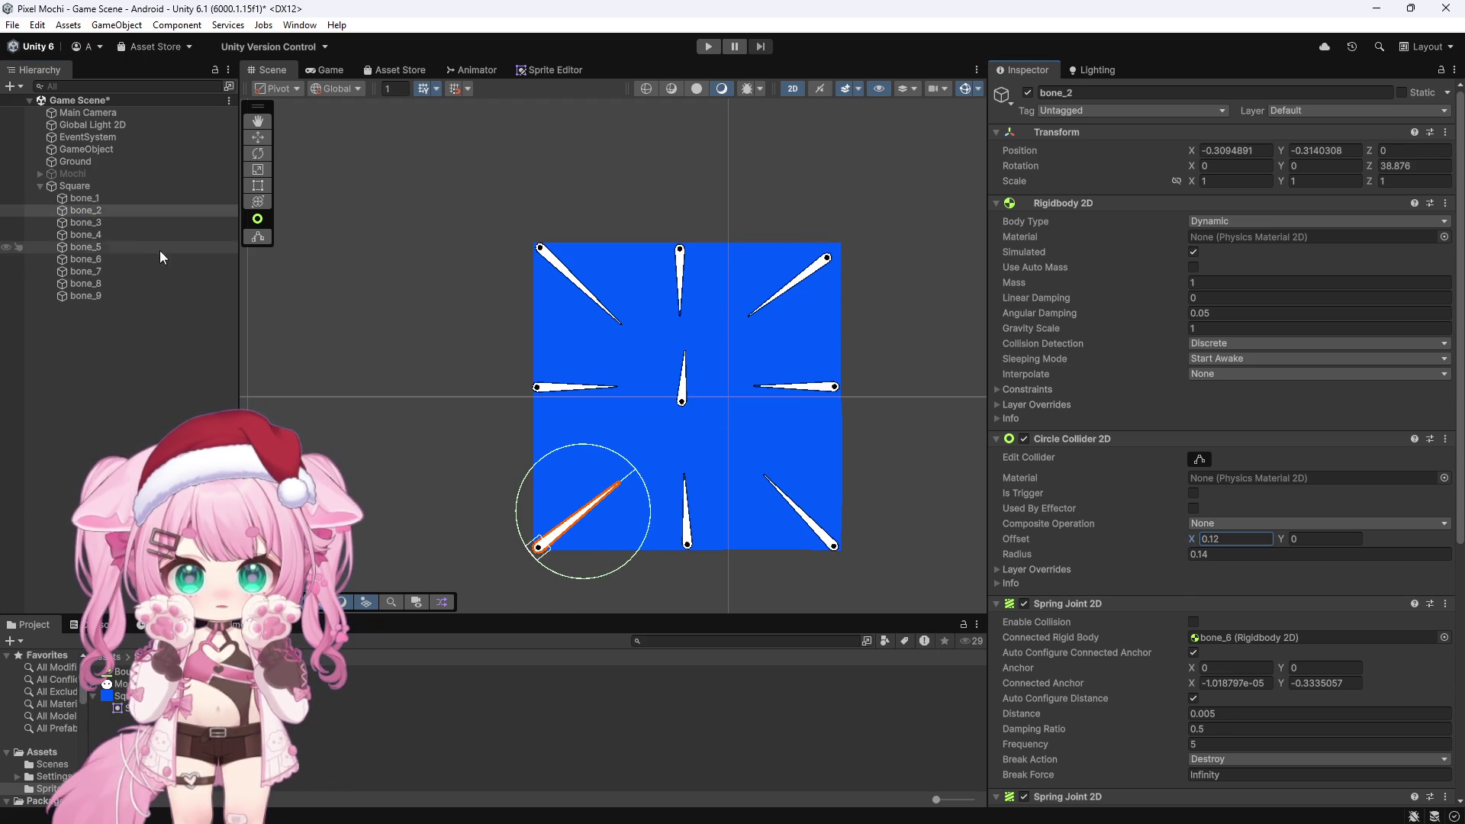
{"action": "left_click", "coordinate": [143, 223]}
{"action": "left_click_drag", "start_coordinate": [1188, 538], "coordinate": [1198, 537]}
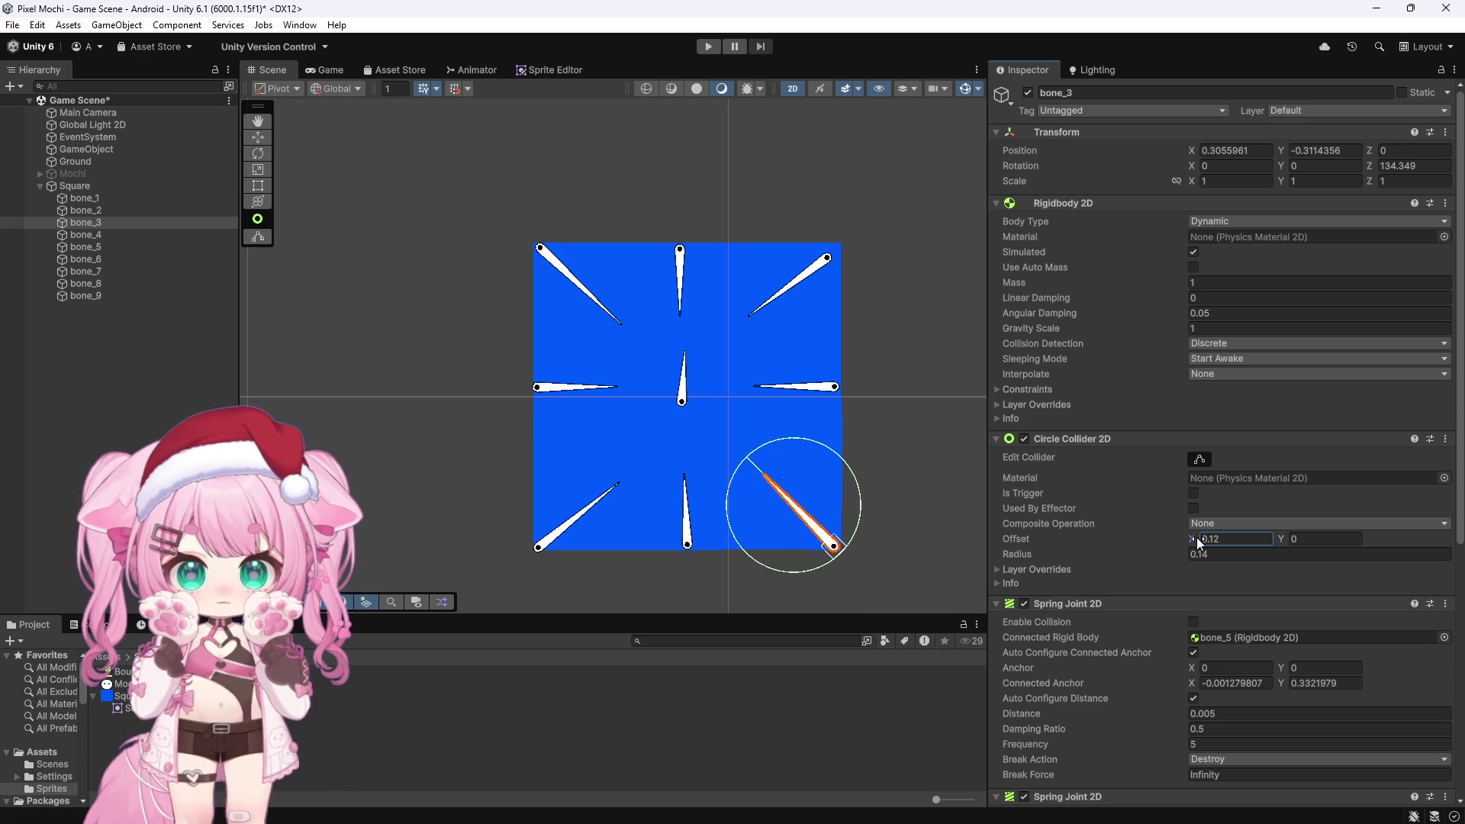
Shift the colliders of bones 4 through 8 inward to about 0.12 offset, then start Play mode
{"action": "left_click", "coordinate": [108, 236]}
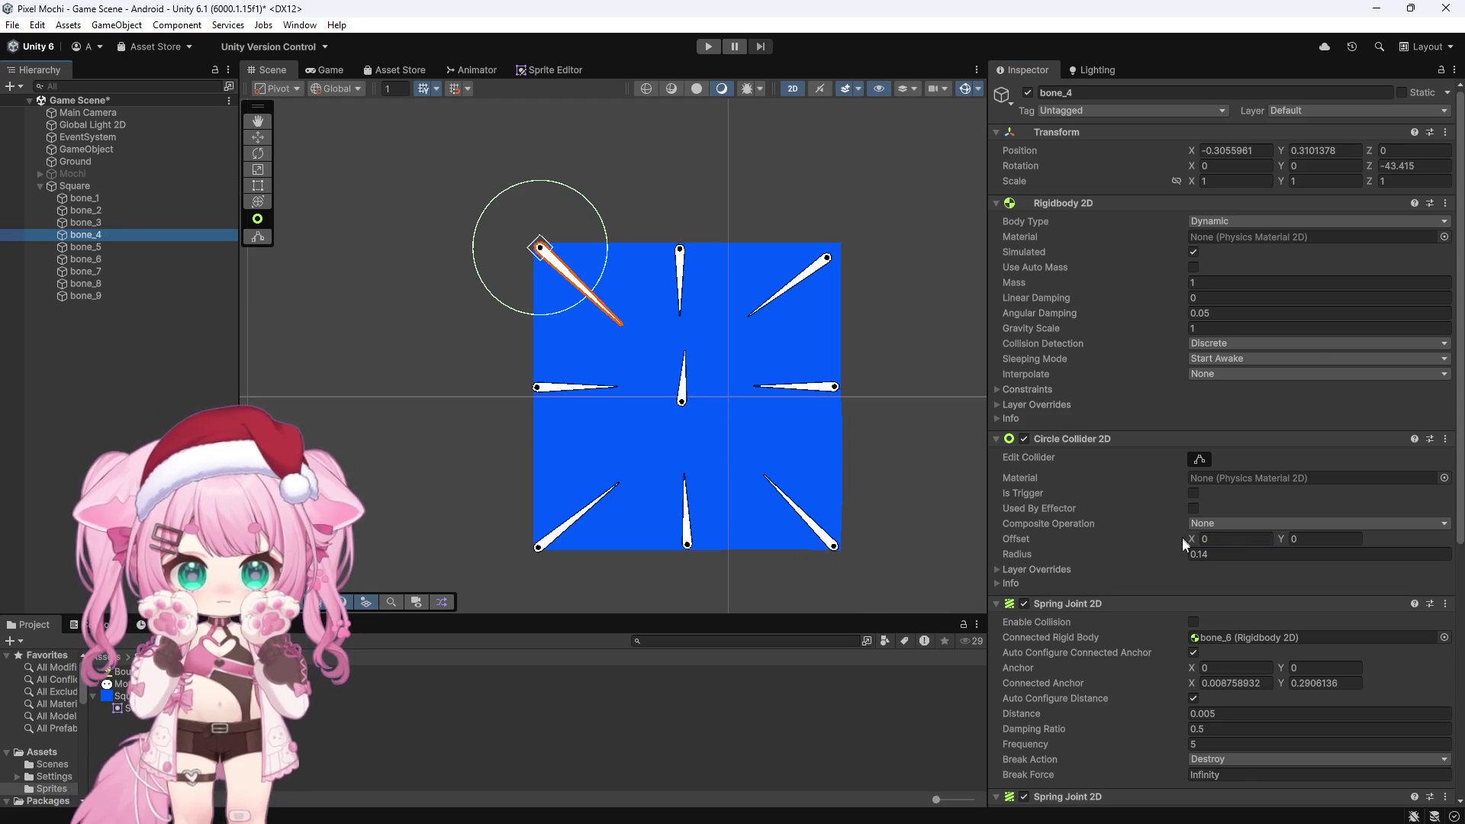
{"action": "left_click_drag", "start_coordinate": [1194, 539], "coordinate": [1200, 537]}
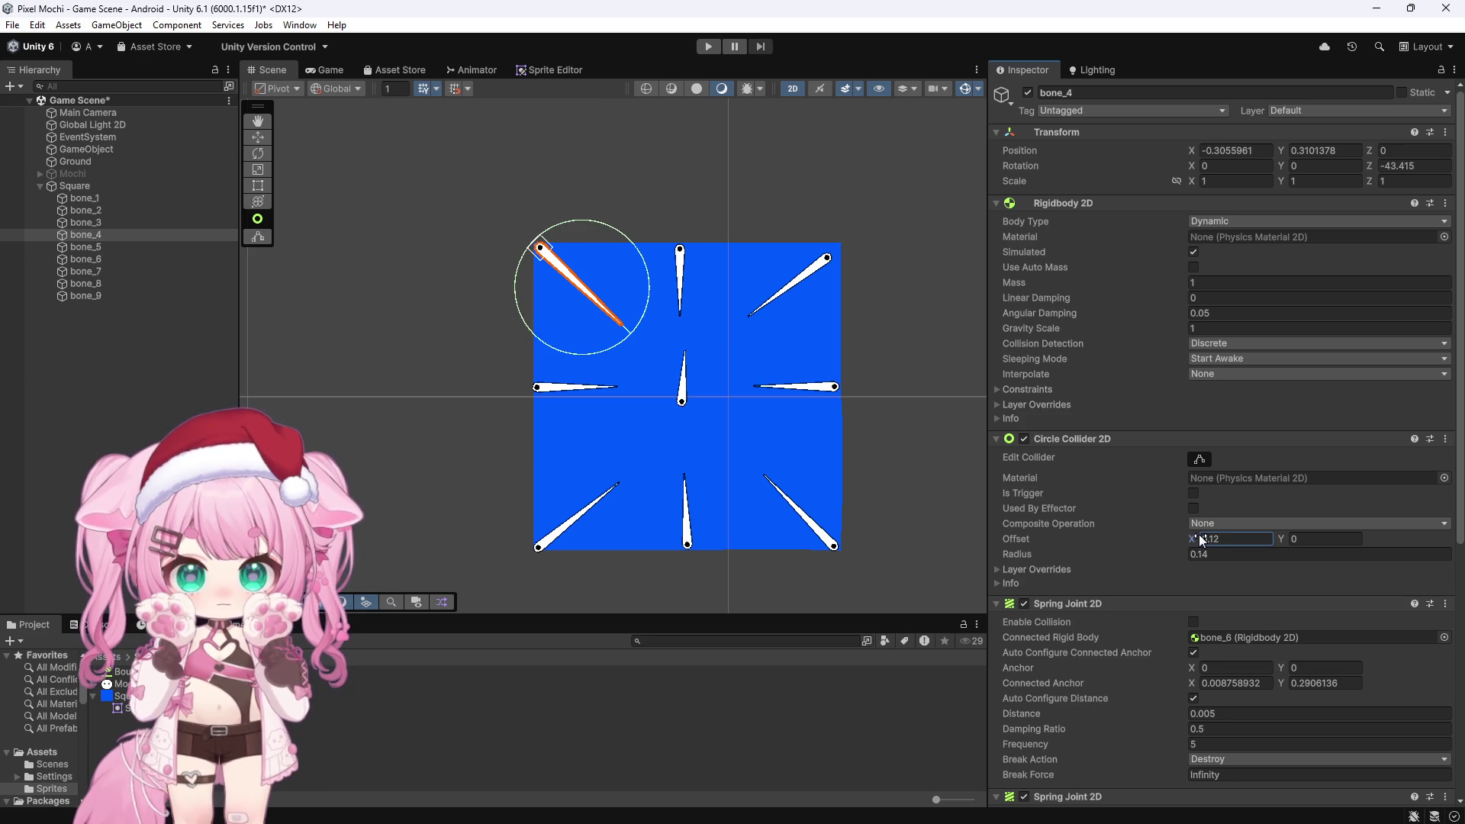
{"action": "left_click", "coordinate": [104, 246]}
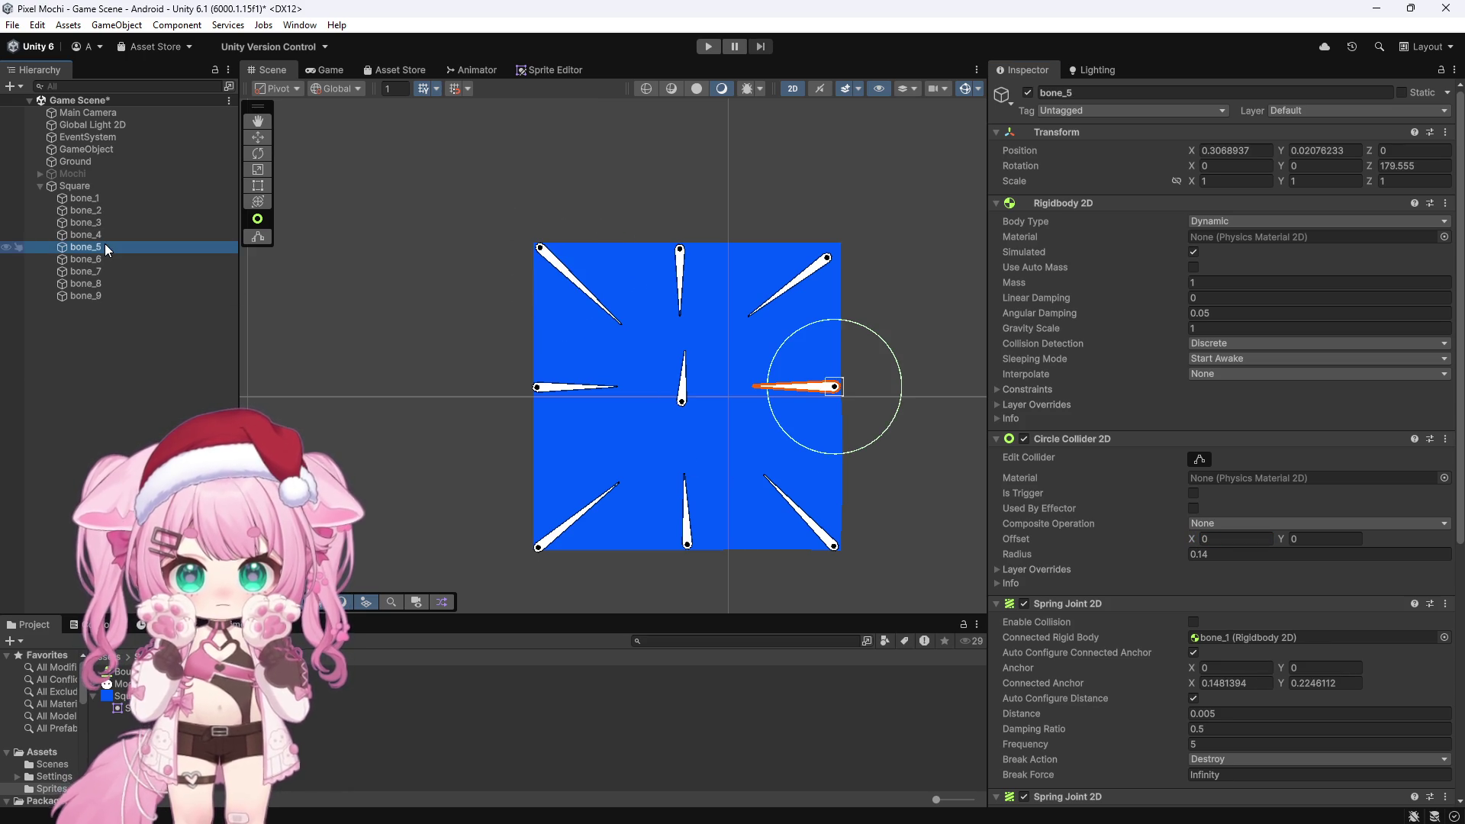
{"action": "left_click_drag", "start_coordinate": [1189, 534], "coordinate": [1197, 537]}
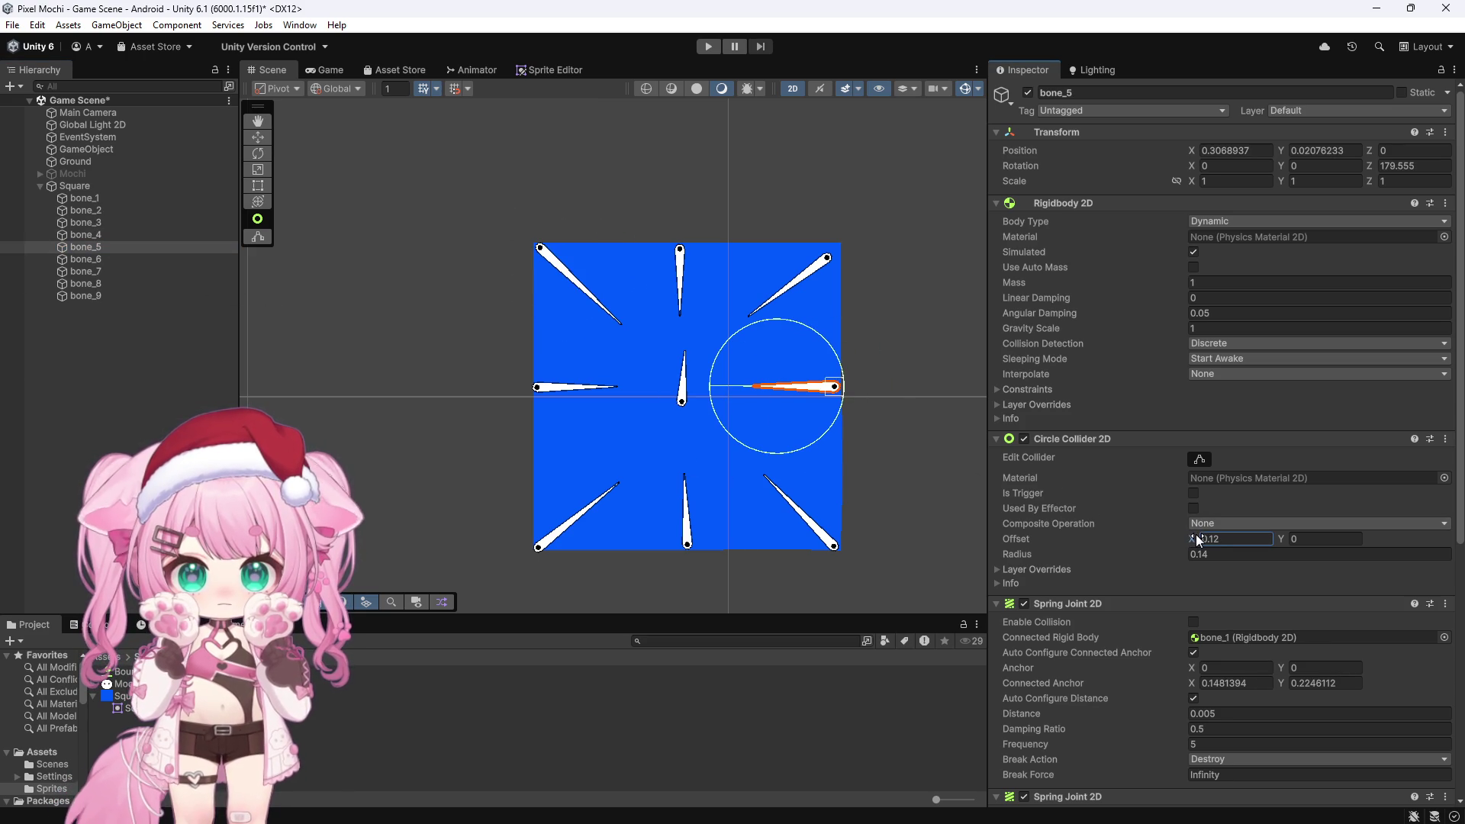
{"action": "left_click", "coordinate": [113, 259]}
{"action": "left_click_drag", "start_coordinate": [1188, 536], "coordinate": [1195, 534]}
{"action": "left_click", "coordinate": [97, 272]}
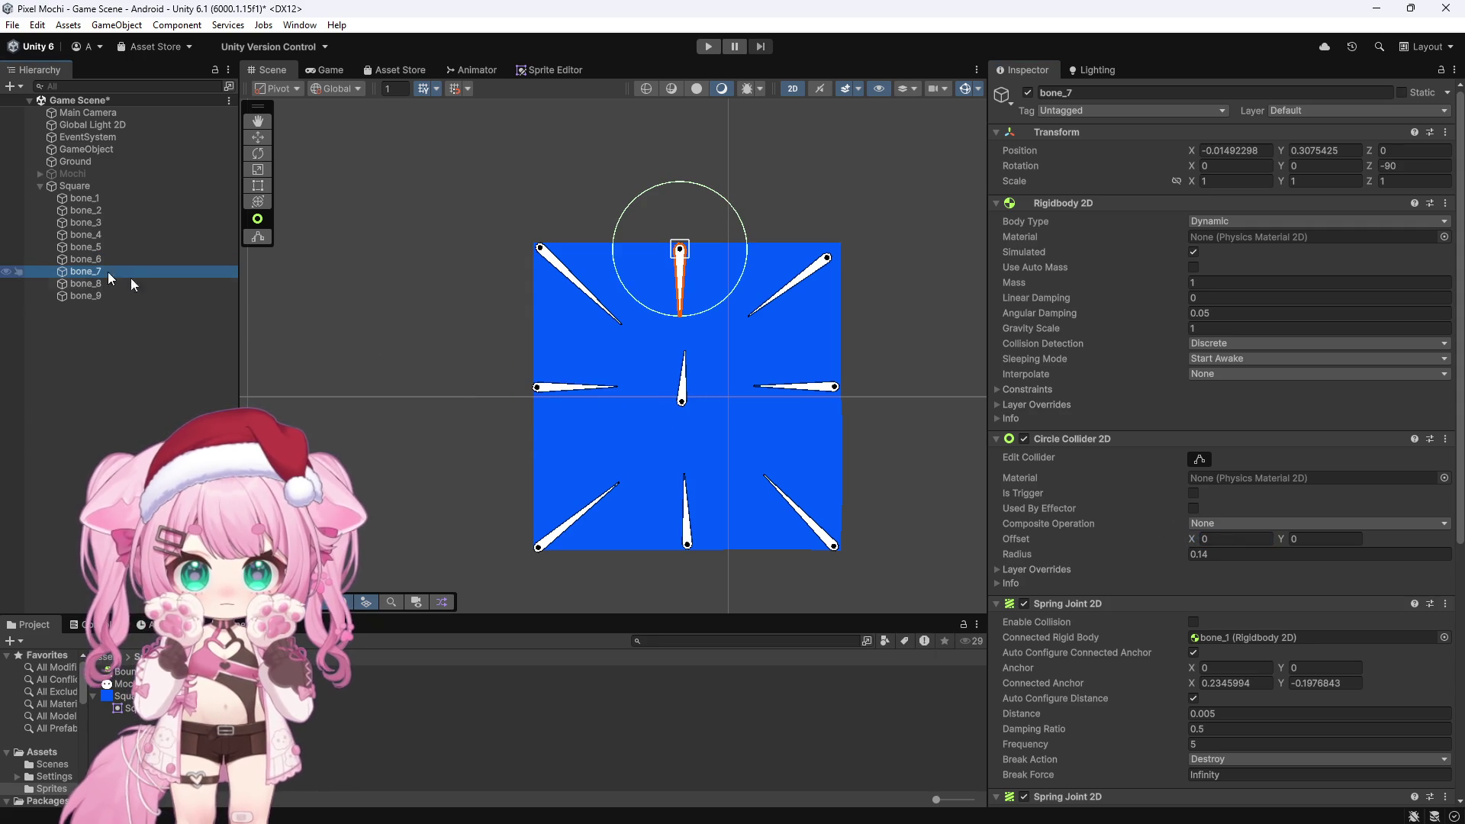
{"action": "left_click_drag", "start_coordinate": [1194, 534], "coordinate": [1195, 532]}
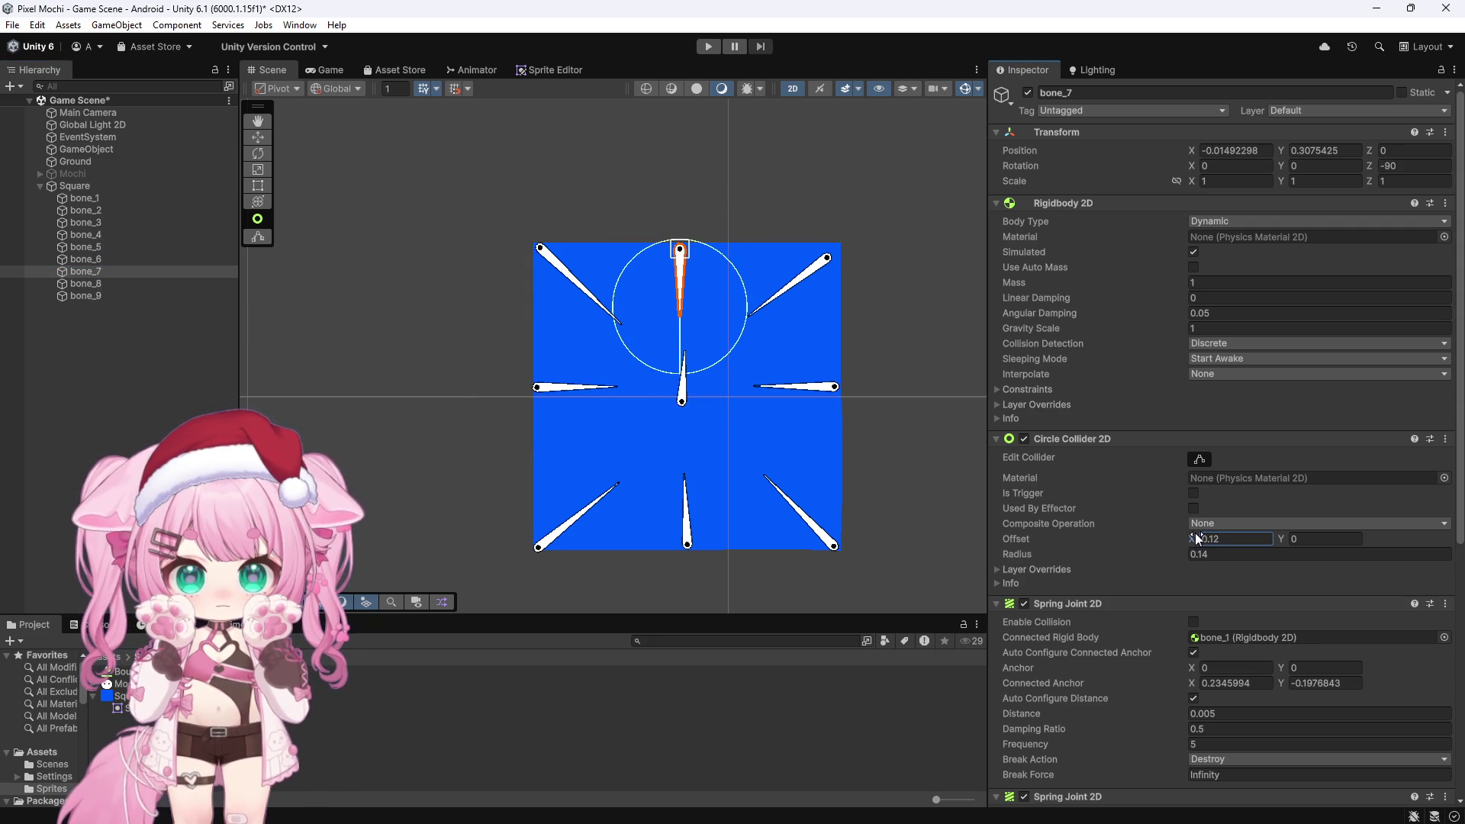
{"action": "left_click", "coordinate": [153, 284]}
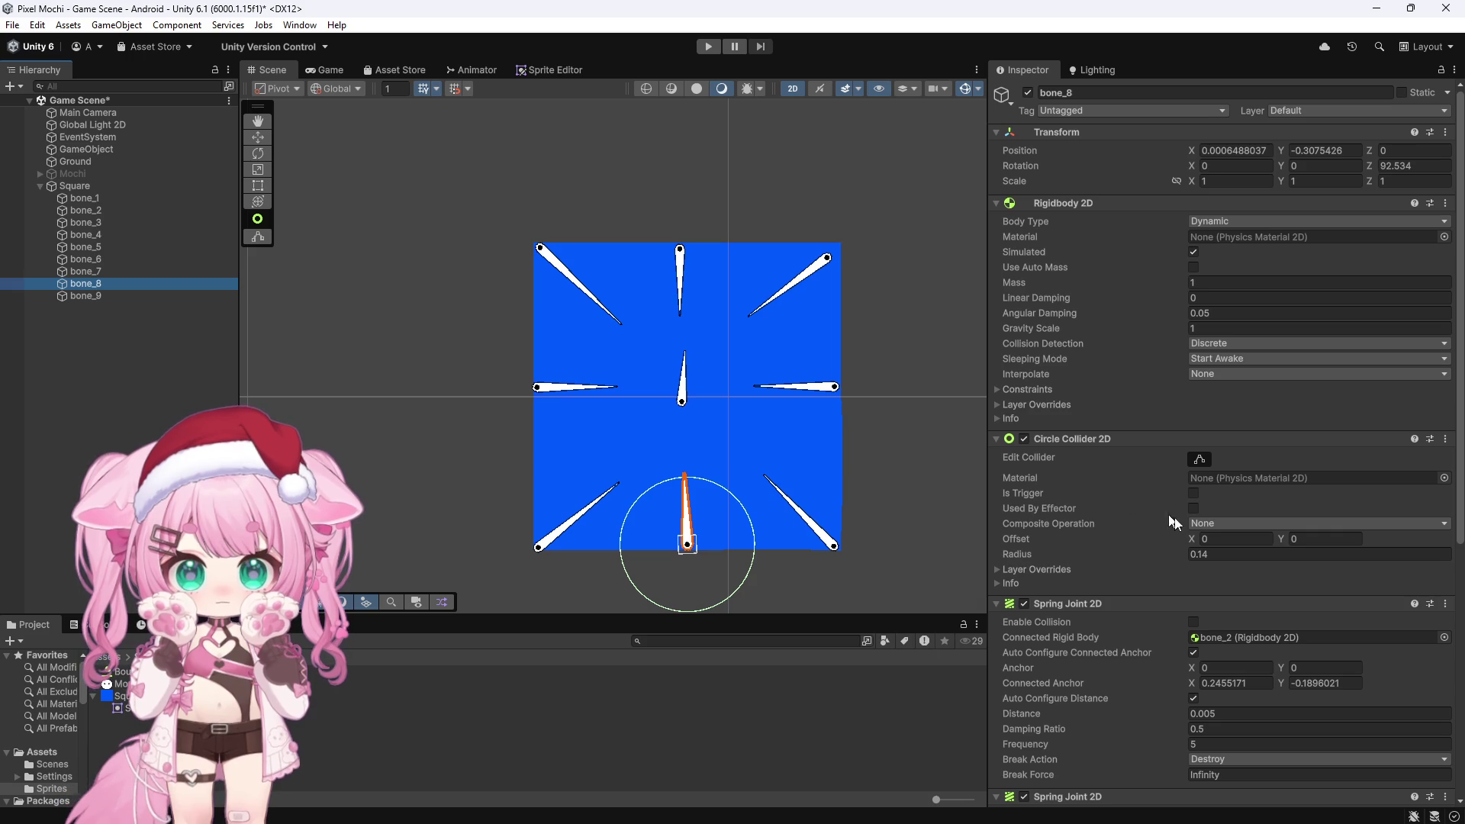
{"action": "left_click_drag", "start_coordinate": [1195, 540], "coordinate": [1201, 541]}
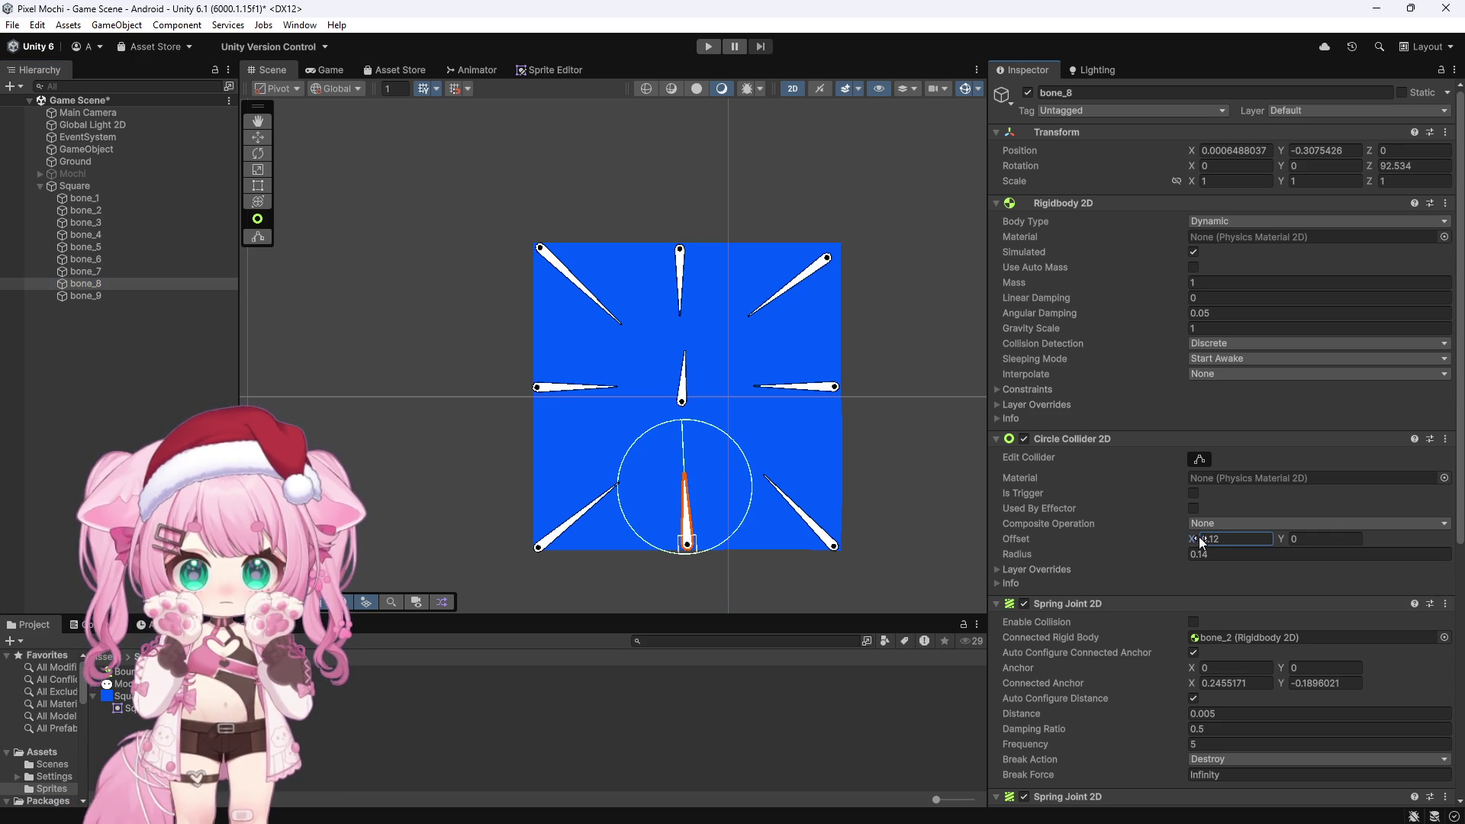
{"action": "left_click", "coordinate": [708, 47]}
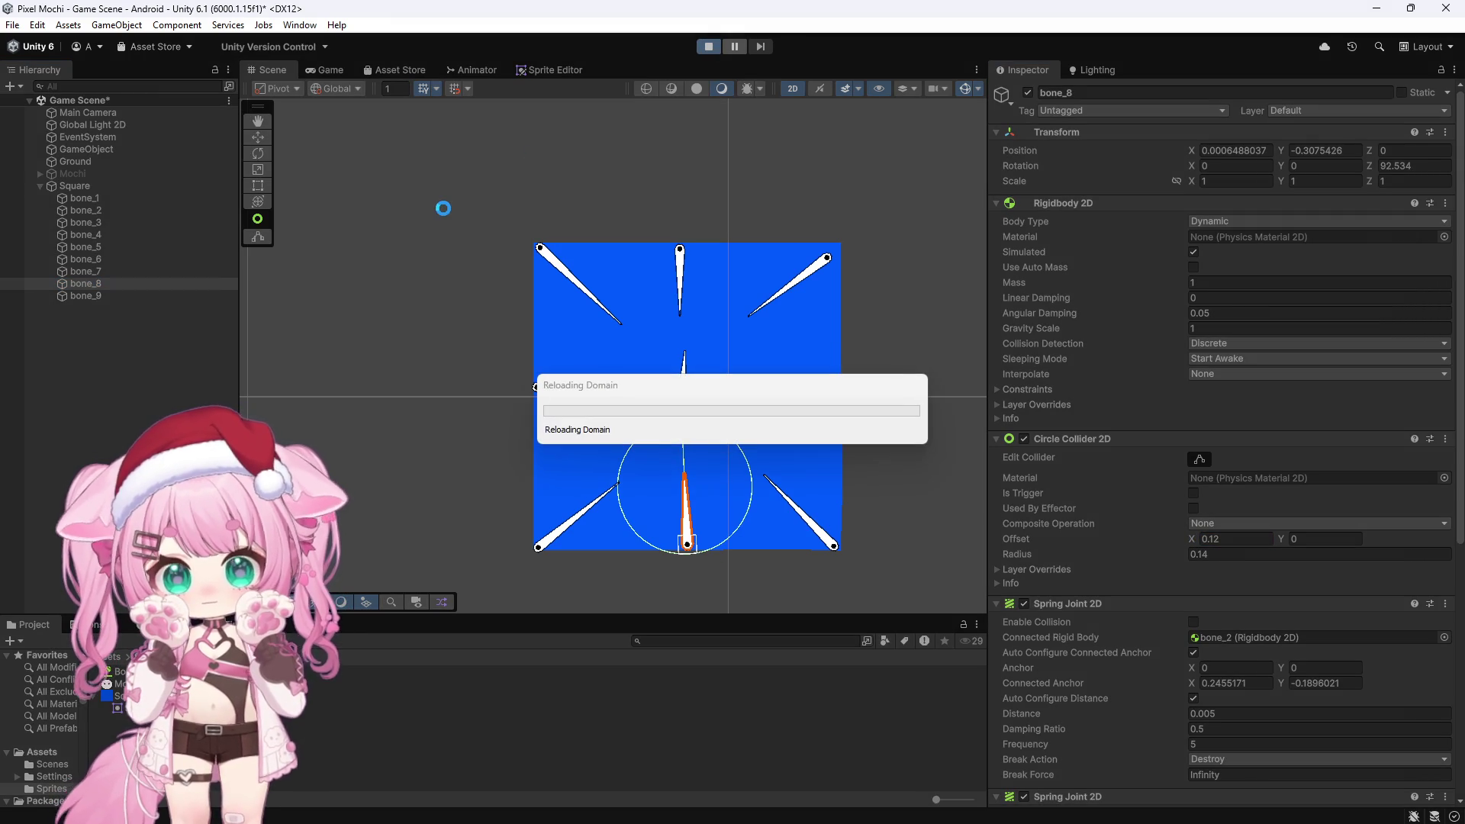
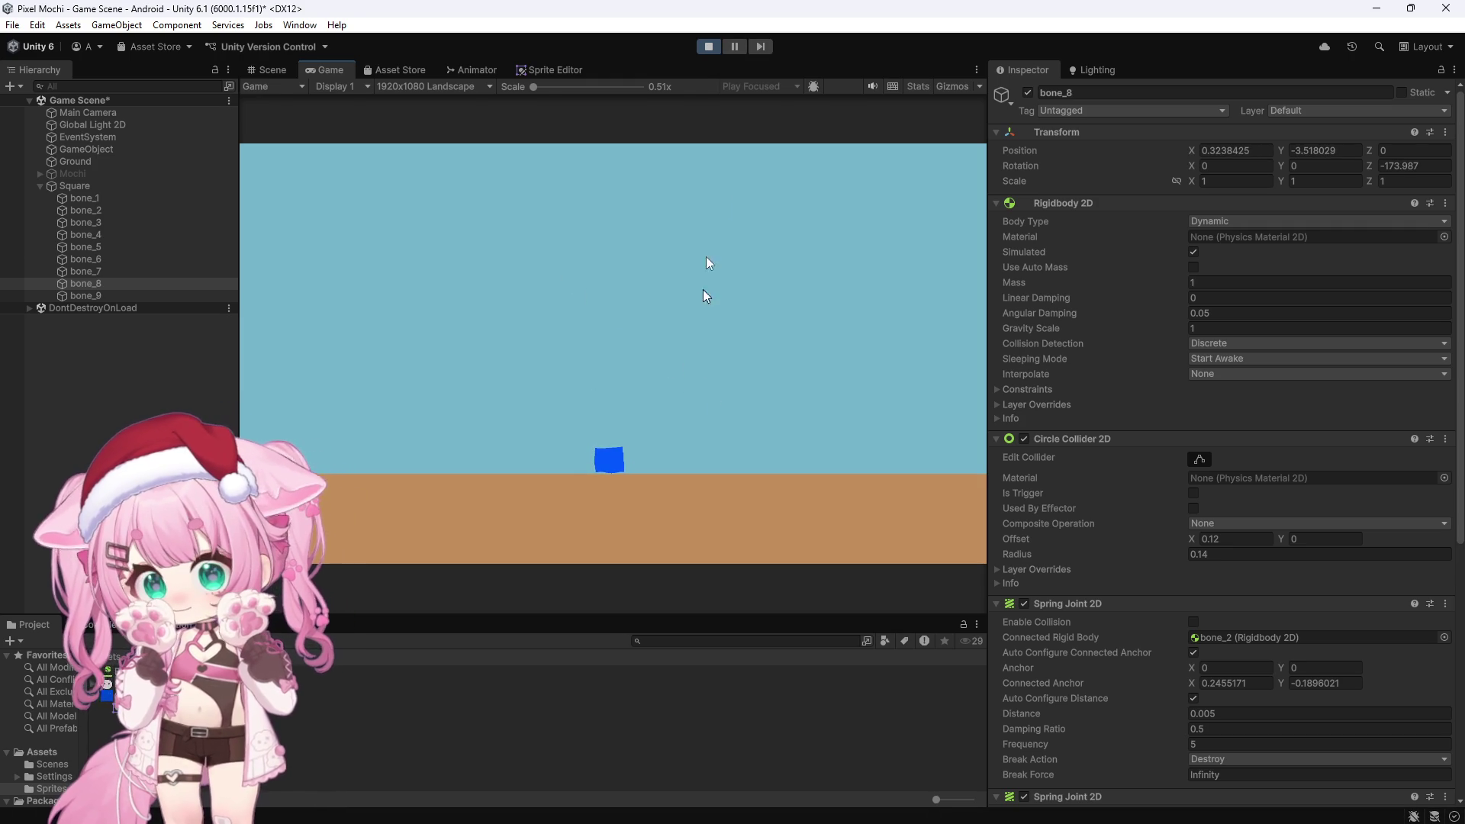
Stop the test run, review the nine bones' settings, and leave Ground selected
{"action": "left_click", "coordinate": [708, 46]}
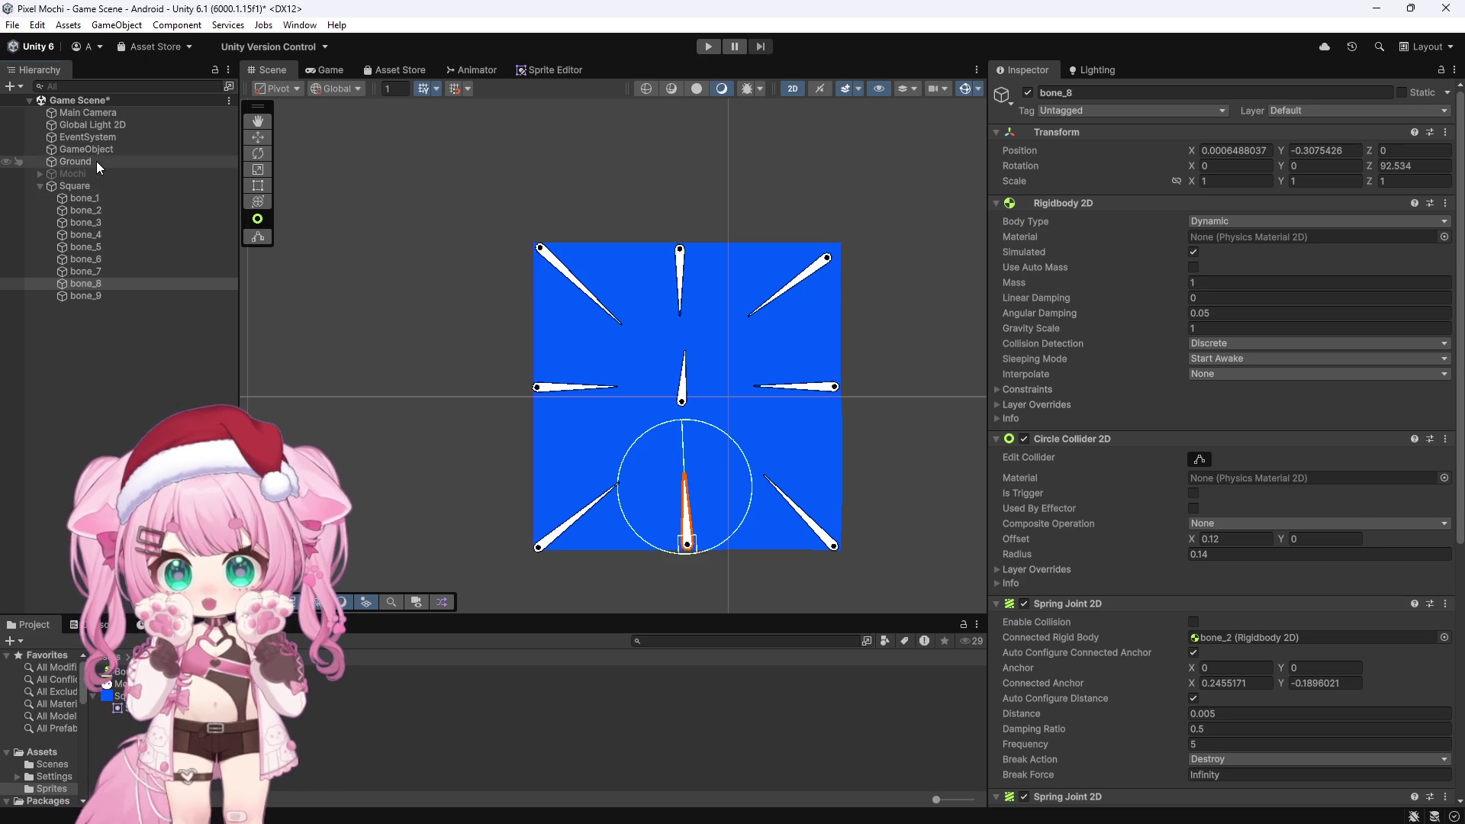
{"action": "left_click", "coordinate": [96, 161]}
{"action": "scroll", "coordinate": [581, 321], "scroll_direction": "down", "scroll_amount": 6}
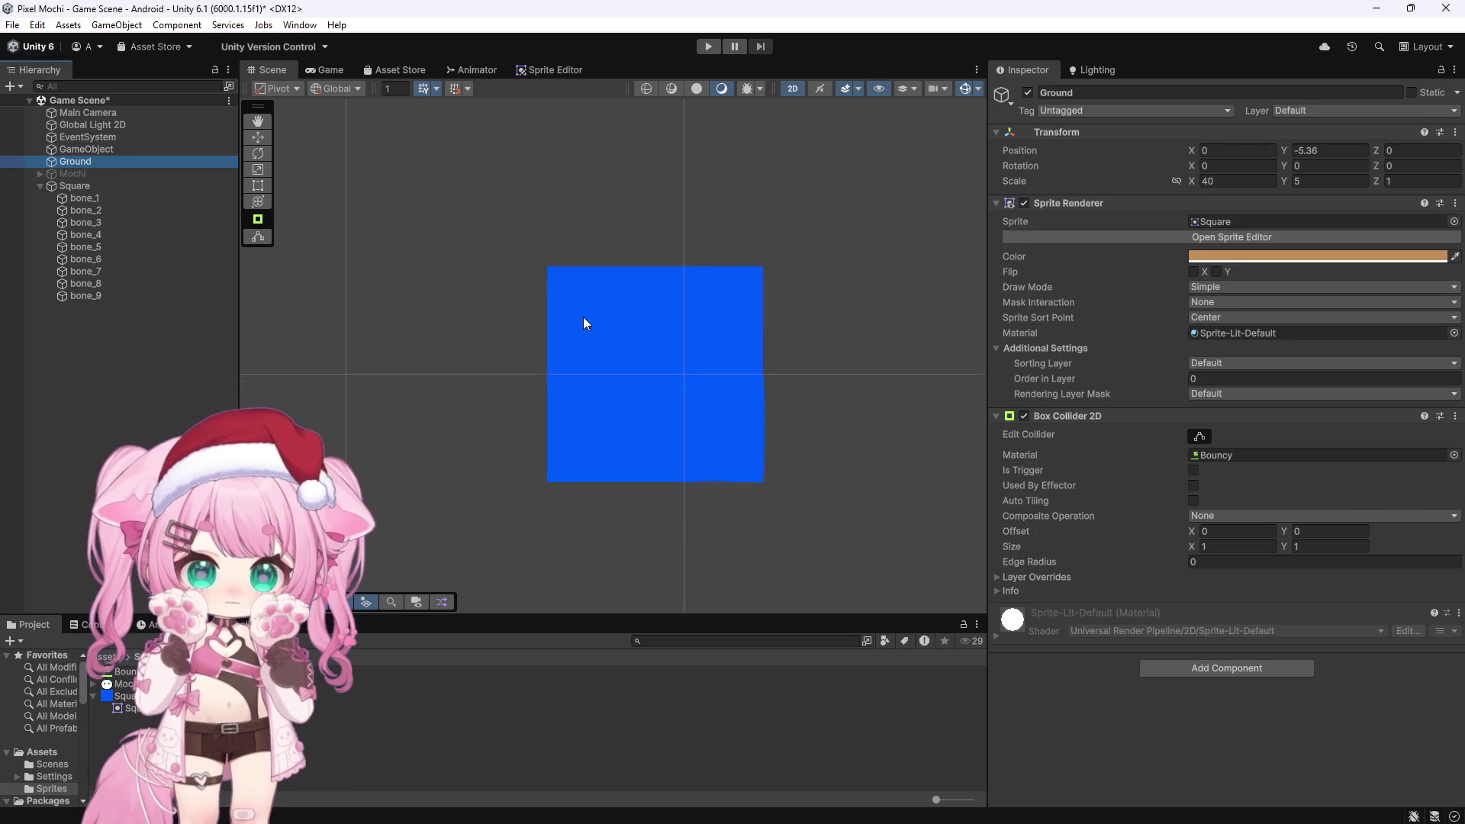
{"action": "scroll", "coordinate": [590, 304], "scroll_direction": "down", "scroll_amount": 3}
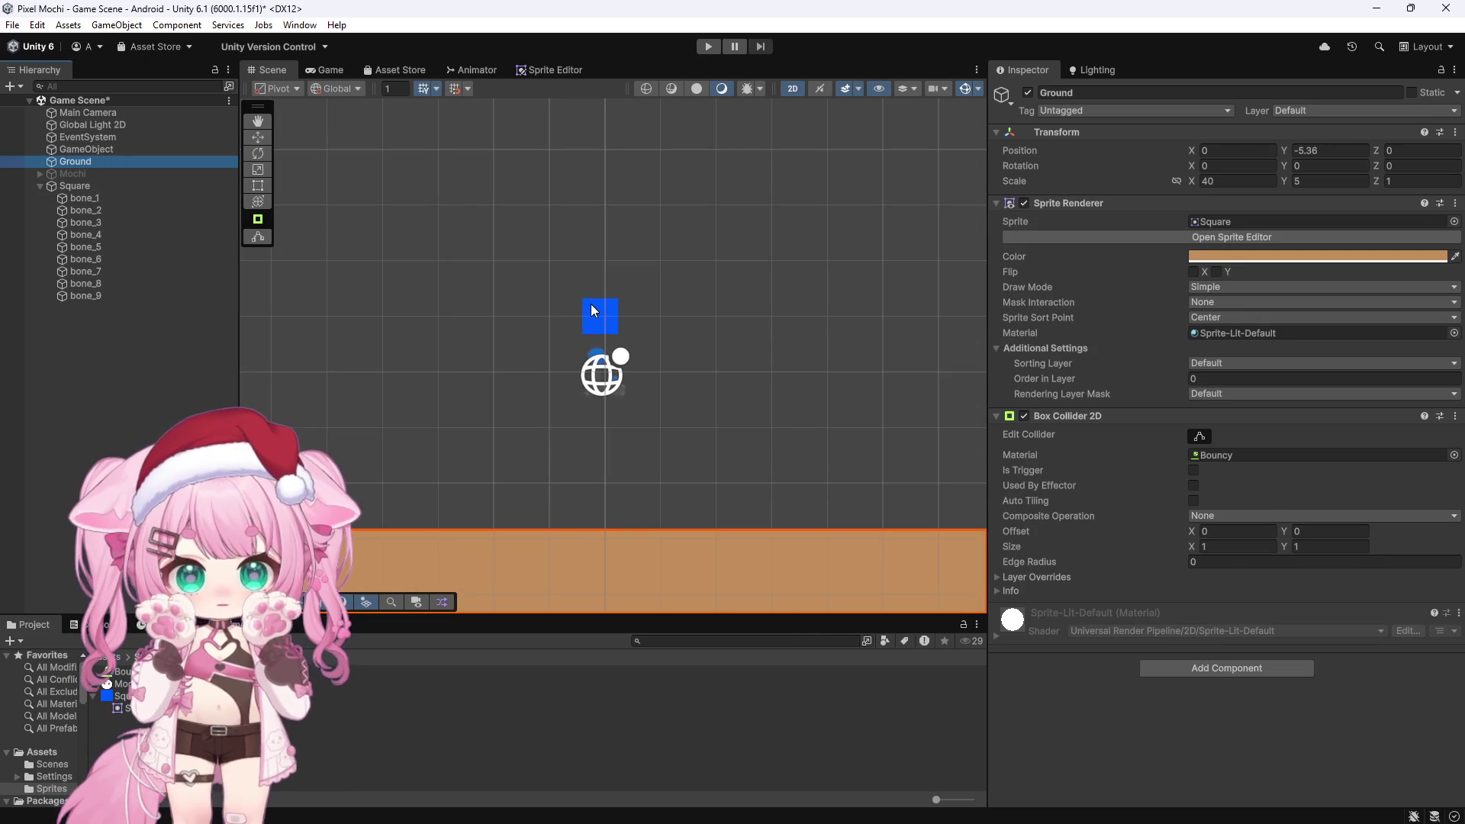
{"action": "left_click", "coordinate": [102, 200]}
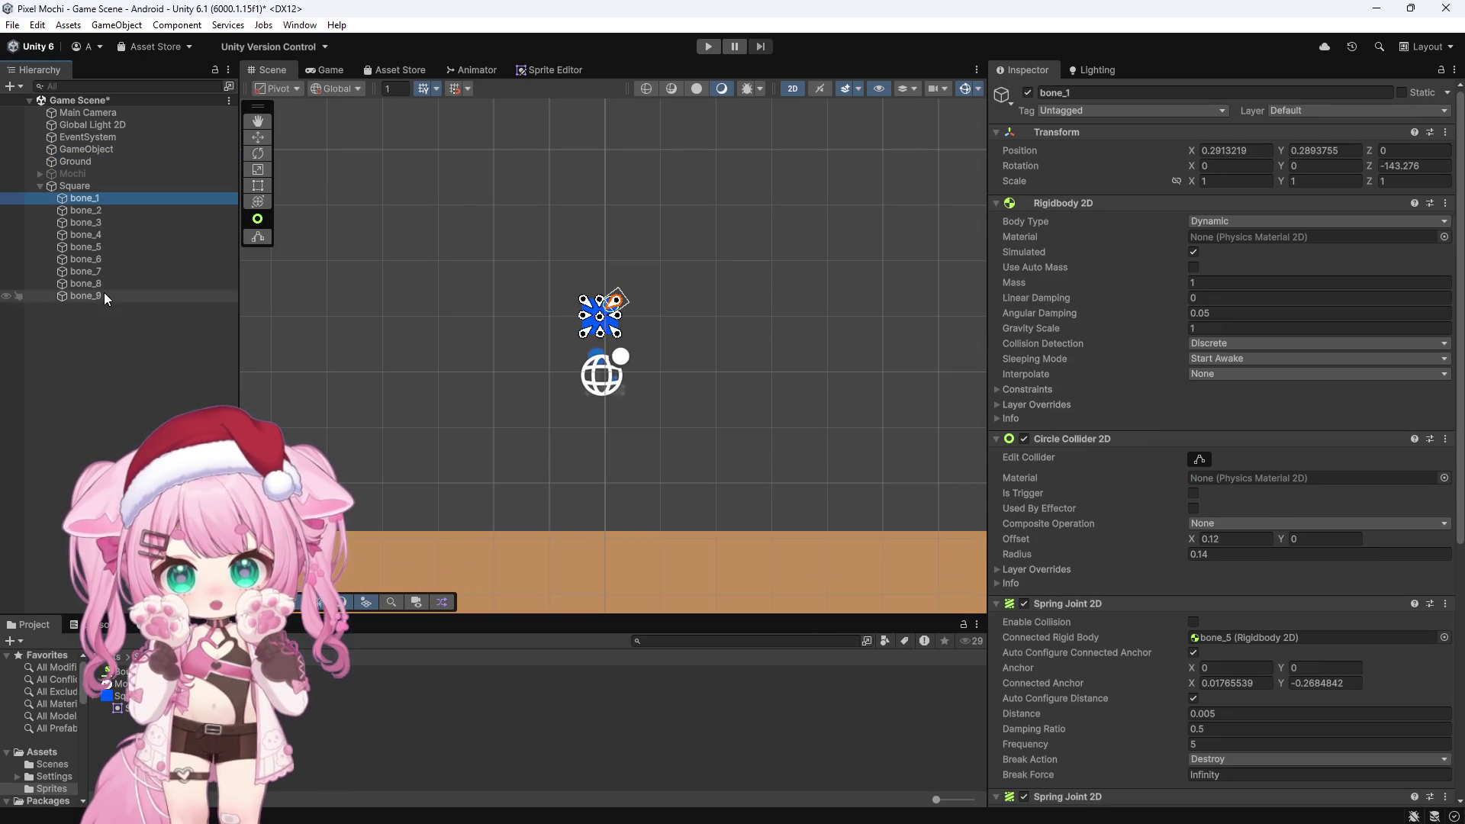
{"action": "left_click", "coordinate": [104, 296], "text": "shift"}
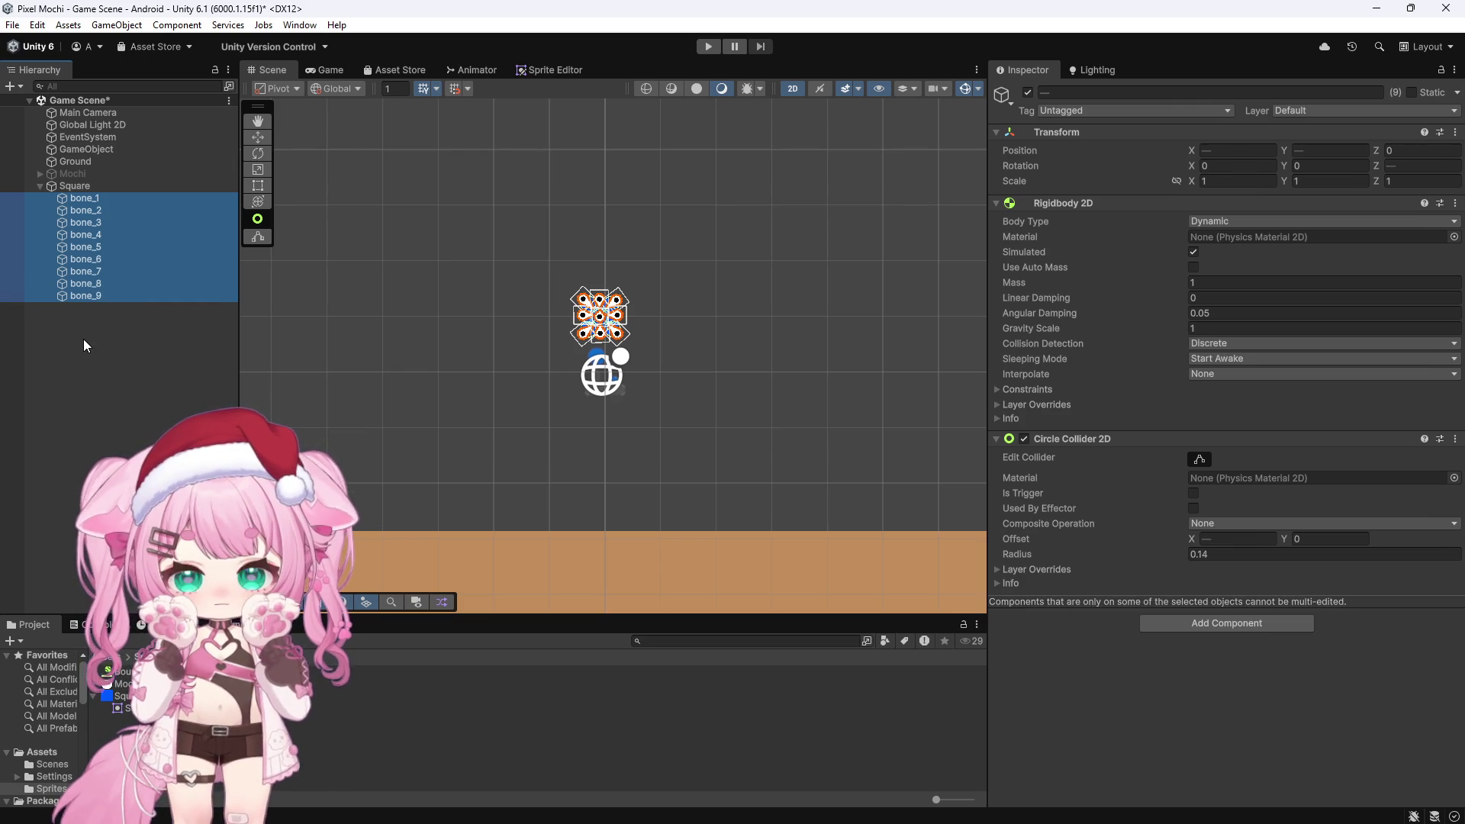
{"action": "left_click", "coordinate": [88, 160]}
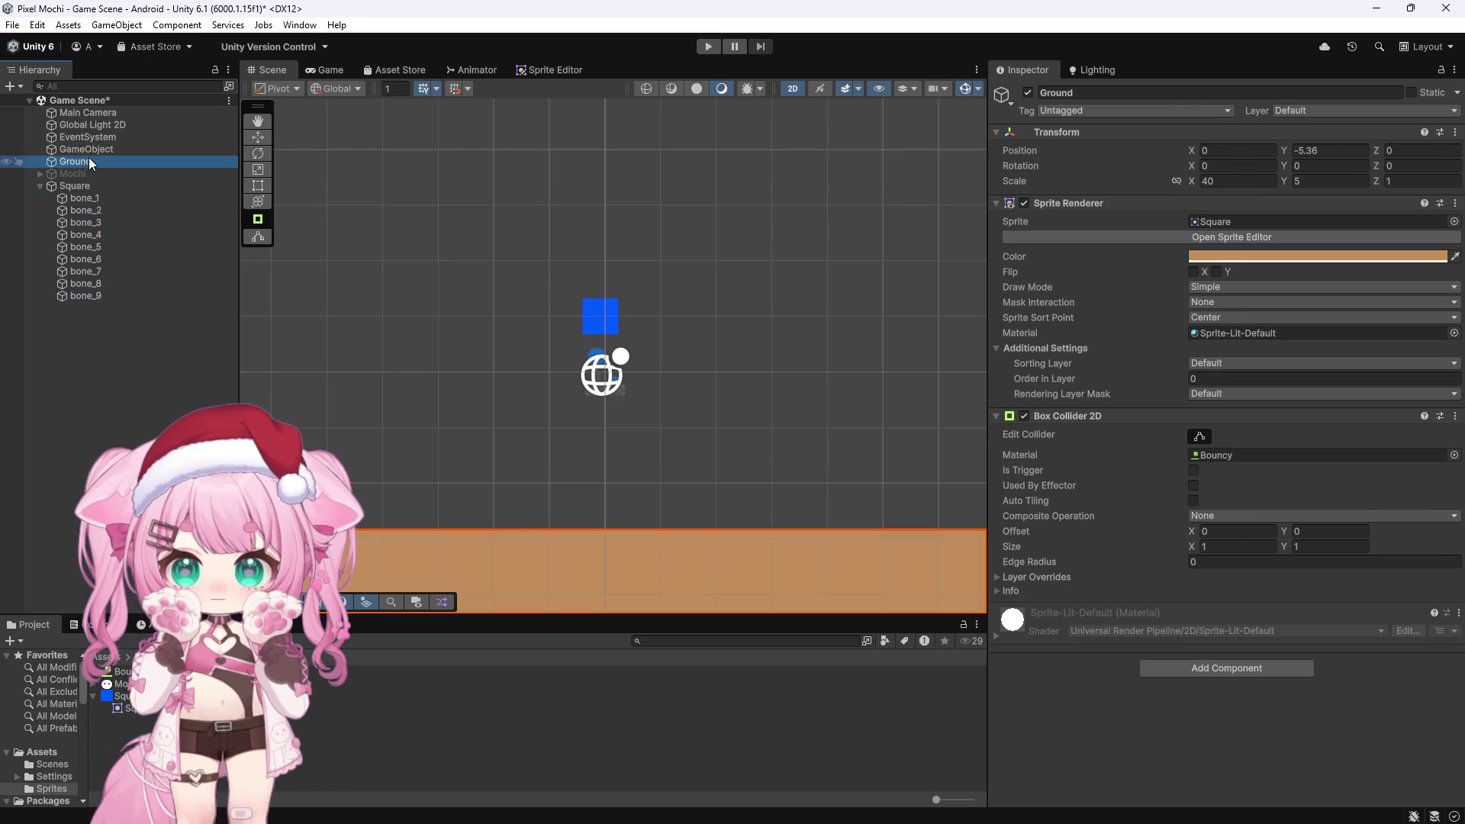
Open the Ground collider's Bouncy physics material and set its Bounciness to 2
{"action": "left_click", "coordinate": [1213, 454]}
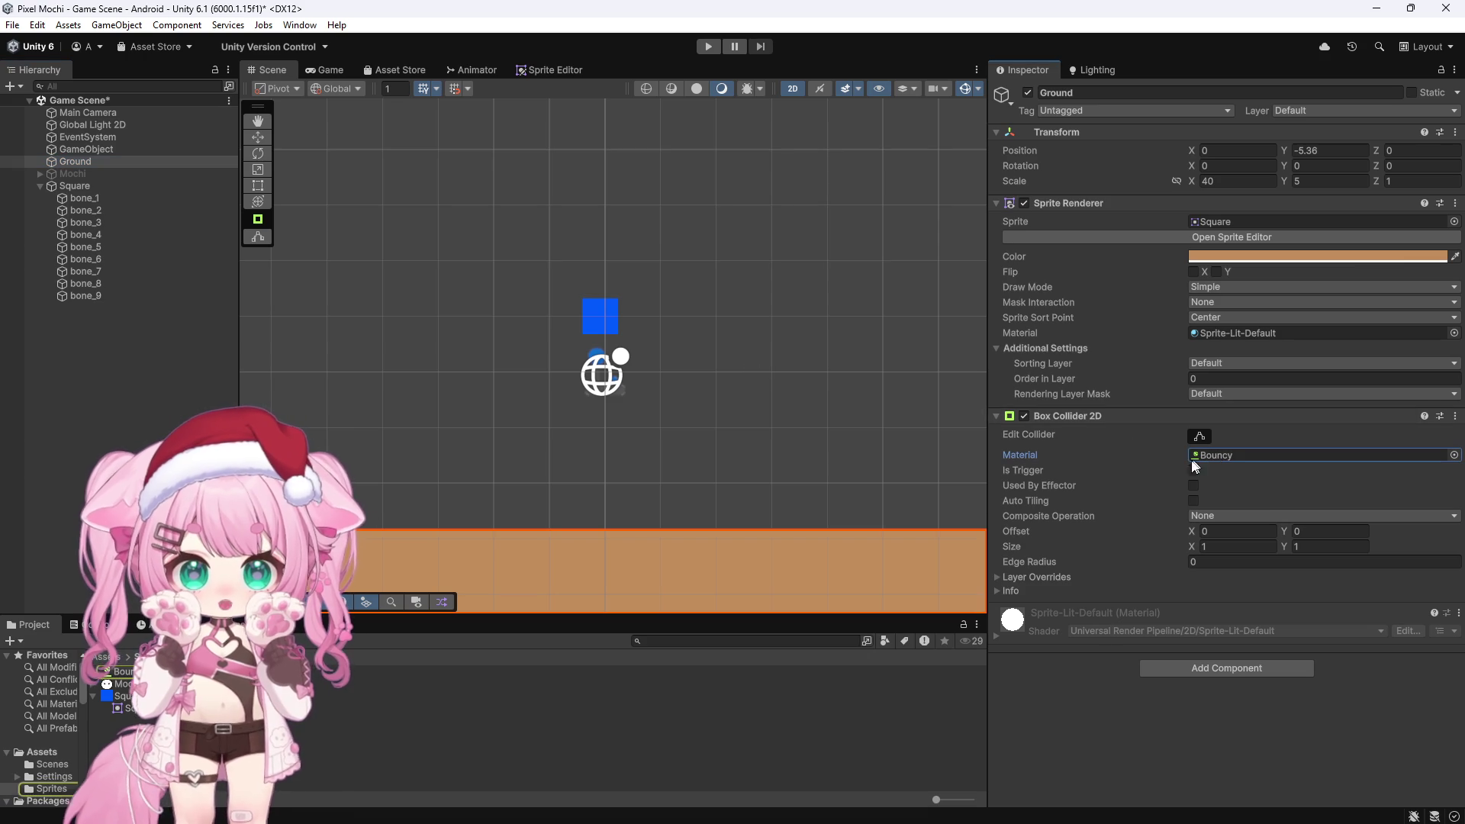
{"action": "left_click", "coordinate": [687, 670]}
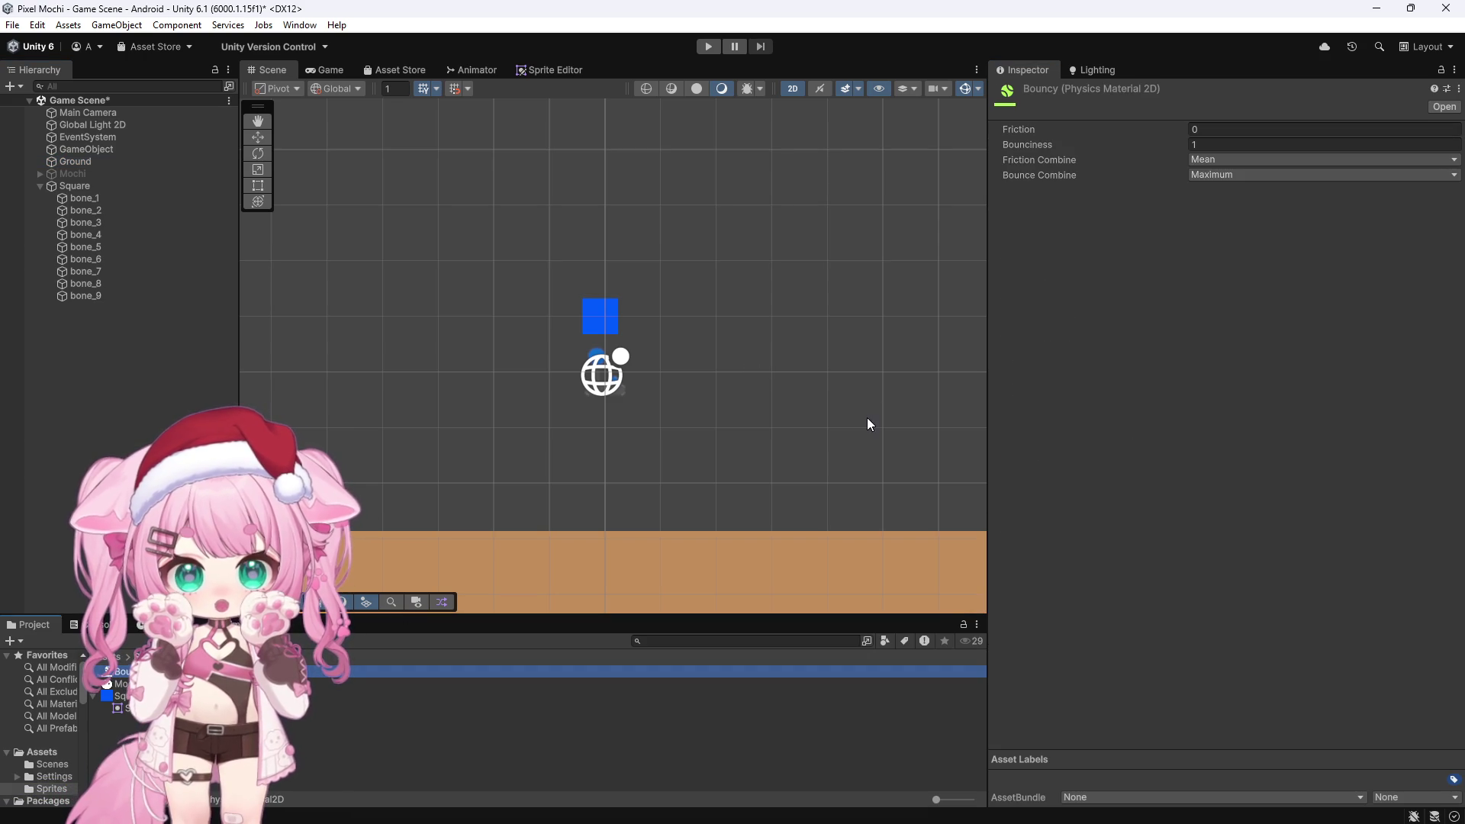
{"action": "left_click", "coordinate": [1228, 145]}
{"action": "type", "text": "2"}
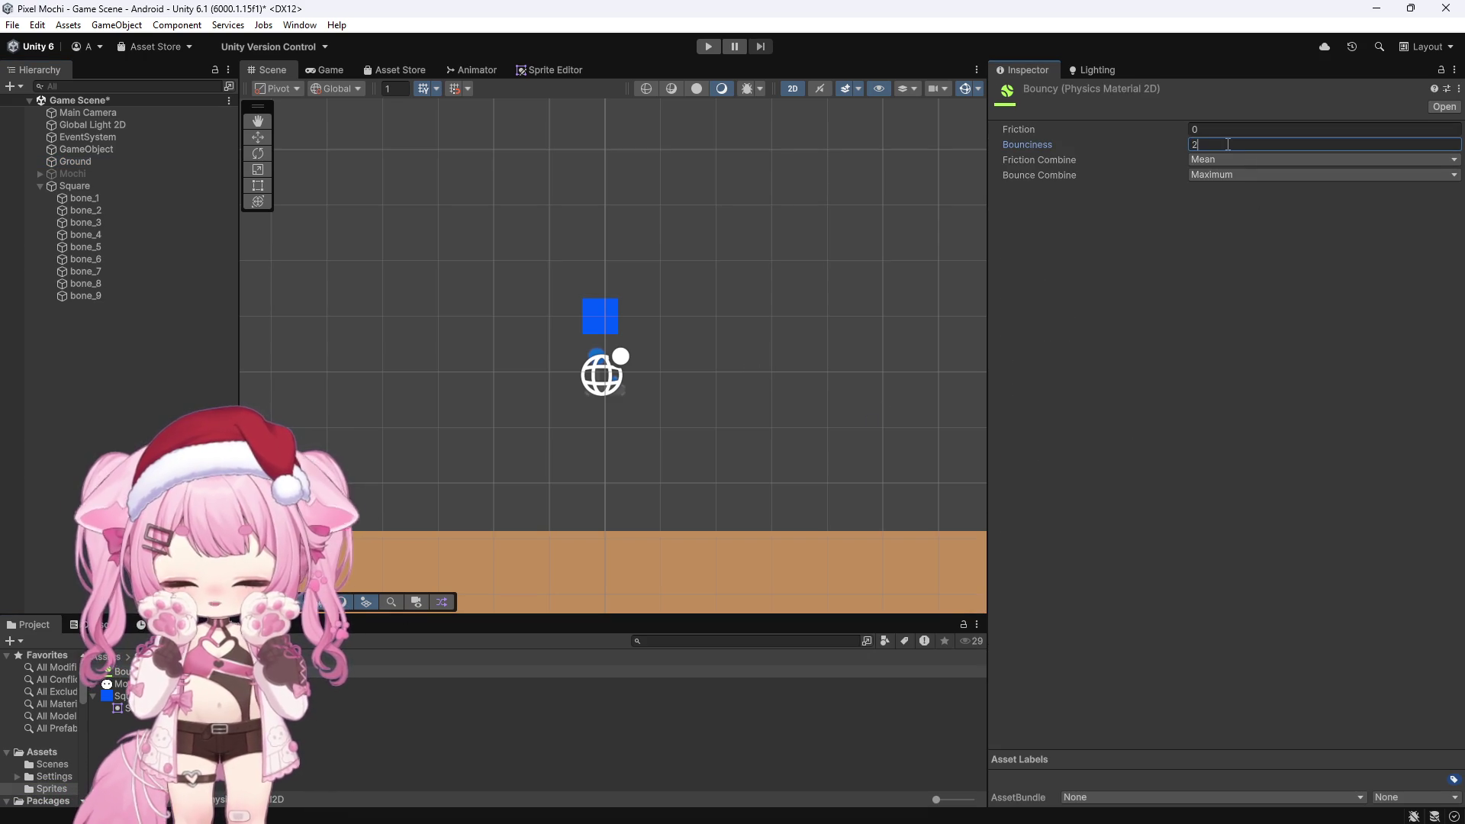
Play-test the mochi landing with bounciness 2, then stop and reselect Ground
{"action": "left_click", "coordinate": [708, 48]}
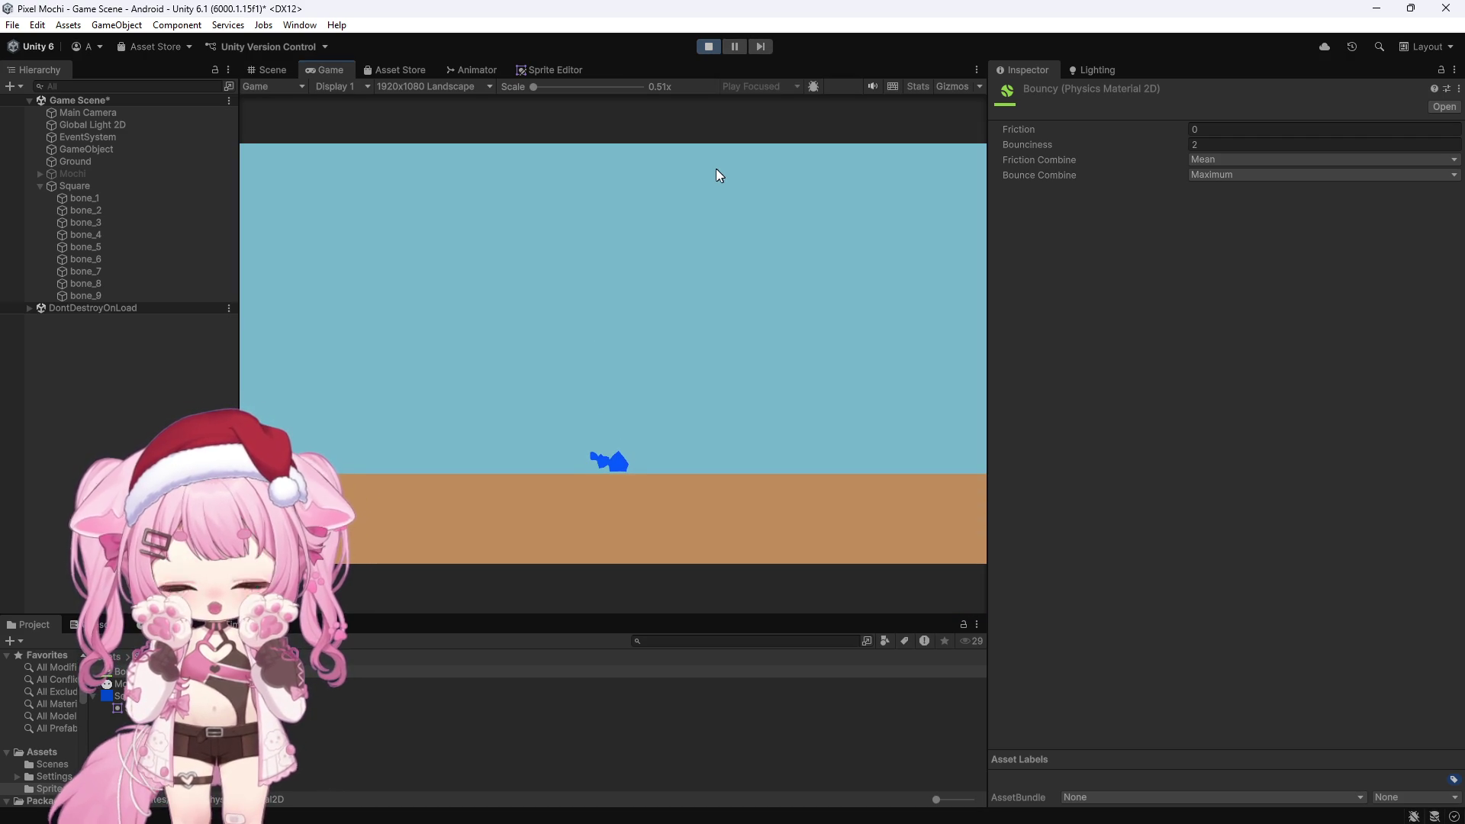
{"action": "left_click", "coordinate": [706, 46]}
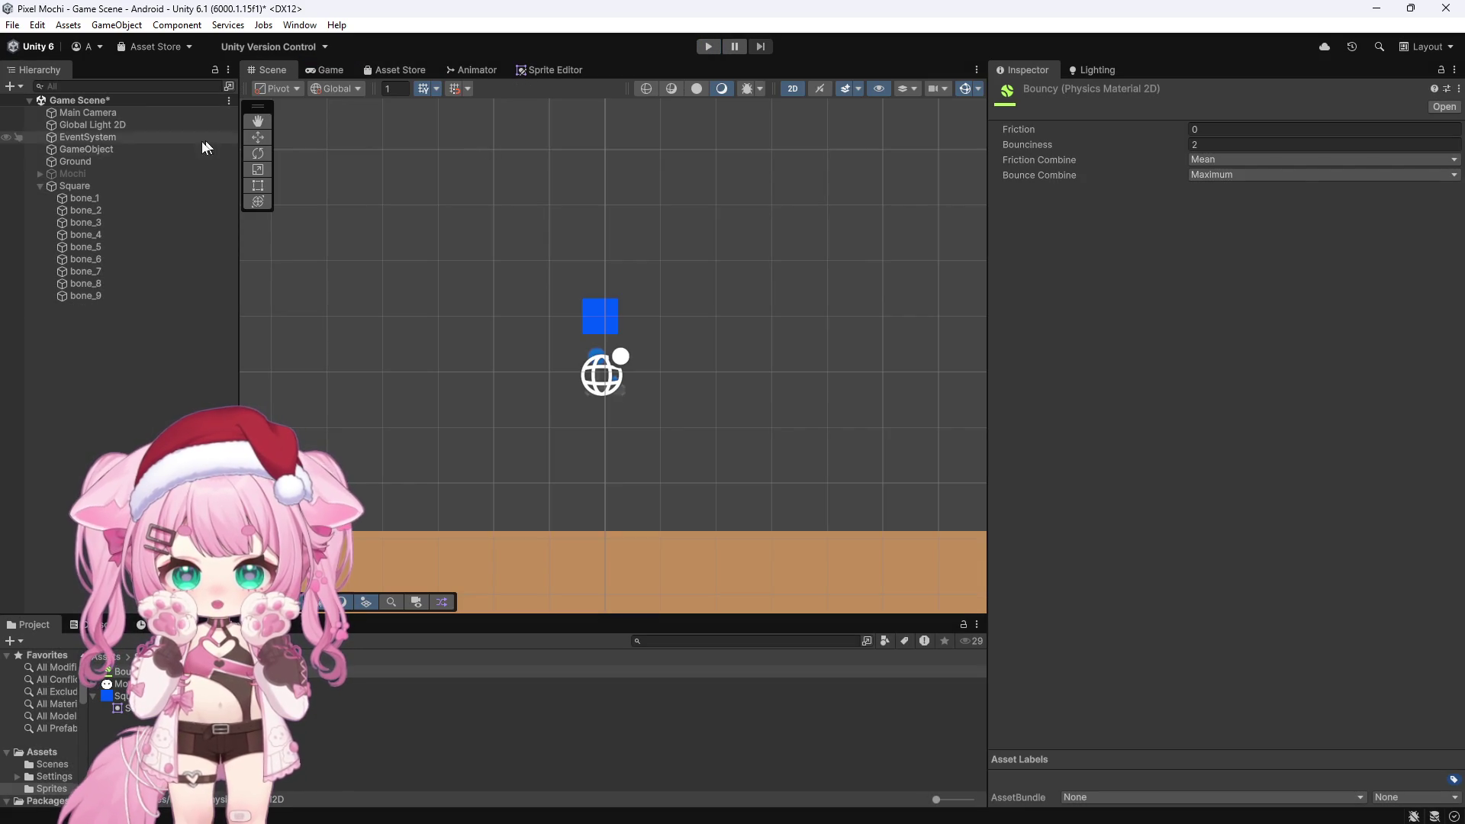
{"action": "left_click", "coordinate": [115, 158]}
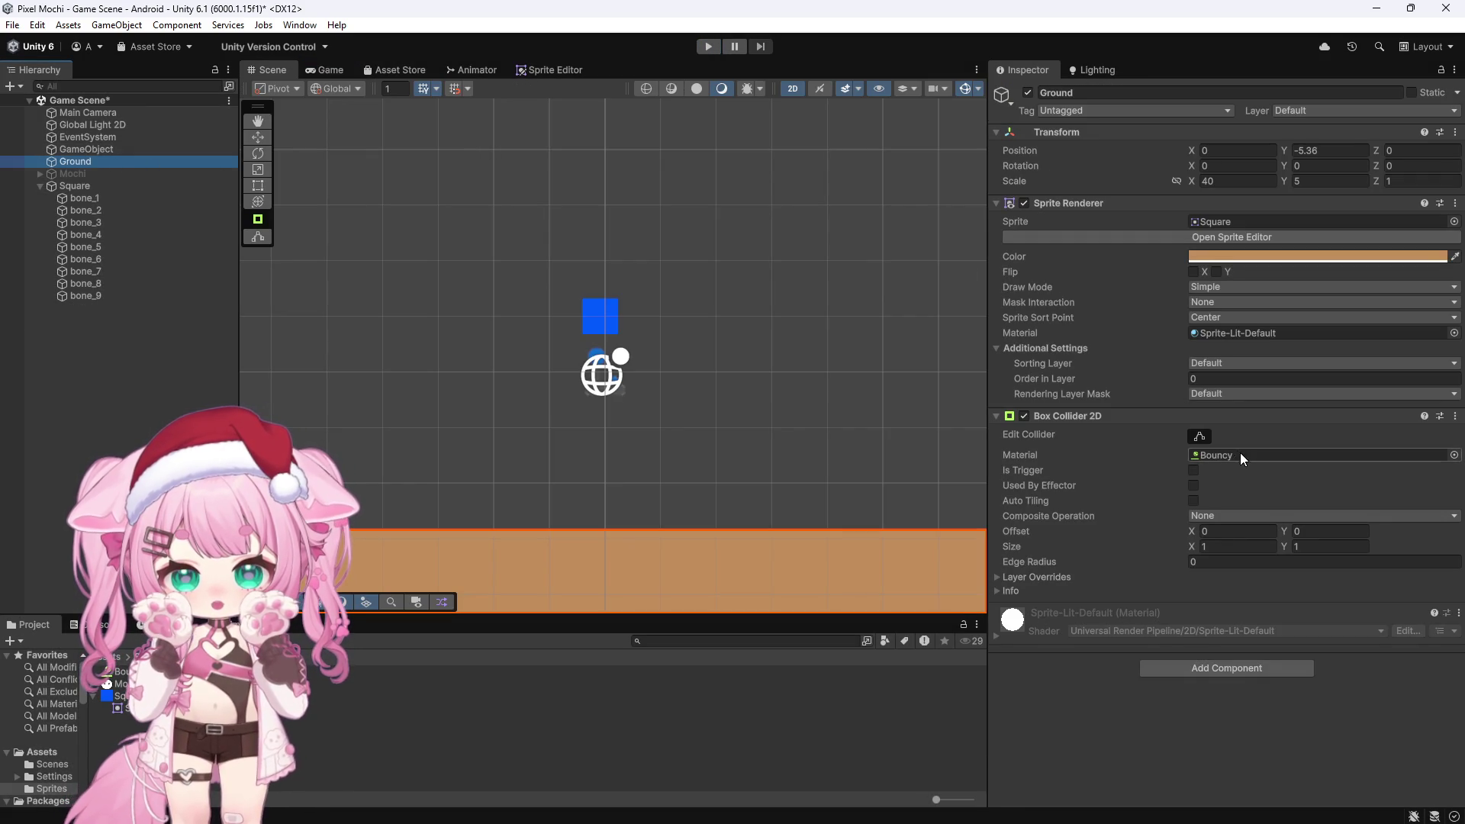
Change the Bouncy physics material's Bounciness to 0
{"action": "left_click", "coordinate": [1196, 456]}
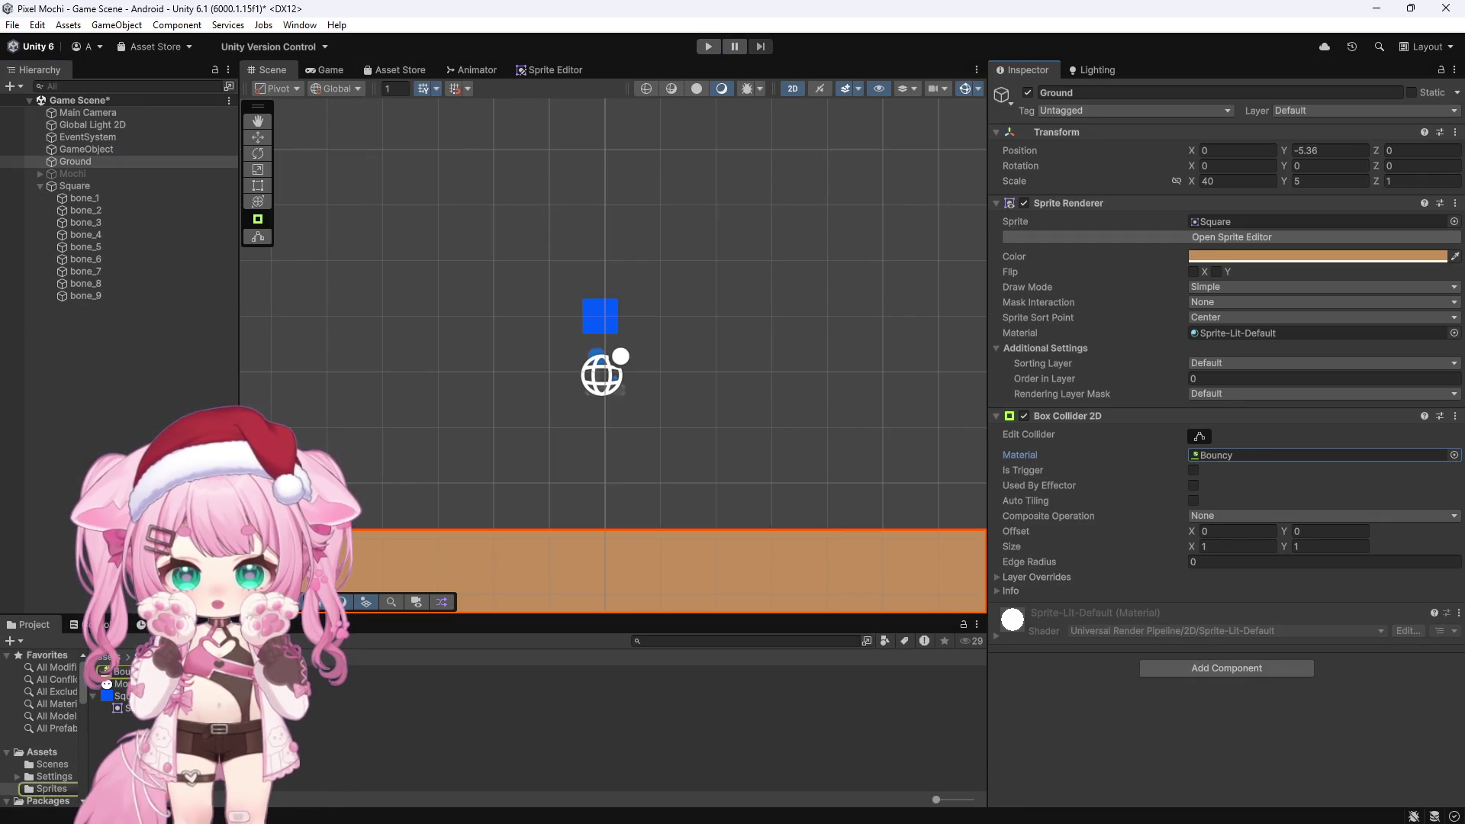
{"action": "left_click", "coordinate": [539, 671]}
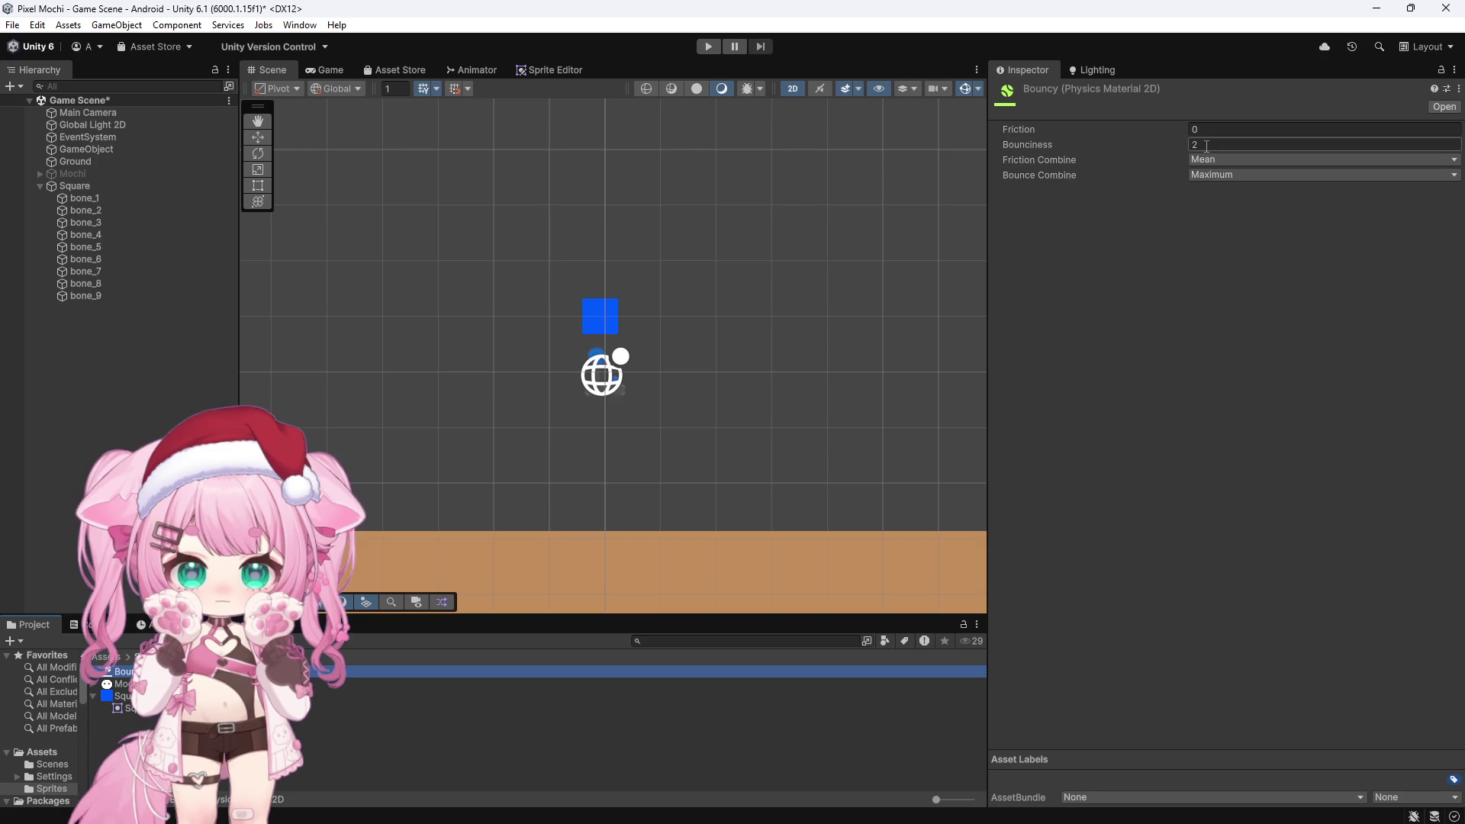
{"action": "left_click", "coordinate": [1206, 145]}
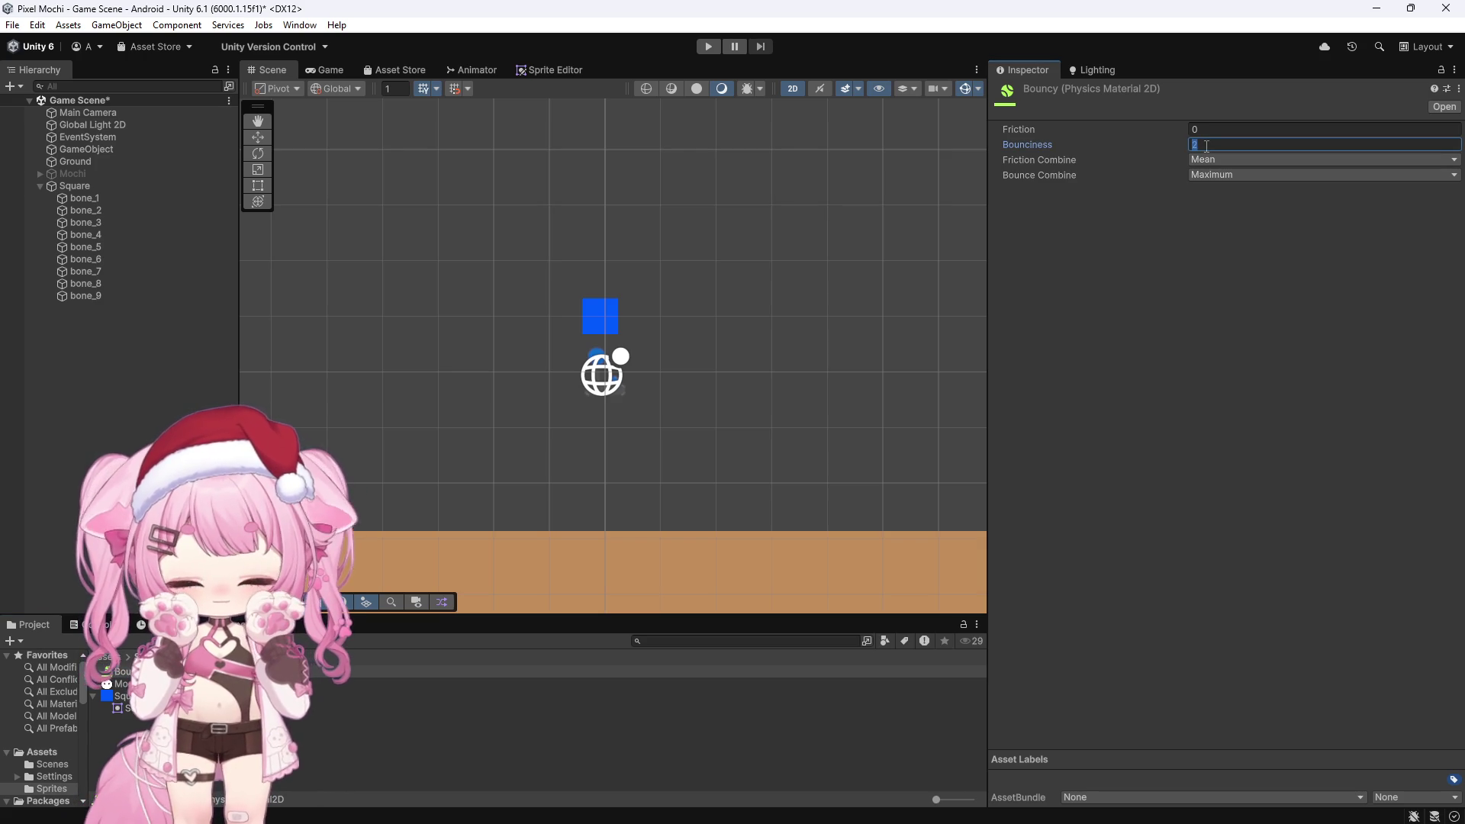
Play-test the mochi landing with zero bounciness, then stop and reselect Ground
{"action": "left_click", "coordinate": [699, 47]}
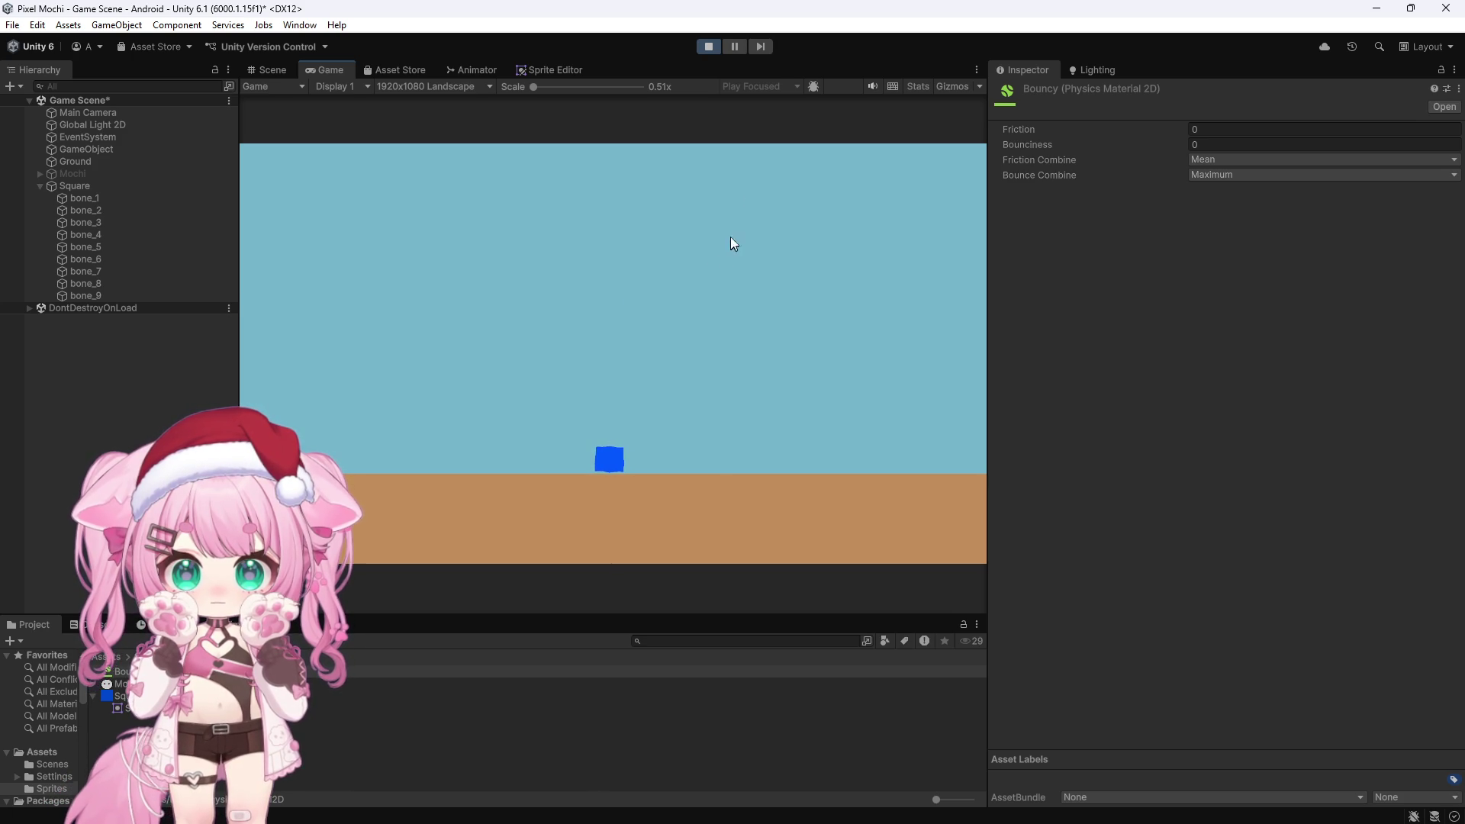
{"action": "left_click", "coordinate": [708, 46]}
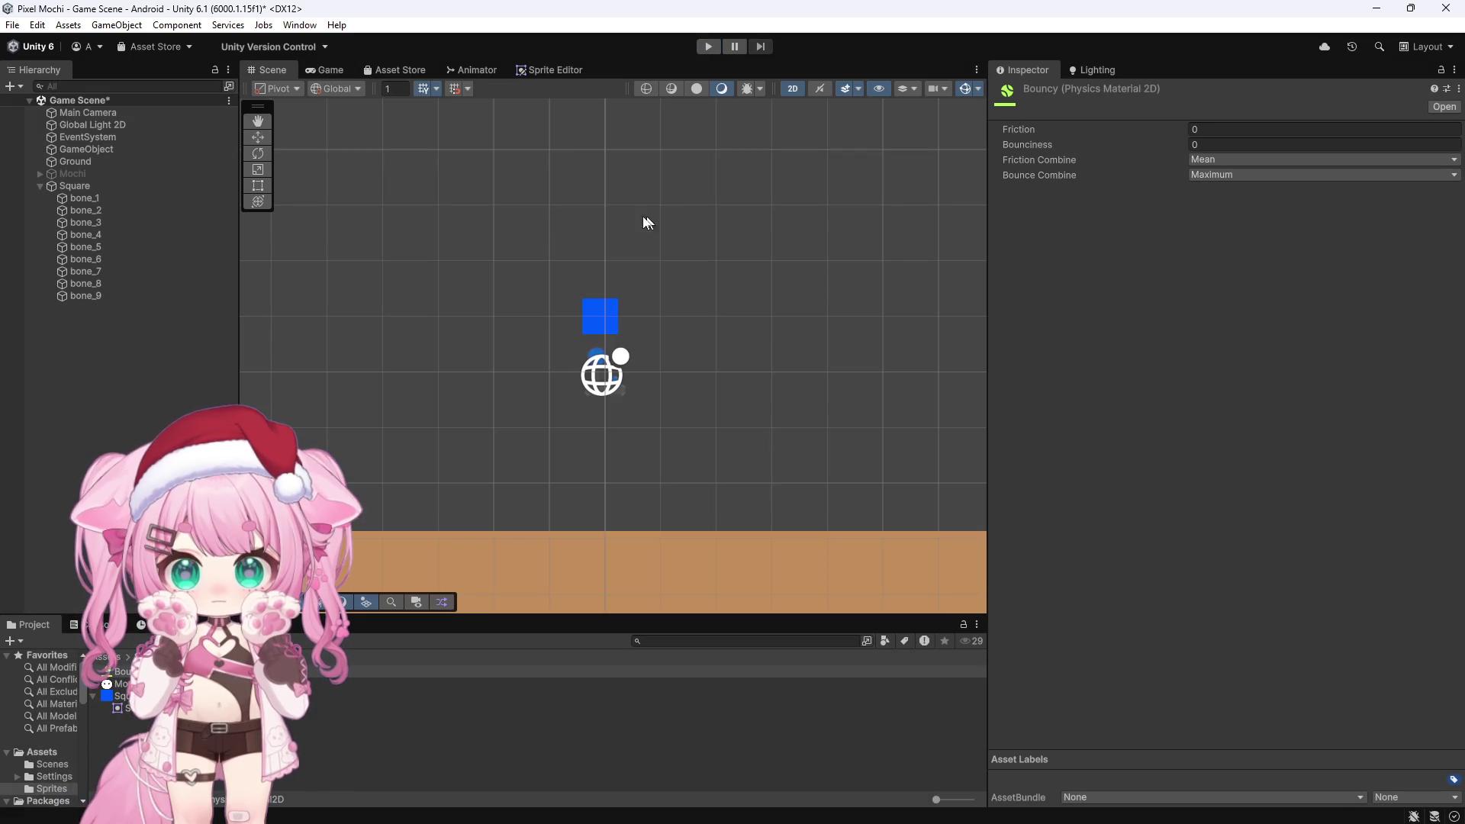
{"action": "left_click", "coordinate": [75, 161]}
{"action": "scroll", "coordinate": [496, 344], "scroll_direction": "down", "scroll_amount": 10}
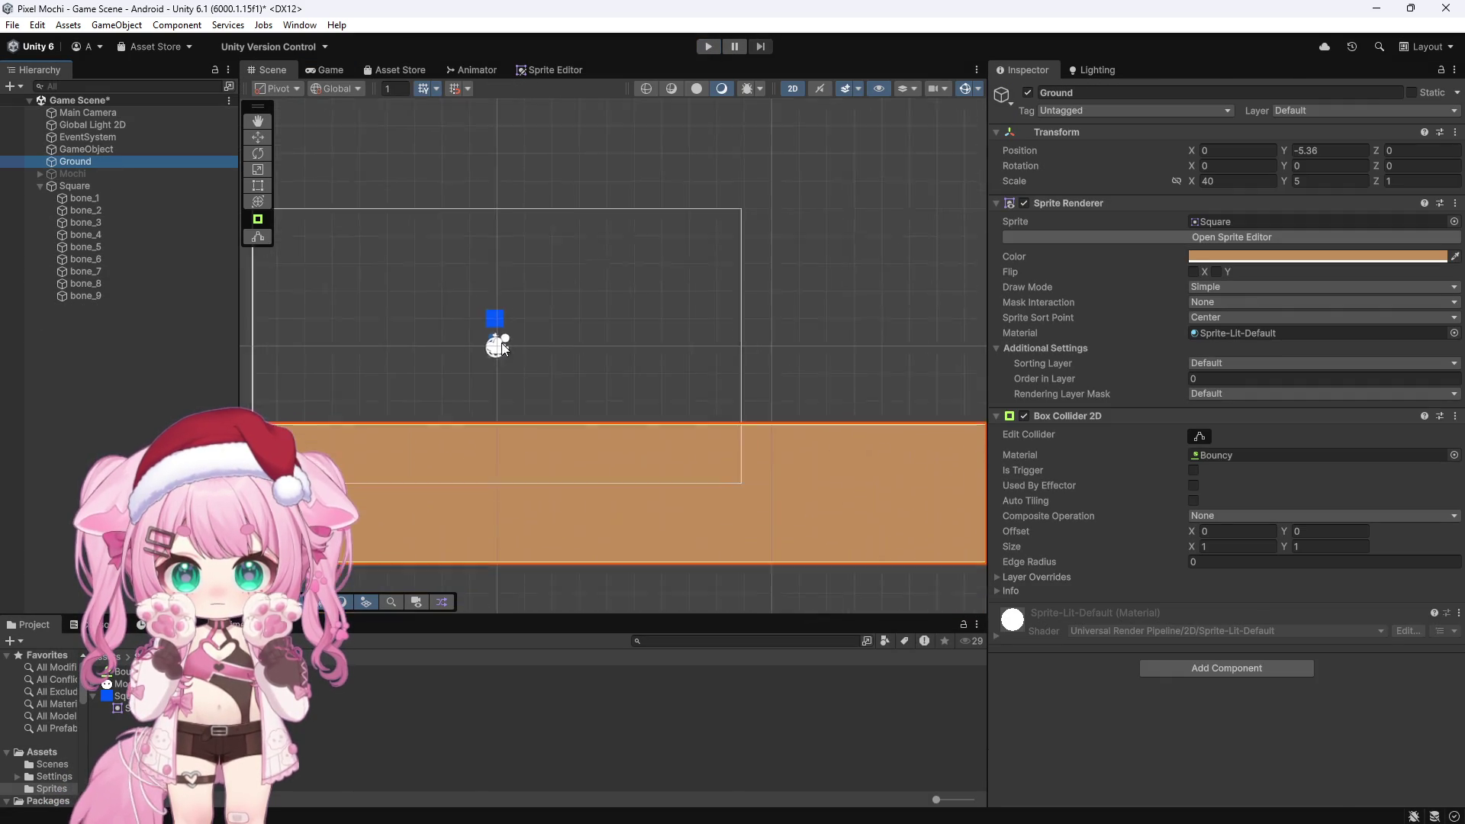
Duplicate Ground into a thin raised plank tilted about -39.5° as a ramp
{"action": "key", "text": "ctrl+d"}
{"action": "key", "text": "w"}
{"action": "mouse_move", "coordinate": [526, 367]}
{"action": "left_mouse_down"}
{"action": "mouse_move", "coordinate": [514, 290]}
{"action": "mouse_move", "coordinate": [530, 340]}
{"action": "mouse_move", "coordinate": [516, 337]}
{"action": "mouse_move", "coordinate": [519, 290]}
{"action": "mouse_move", "coordinate": [588, 317]}
{"action": "mouse_move", "coordinate": [676, 318]}
{"action": "mouse_move", "coordinate": [598, 352]}
{"action": "left_mouse_up"}
{"action": "scroll", "coordinate": [482, 350], "scroll_direction": "up", "scroll_amount": 5}
{"action": "left_click", "coordinate": [257, 153]}
{"action": "left_click", "coordinate": [258, 137]}
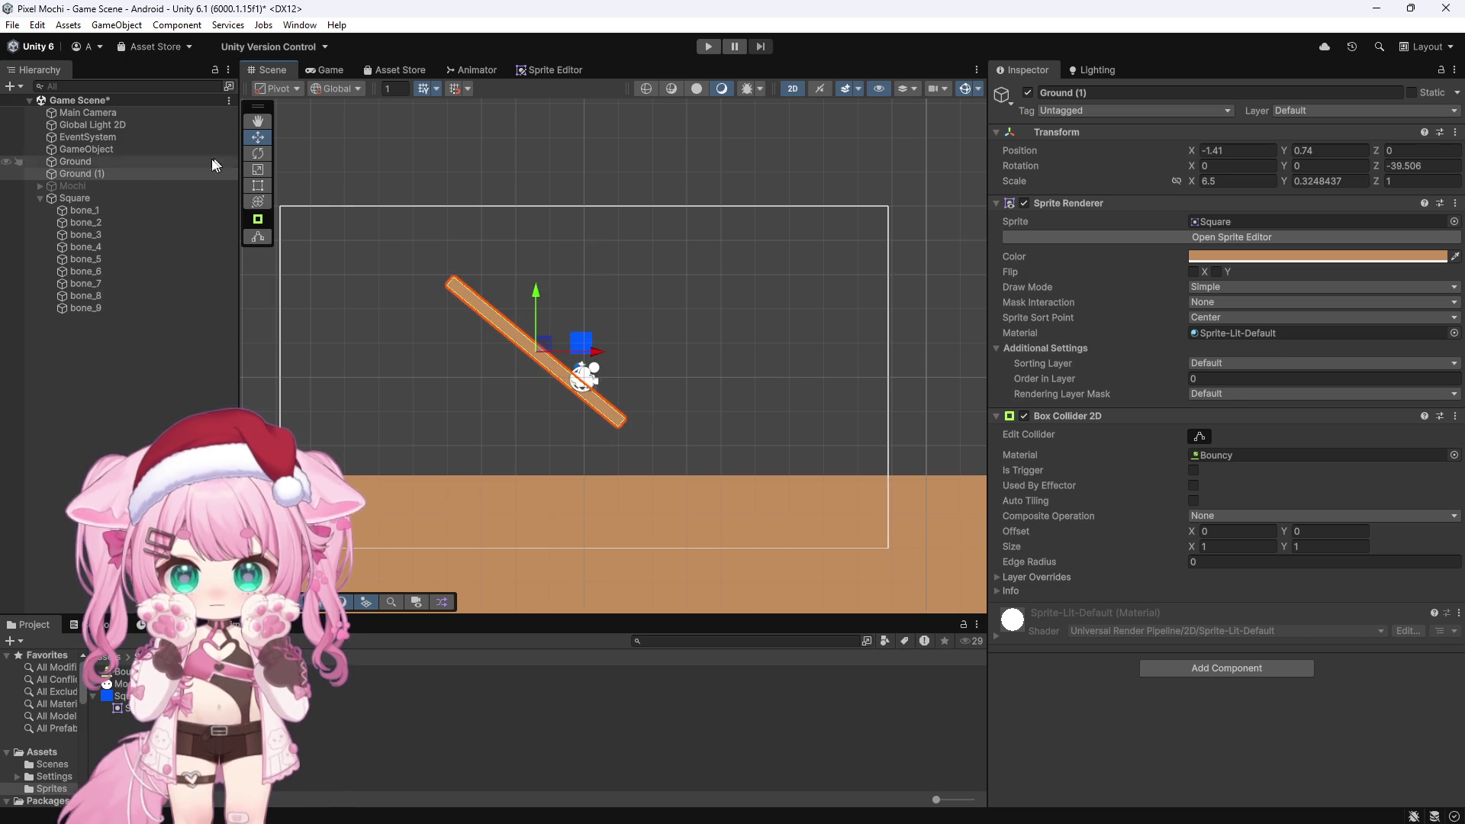
Lift the Square above the ramp and play-test the drop
{"action": "left_click", "coordinate": [107, 199]}
{"action": "mouse_move", "coordinate": [576, 302]}
{"action": "left_mouse_down"}
{"action": "mouse_move", "coordinate": [577, 231]}
{"action": "mouse_move", "coordinate": [596, 273]}
{"action": "left_mouse_up"}
{"action": "left_click", "coordinate": [708, 46]}
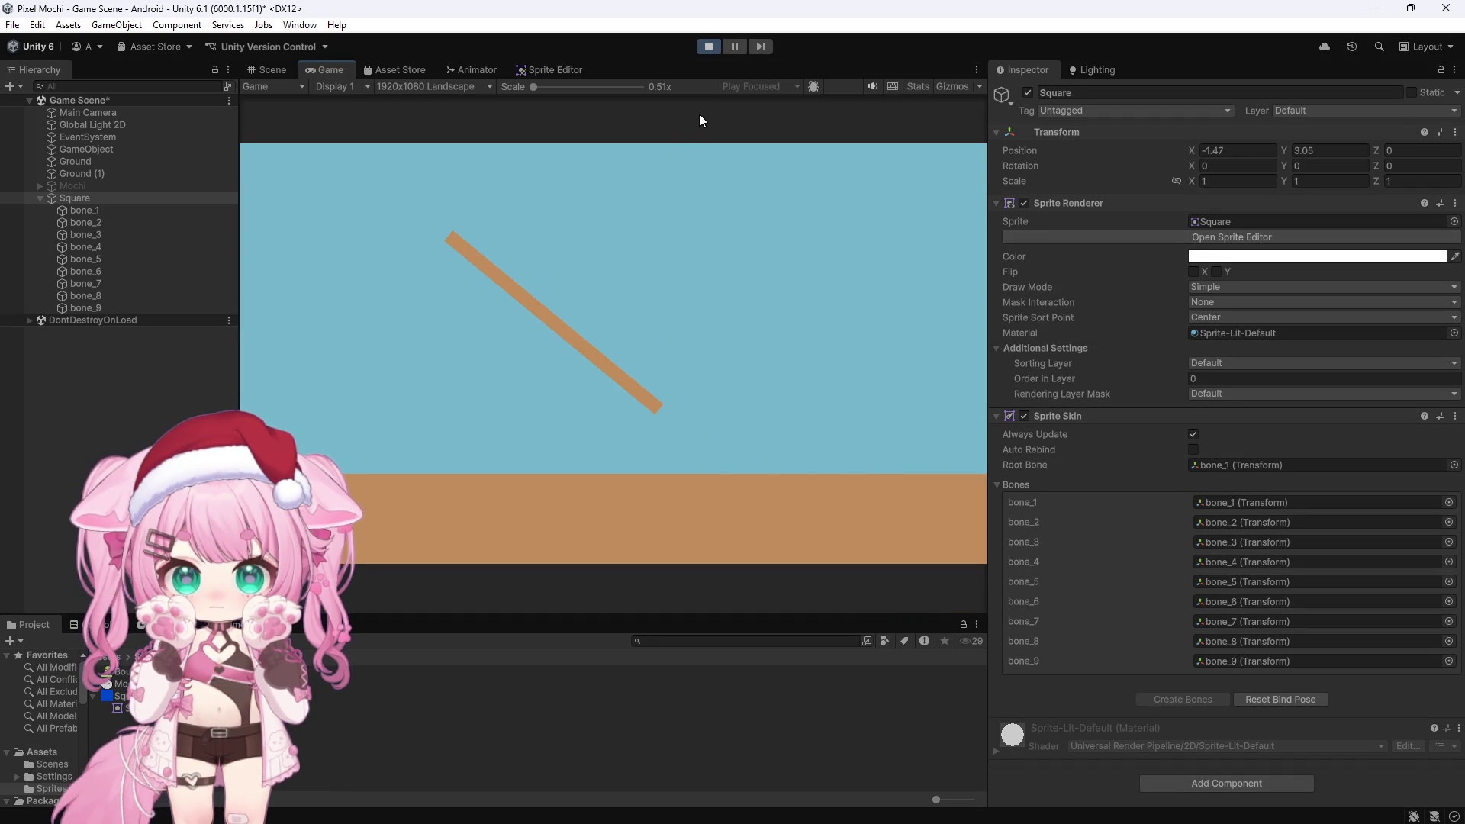
{"action": "left_click", "coordinate": [708, 47]}
Shift the ramp Ground (1) left to X -5.41 and the Square above it to X -5.24
{"action": "scroll", "coordinate": [705, 224], "scroll_direction": "down", "scroll_amount": 1}
{"action": "left_click", "coordinate": [116, 175]}
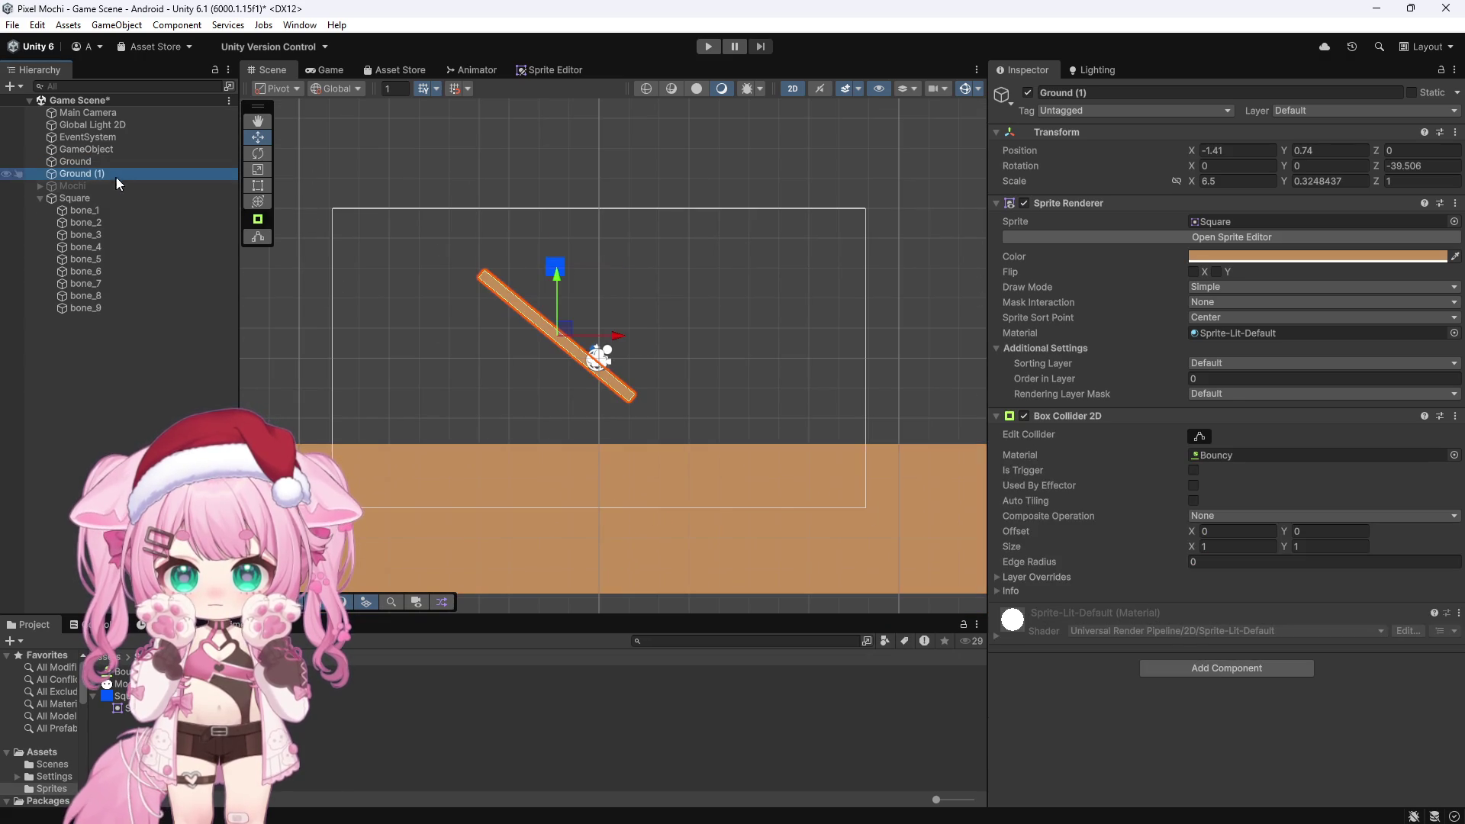
{"action": "left_click_drag", "start_coordinate": [618, 330], "coordinate": [500, 328]}
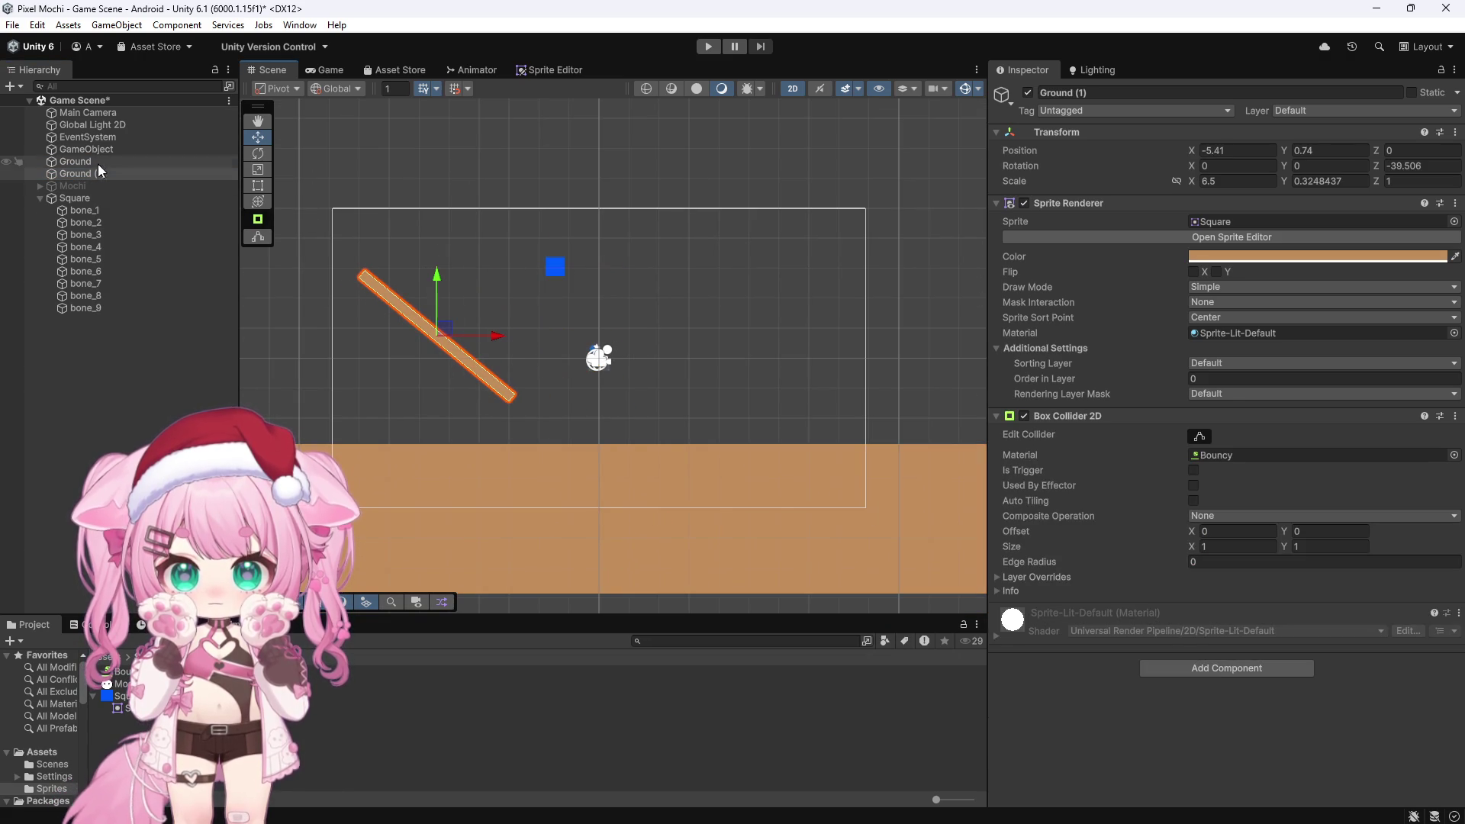
{"action": "left_click", "coordinate": [111, 196]}
{"action": "left_click_drag", "start_coordinate": [613, 274], "coordinate": [500, 268]}
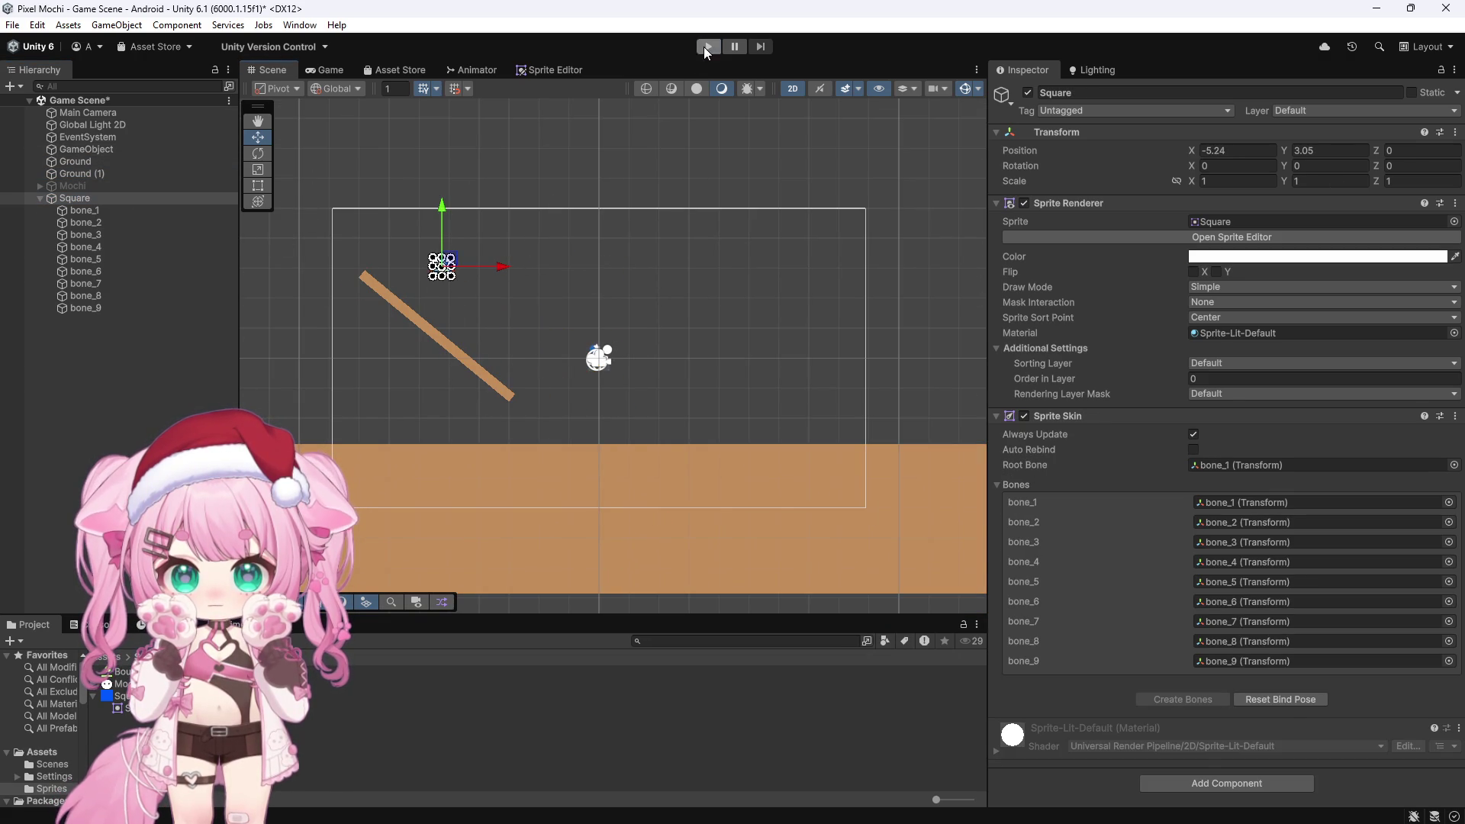
Play-test the mochi sliding down the ramp, then select bone_1 through bone_9
{"action": "left_click", "coordinate": [705, 46]}
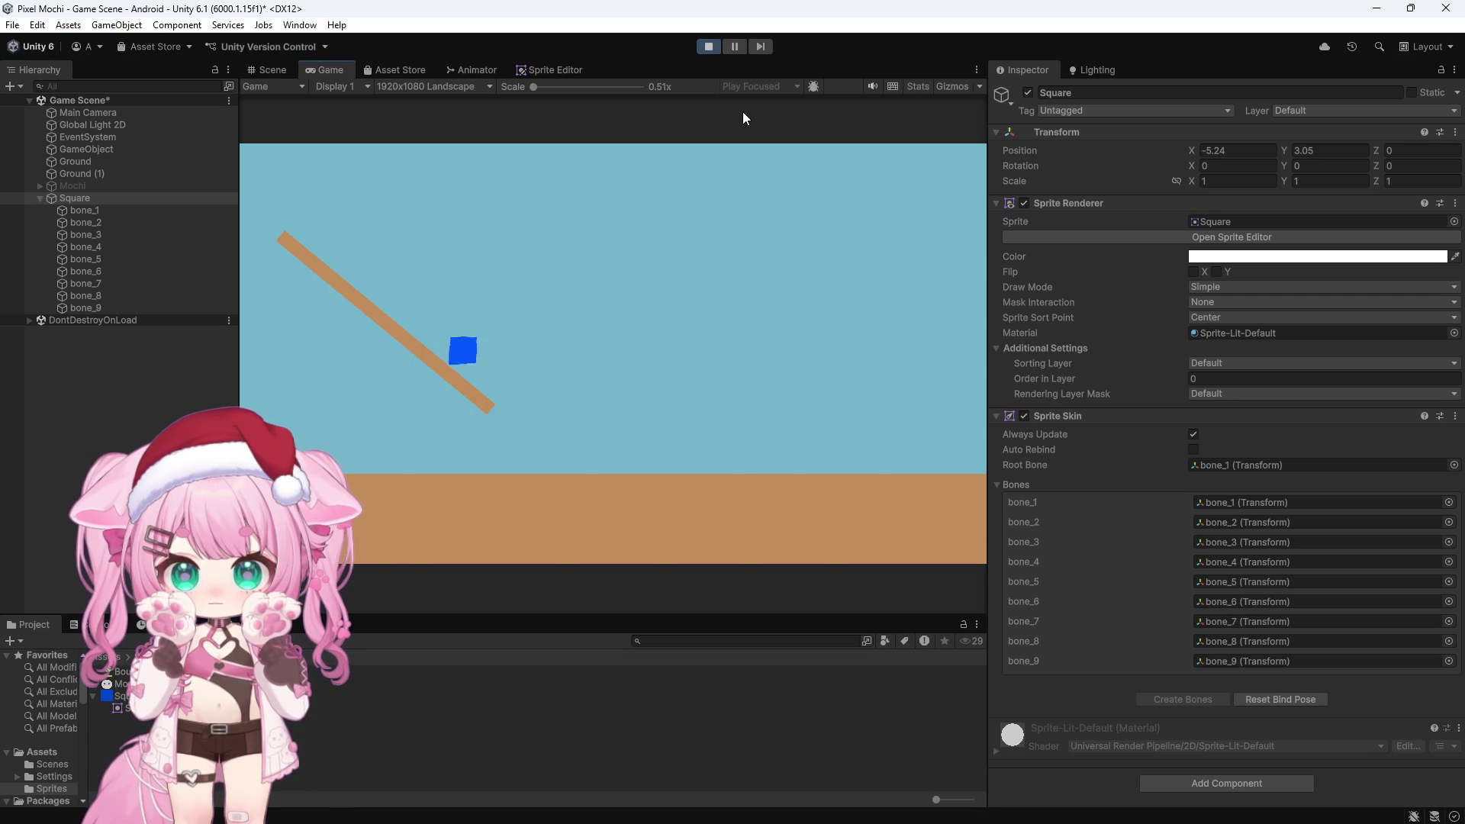
{"action": "left_click", "coordinate": [709, 46]}
{"action": "left_click", "coordinate": [93, 210]}
{"action": "left_click", "coordinate": [84, 308], "text": "shift"}
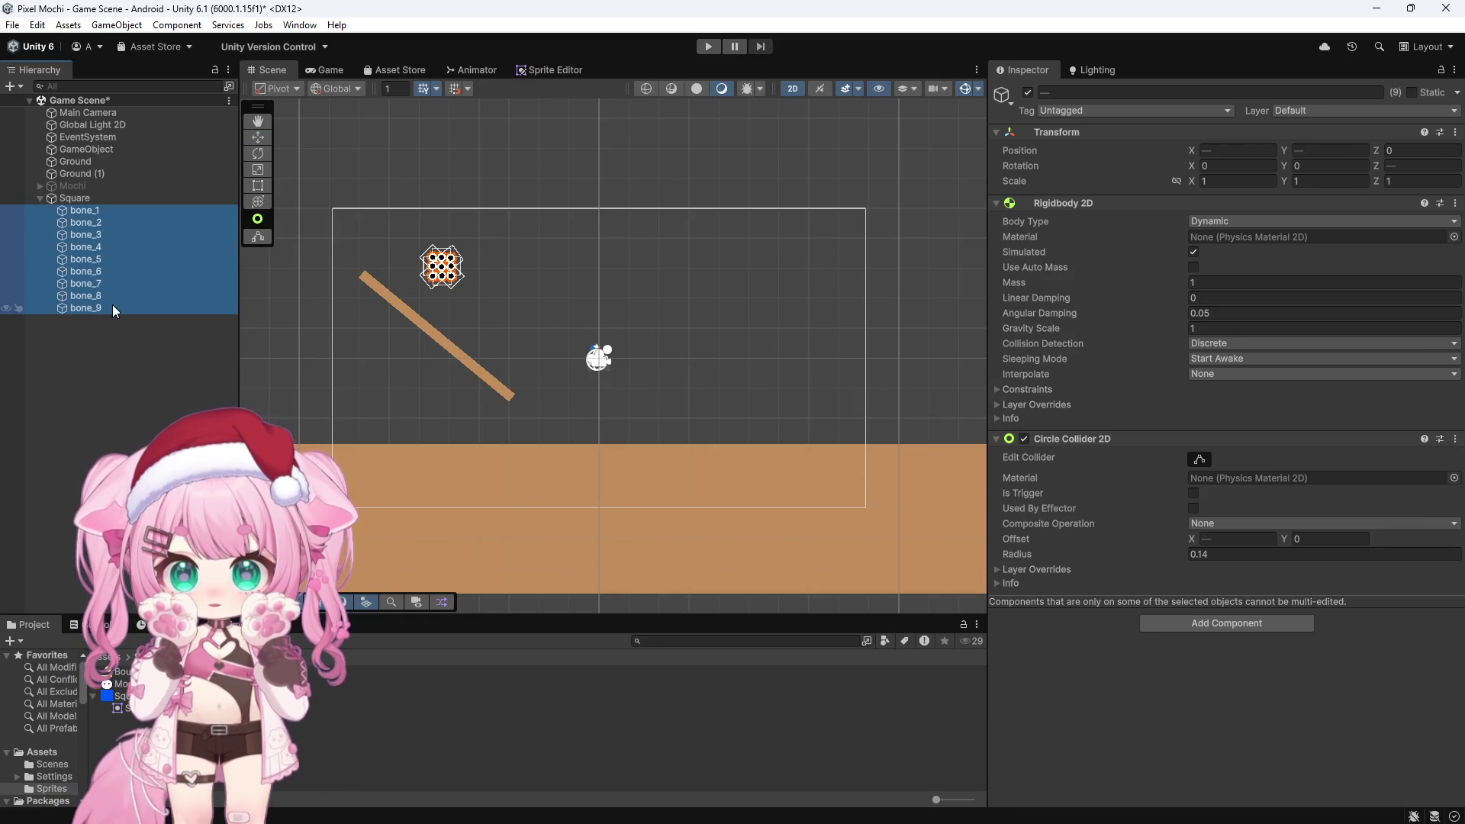
Open the Bouncy material from the bones' collider settings and set Bounciness to 1
{"action": "left_click", "coordinate": [1440, 479]}
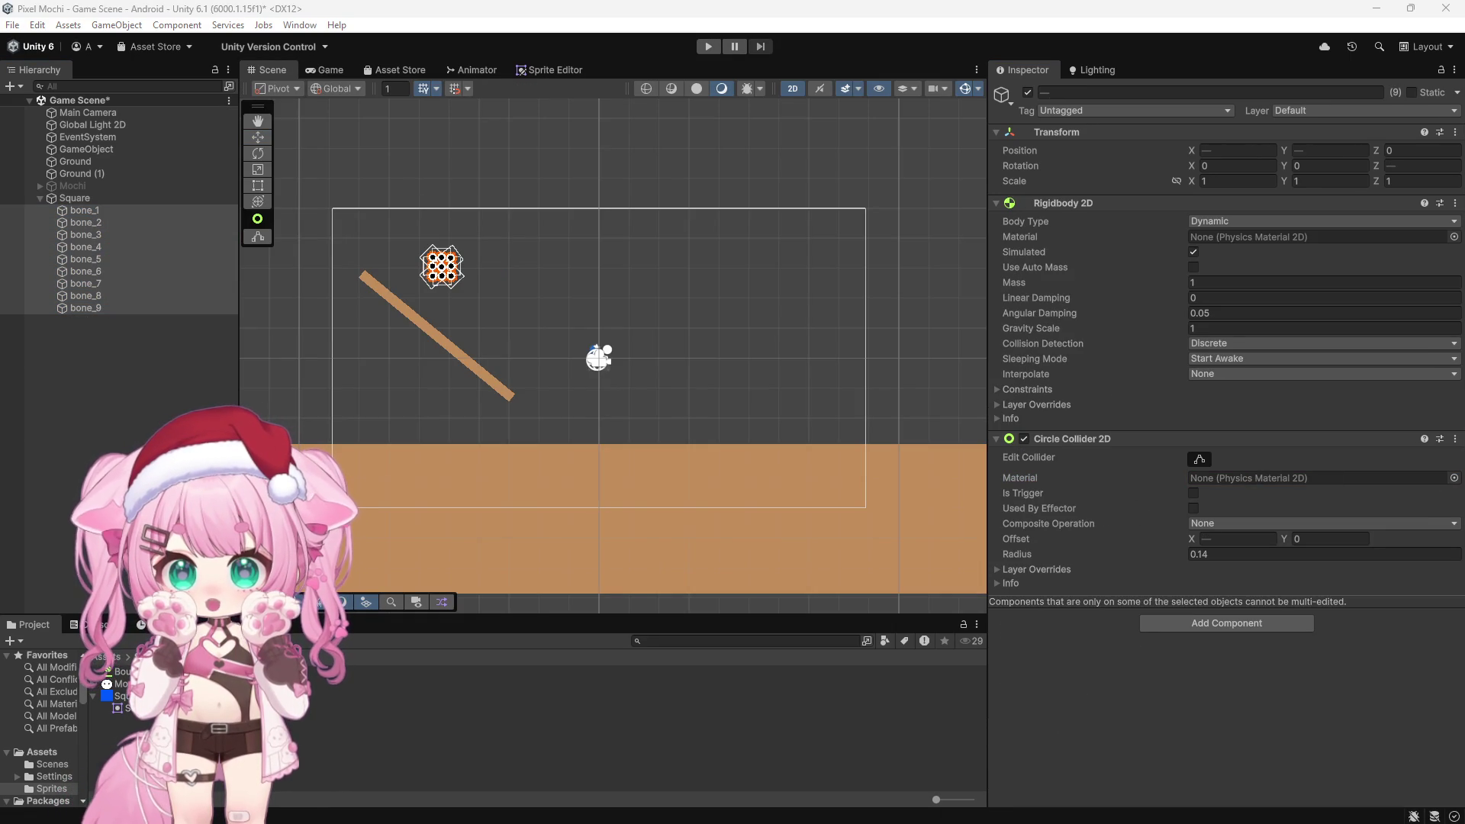
{"action": "left_click", "coordinate": [1320, 477]}
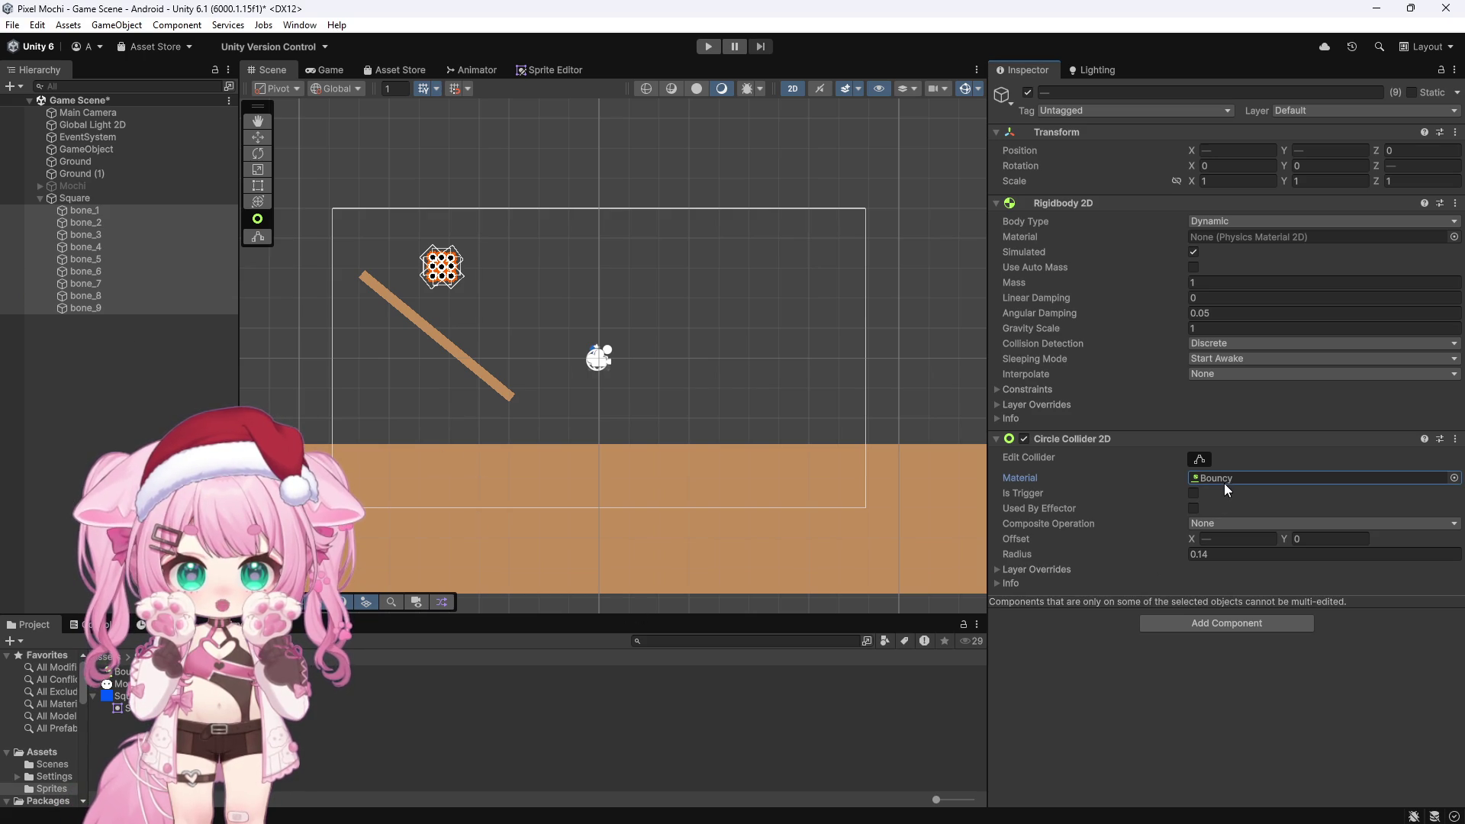
{"action": "left_click", "coordinate": [121, 671]}
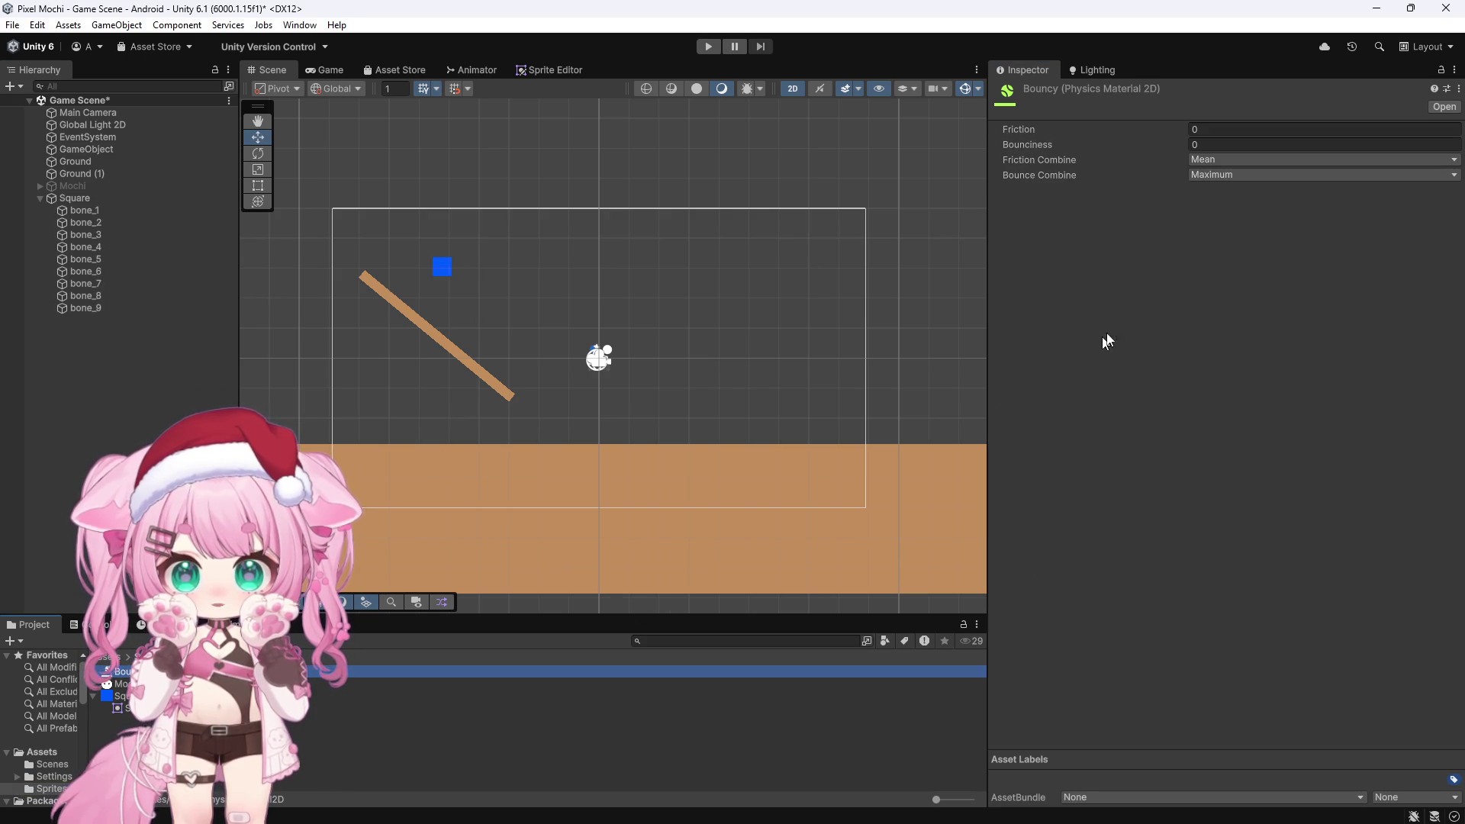
{"action": "left_click", "coordinate": [1219, 144]}
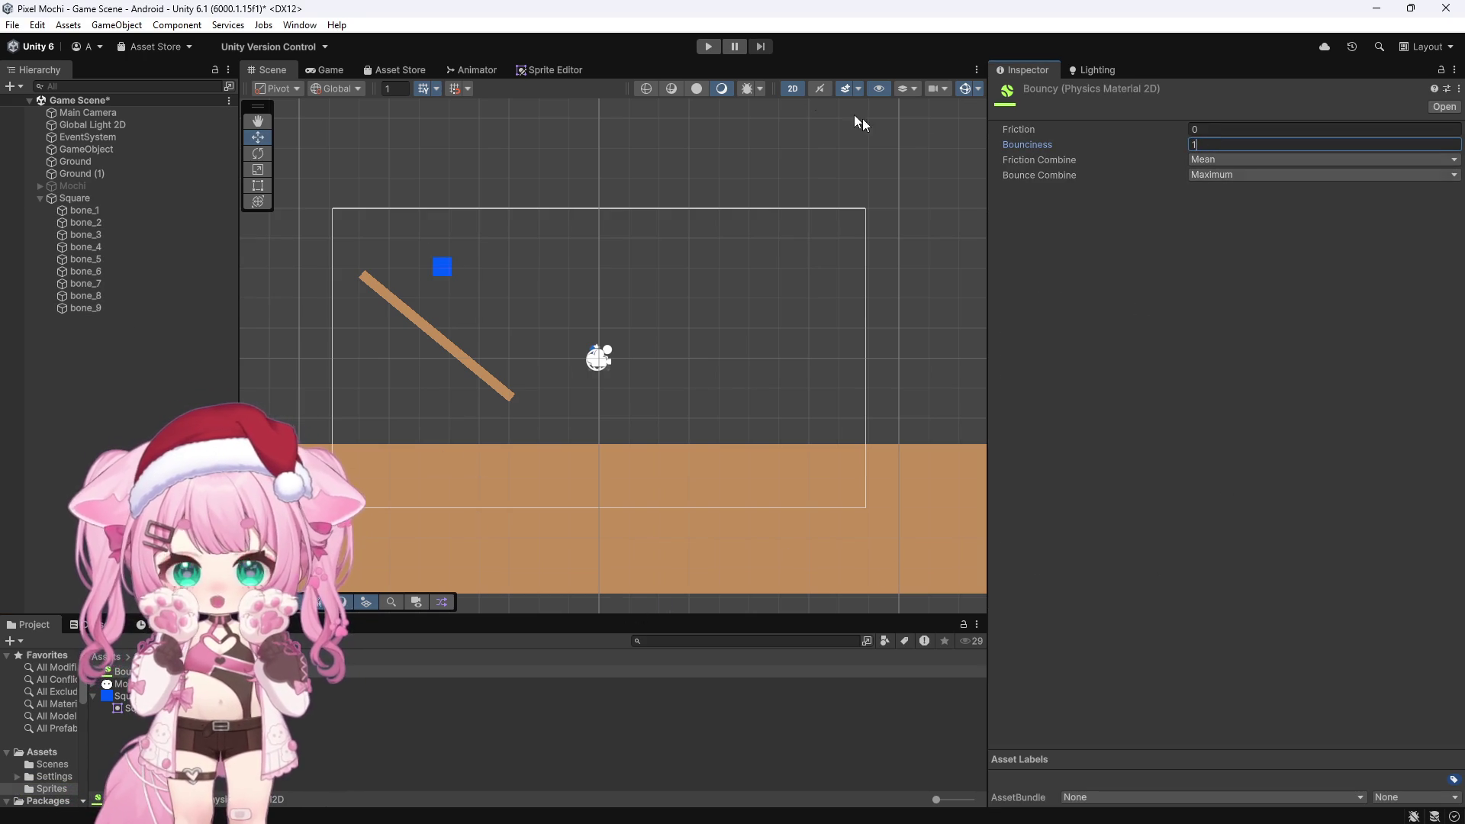
Play-test the square's fall with Bounciness 1, then stop
{"action": "left_click", "coordinate": [717, 46]}
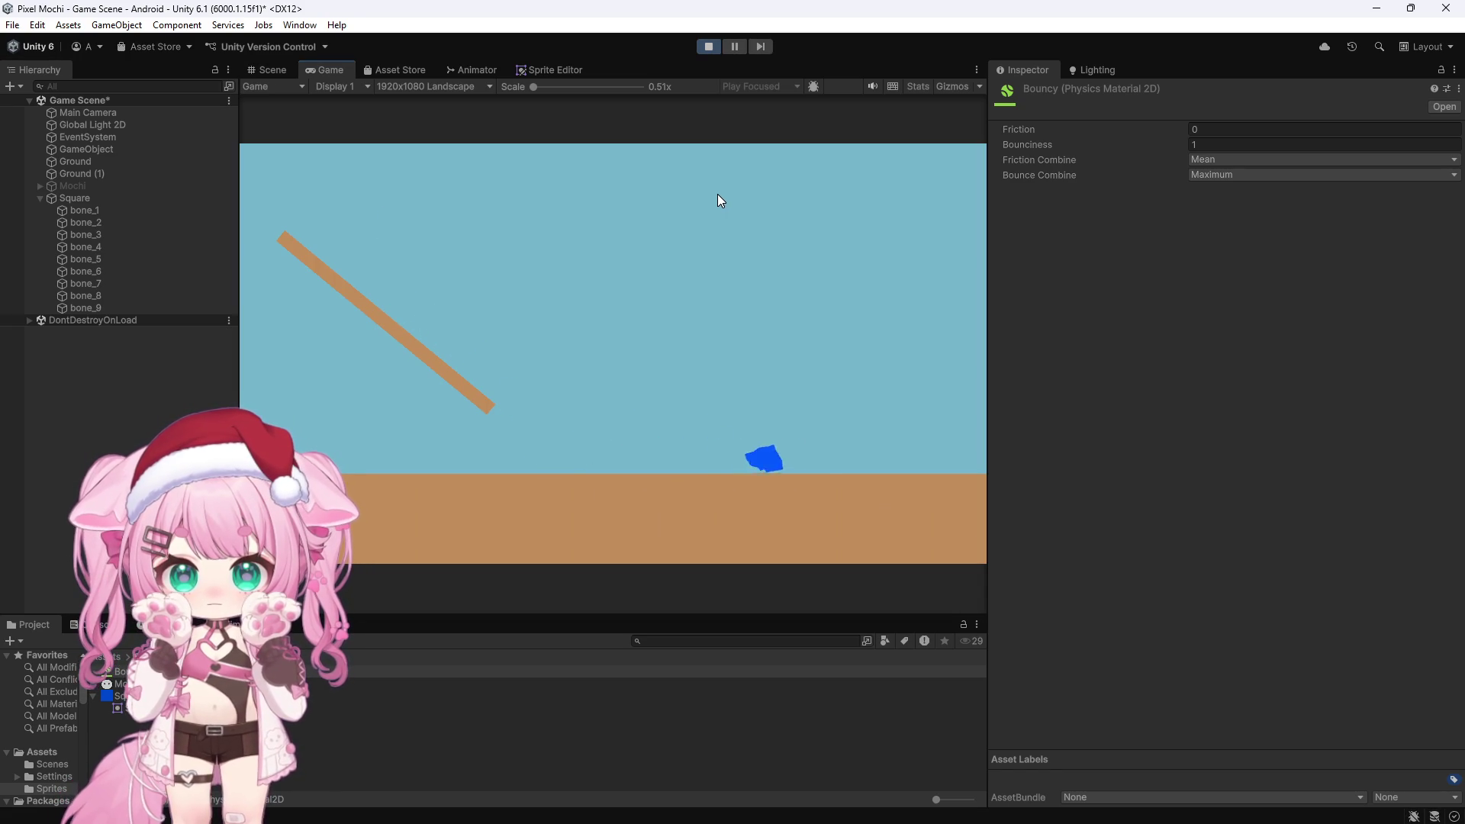
{"action": "left_click", "coordinate": [710, 47]}
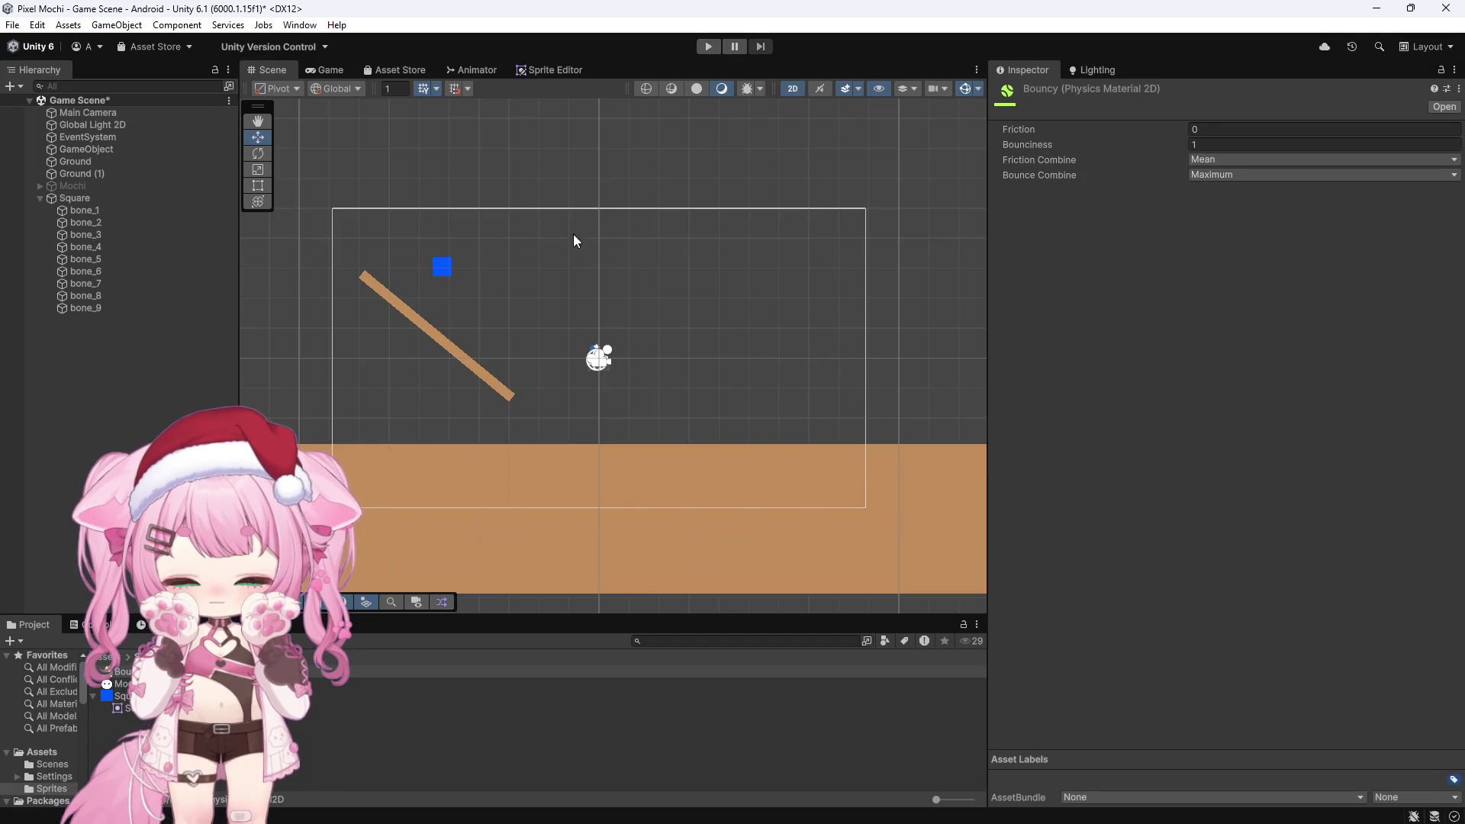
{"action": "scroll", "coordinate": [603, 242], "scroll_direction": "down", "scroll_amount": 3}
{"action": "scroll", "coordinate": [415, 249], "scroll_direction": "up", "scroll_amount": 4}
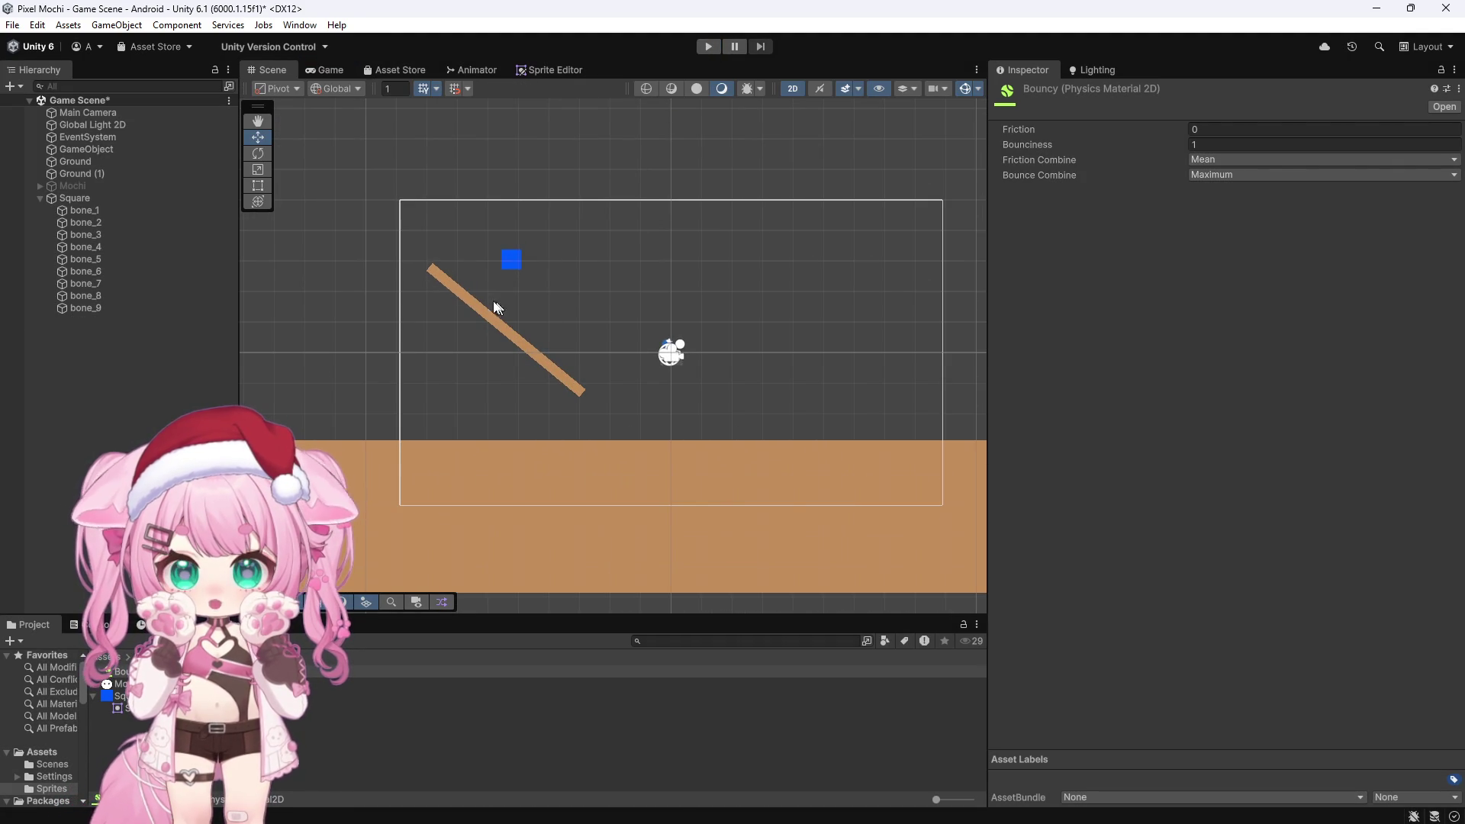
Rotate the Ground (1) ramp to Z -23.957 and play-test the shallower slope
{"action": "left_click", "coordinate": [478, 315]}
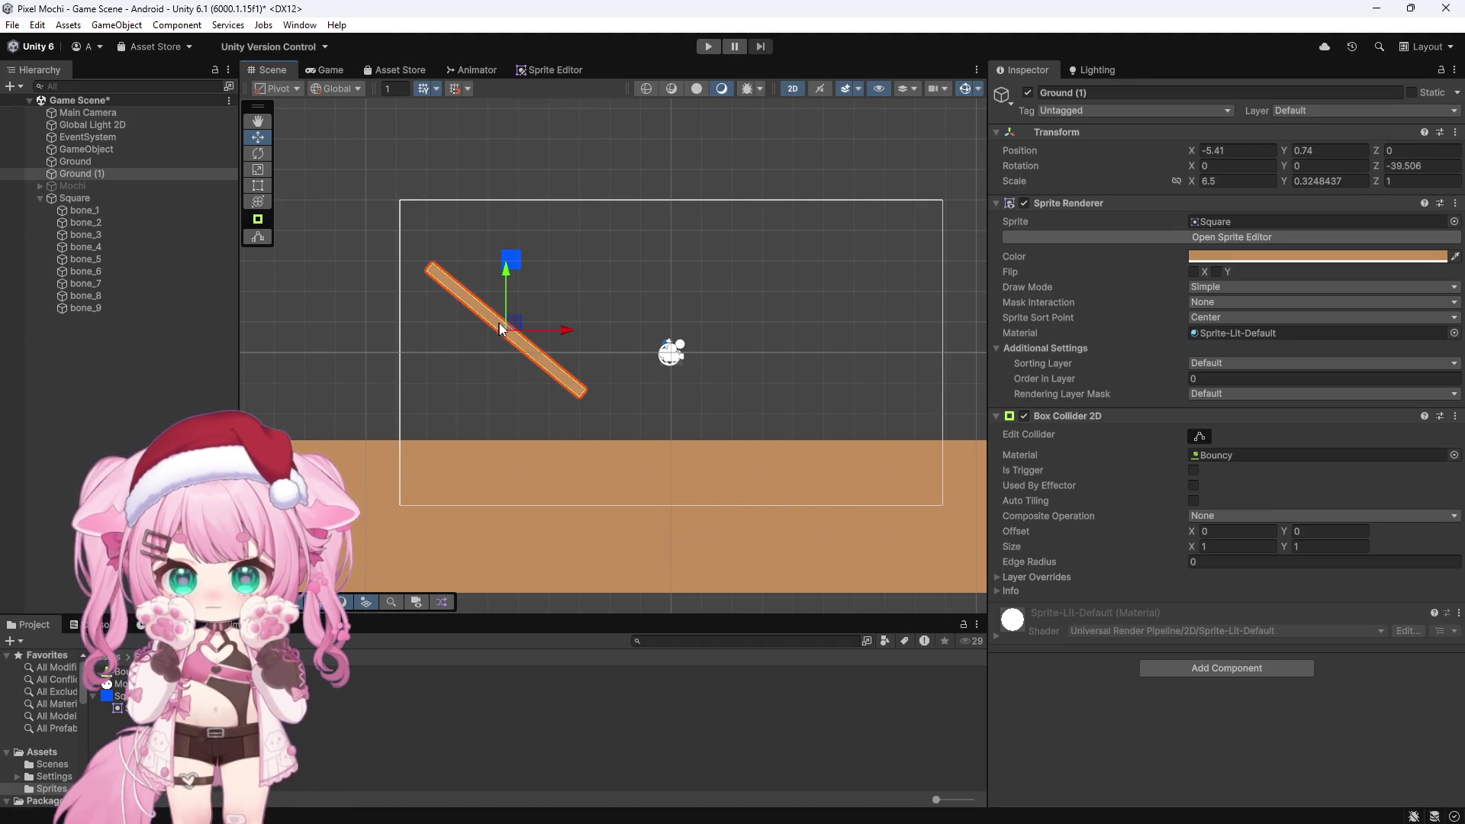
{"action": "left_click", "coordinate": [258, 153]}
{"action": "left_click_drag", "start_coordinate": [548, 297], "coordinate": [533, 265]}
{"action": "left_click", "coordinate": [709, 48]}
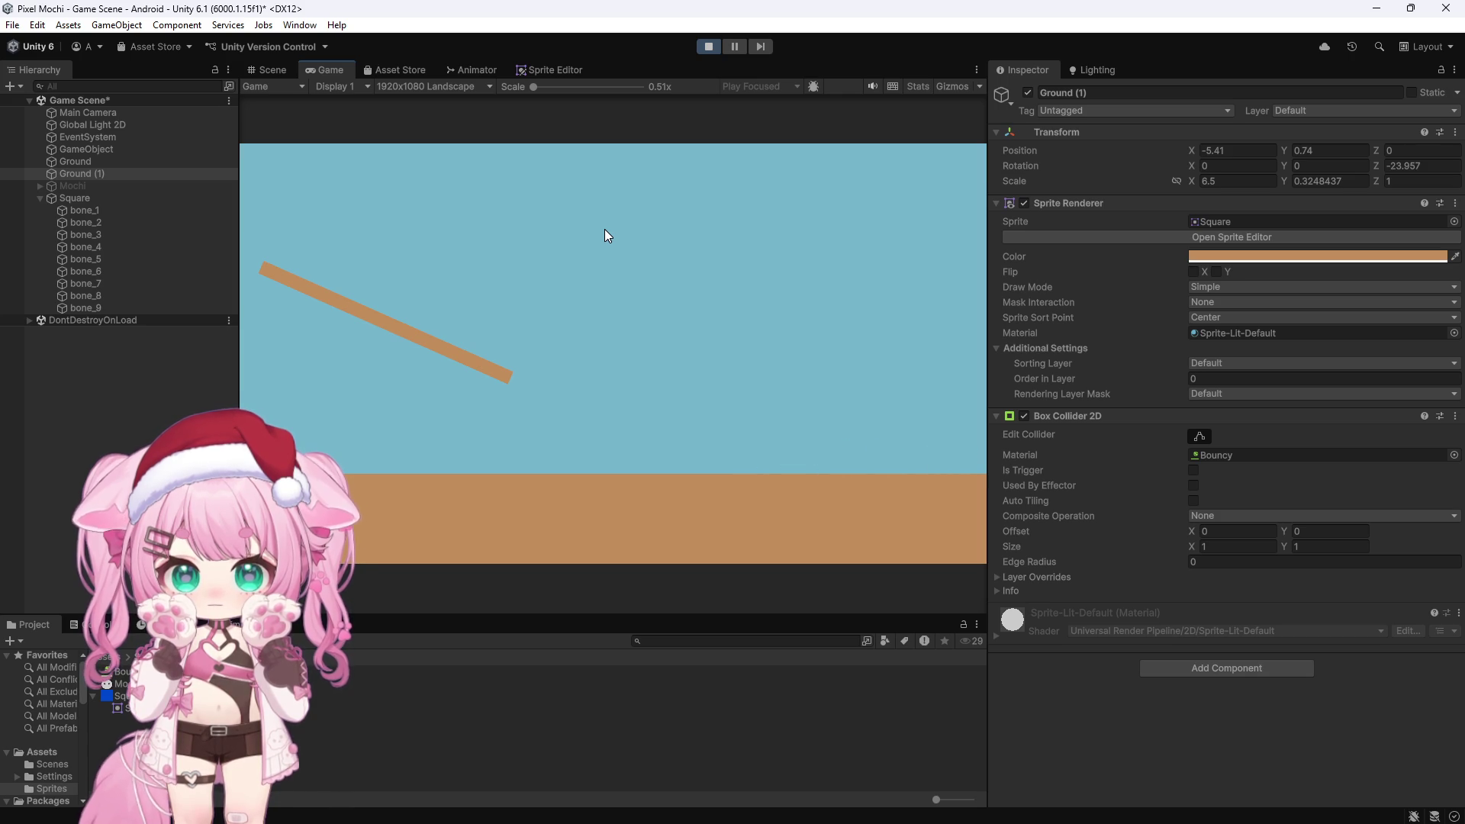
{"action": "left_click", "coordinate": [712, 45]}
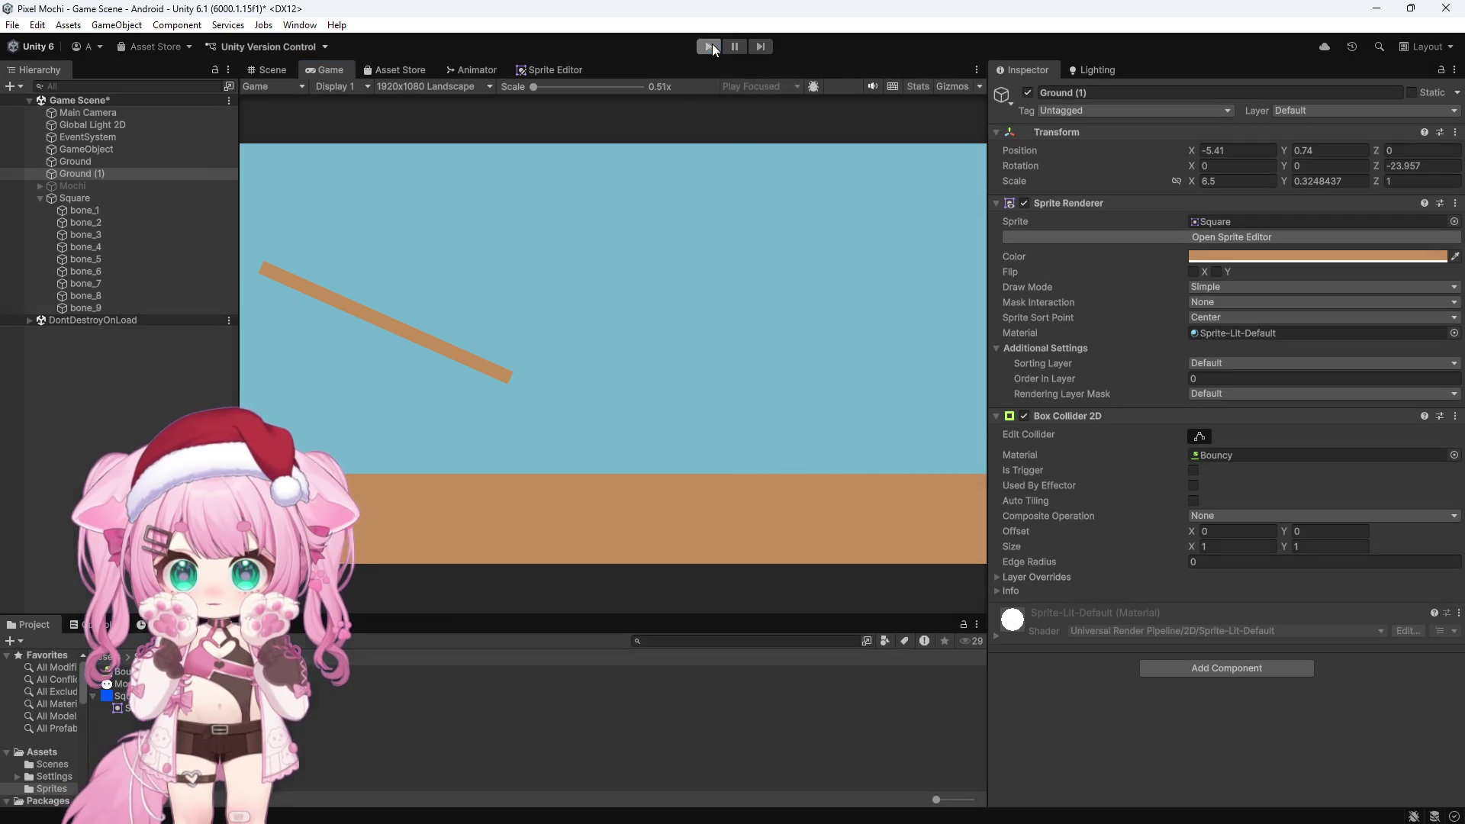
Set bone_1–bone_8 Spring Joint 2D Frequencies to 35 and 3, then play-test
{"action": "left_click", "coordinate": [91, 198]}
{"action": "left_click", "coordinate": [98, 210]}
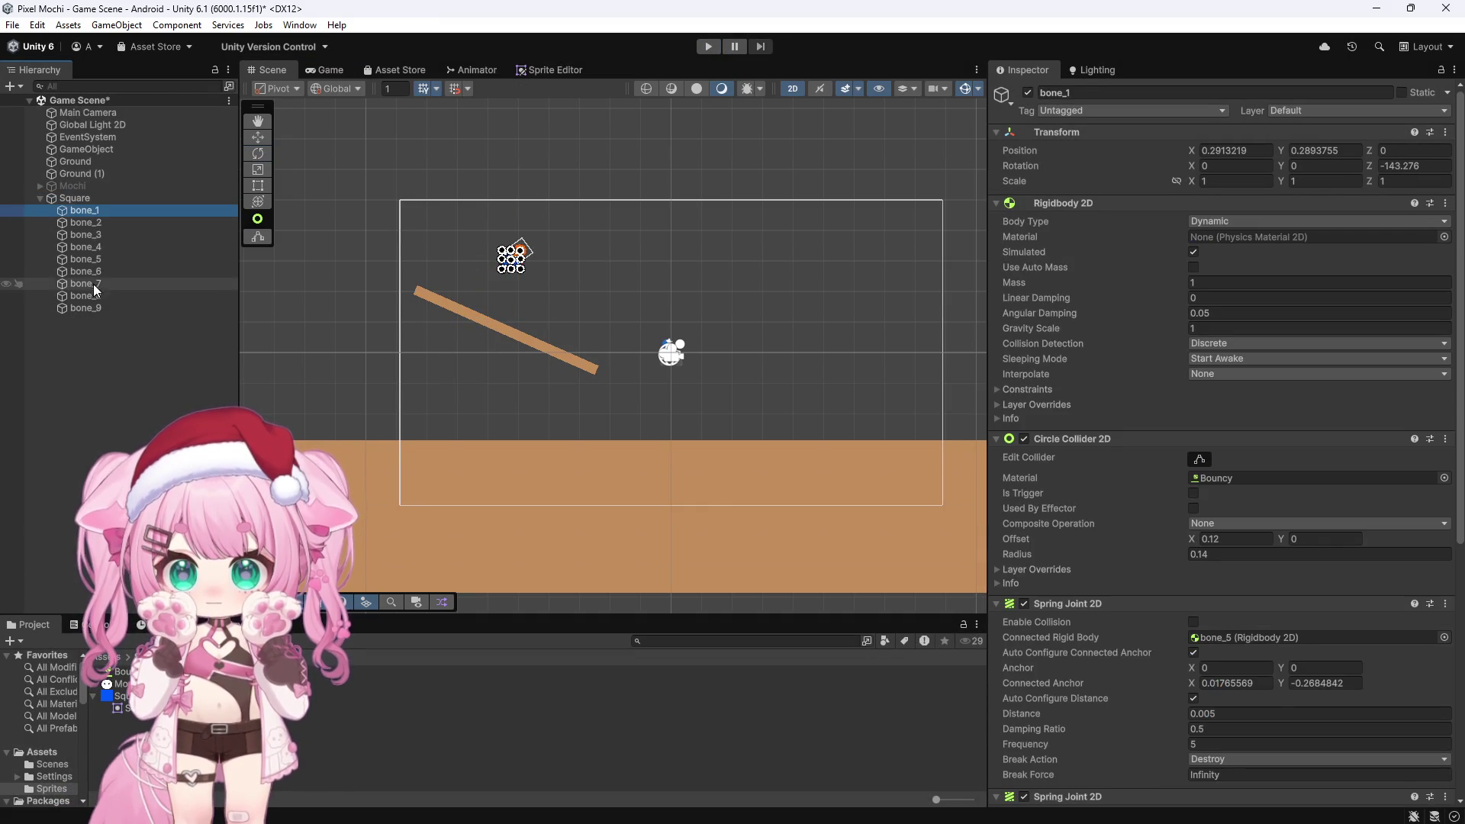
{"action": "left_click", "coordinate": [92, 296], "text": "shift"}
{"action": "scroll", "coordinate": [1218, 526], "scroll_direction": "down", "scroll_amount": 3}
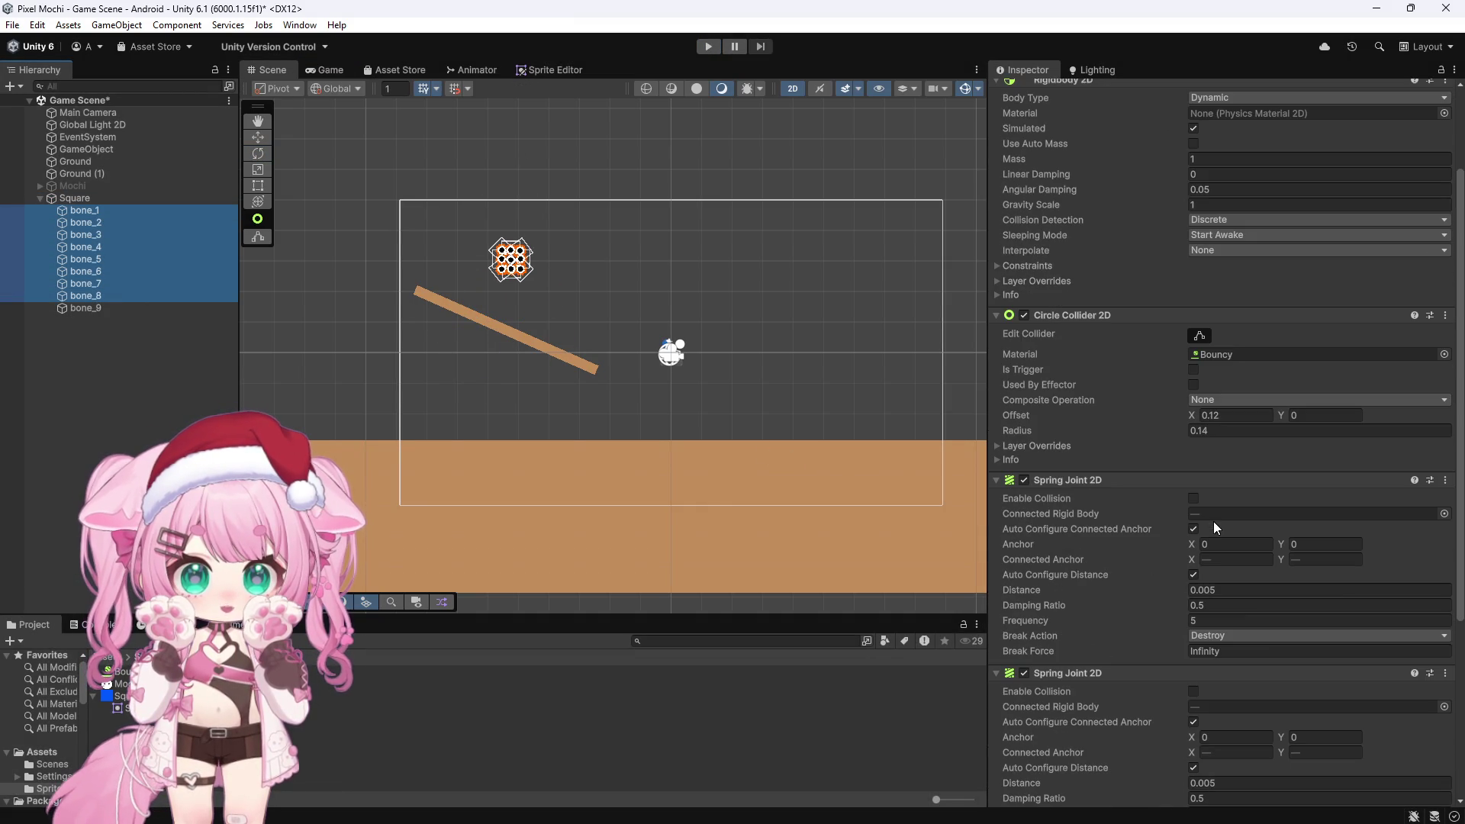
{"action": "left_click", "coordinate": [1227, 620]}
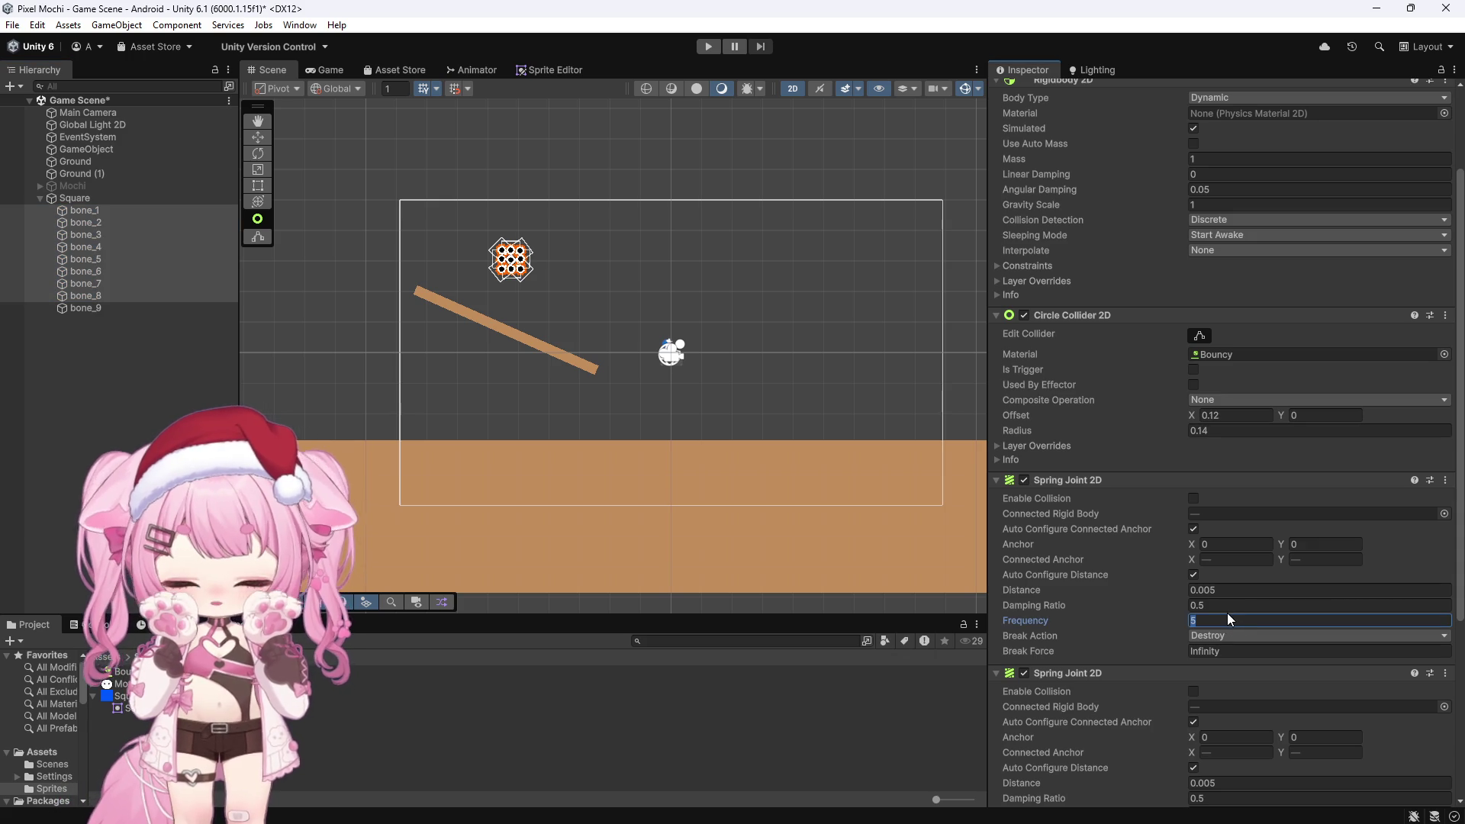
{"action": "scroll", "coordinate": [1242, 556], "scroll_direction": "down", "scroll_amount": 3}
{"action": "type", "text": "35"}
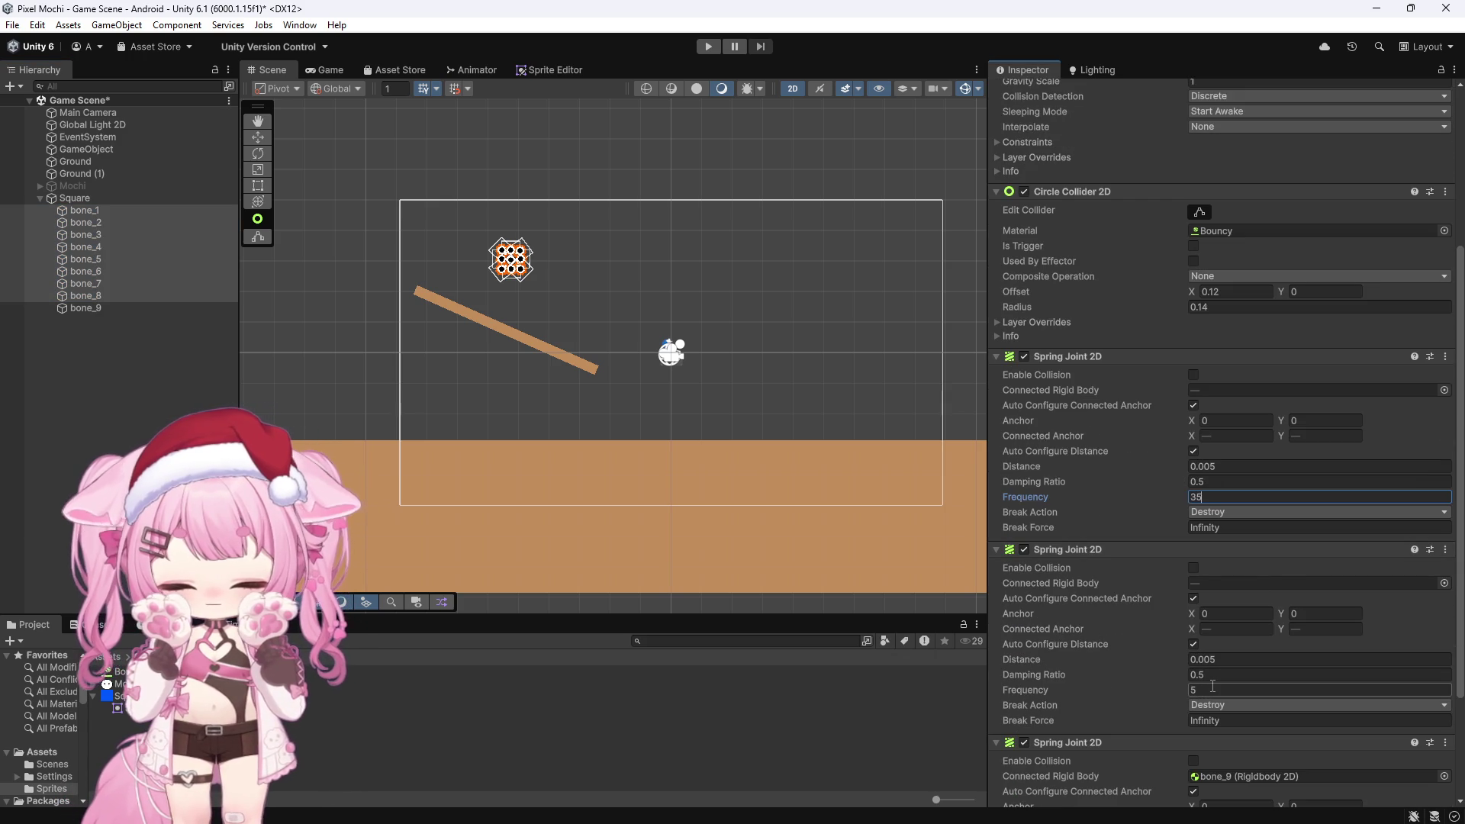
{"action": "scroll", "coordinate": [1215, 690], "scroll_direction": "down", "scroll_amount": 4}
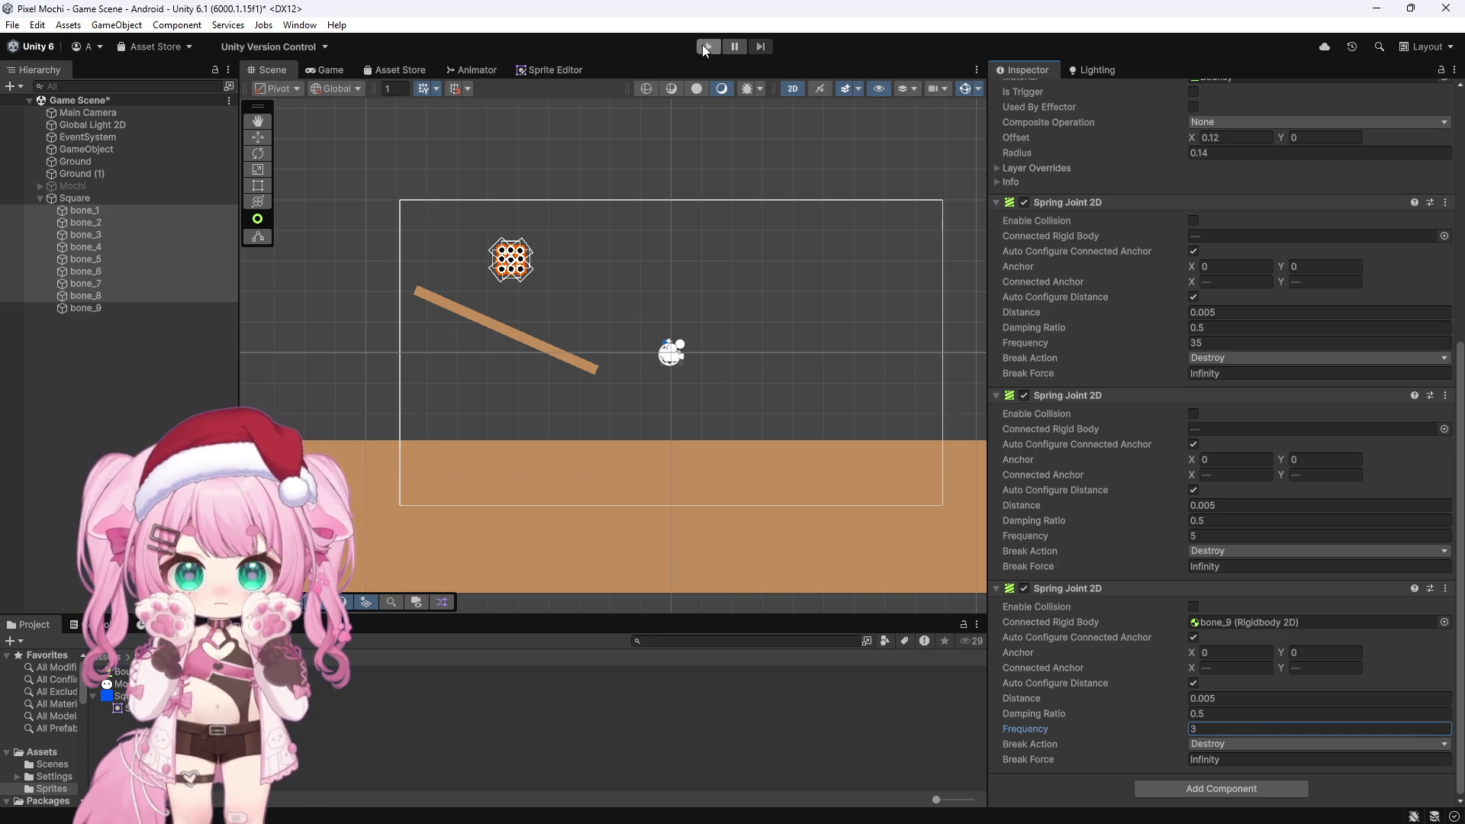
{"action": "left_click", "coordinate": [707, 50]}
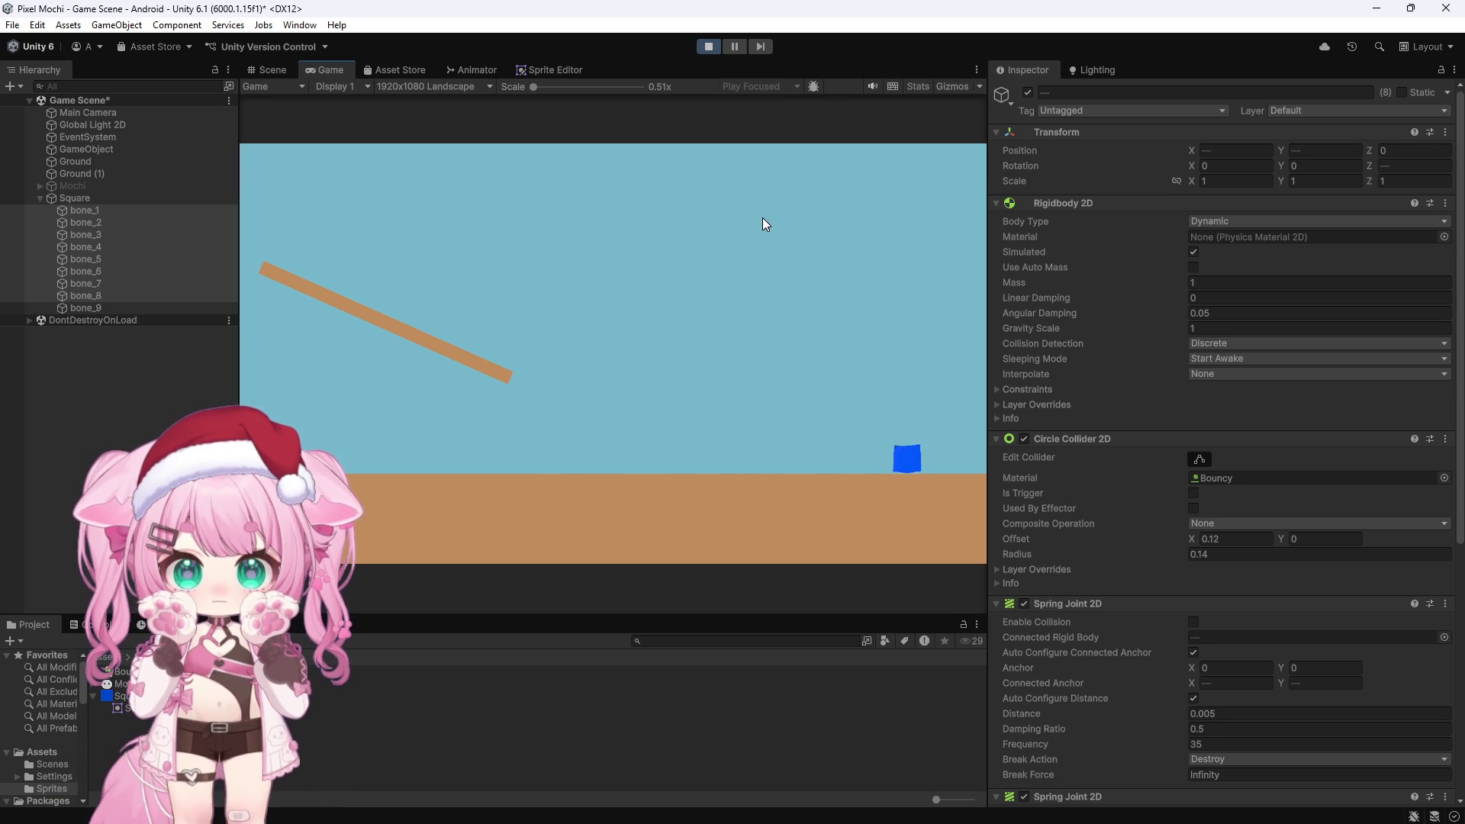
Set every bone Spring Joint 2D Frequency to 3 and play-test the wobble
{"action": "left_click", "coordinate": [710, 47]}
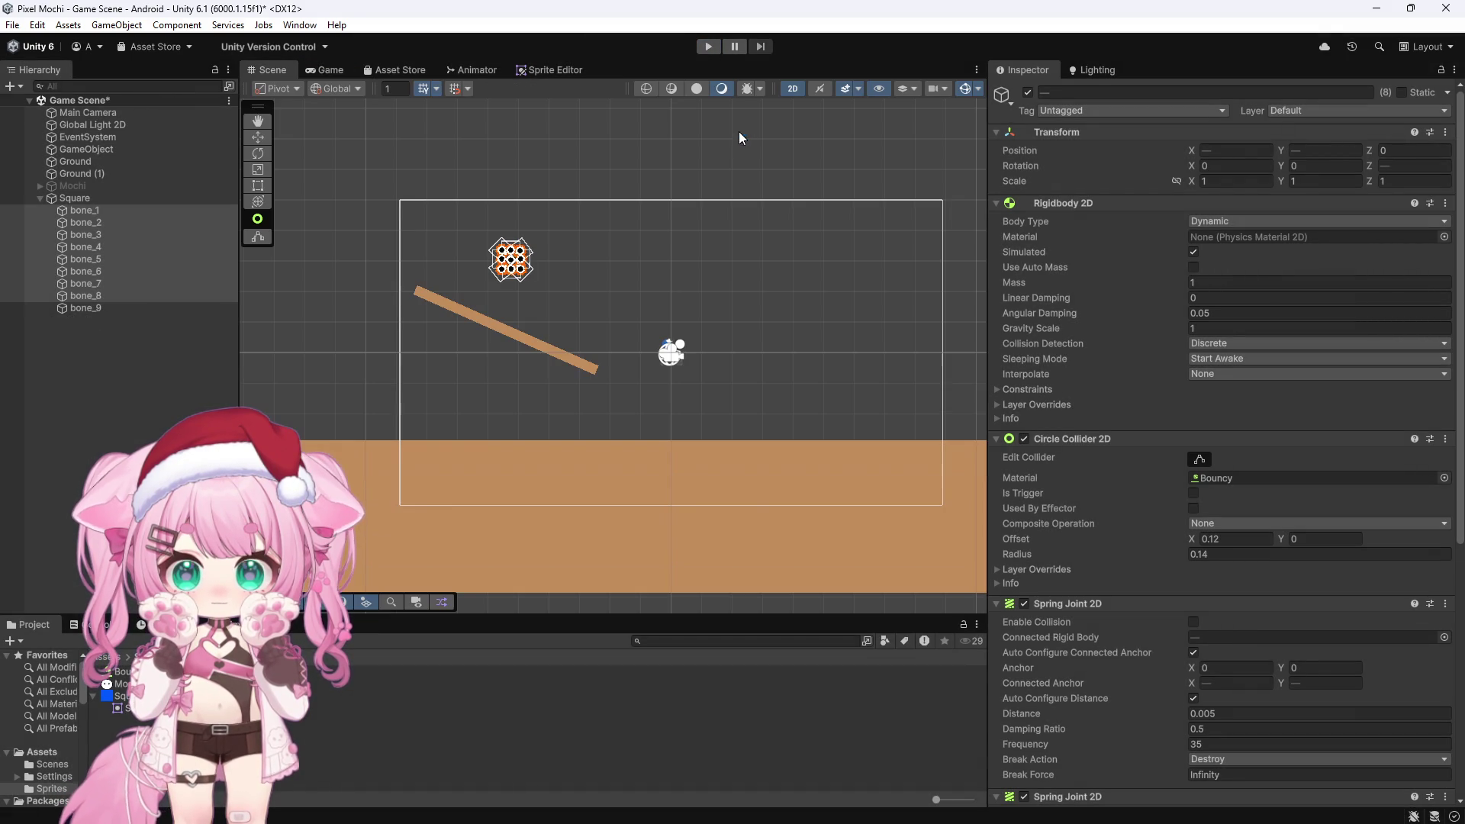
{"action": "scroll", "coordinate": [443, 227], "scroll_direction": "up", "scroll_amount": 5}
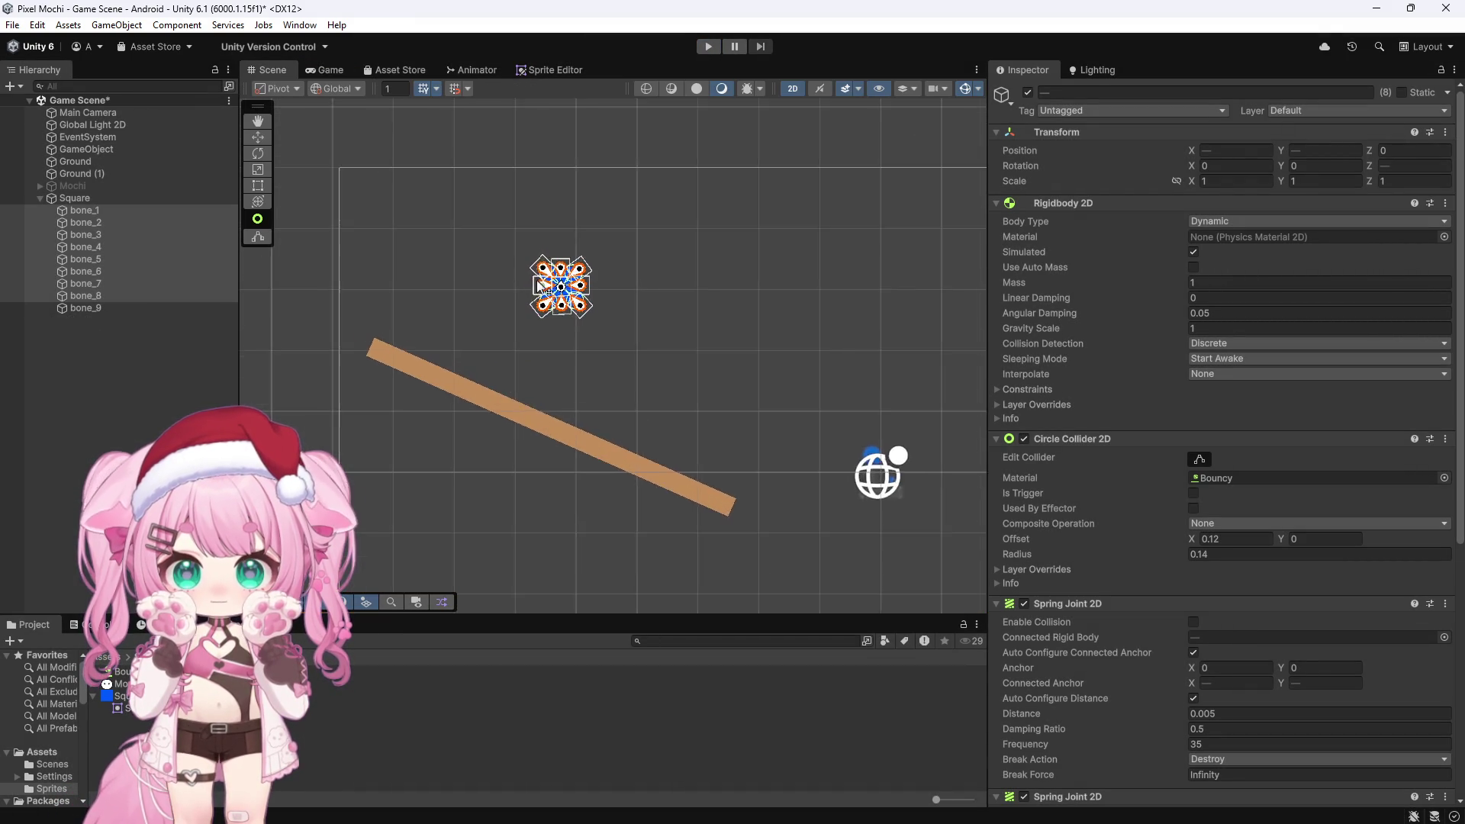
{"action": "scroll", "coordinate": [543, 266], "scroll_direction": "up", "scroll_amount": 3}
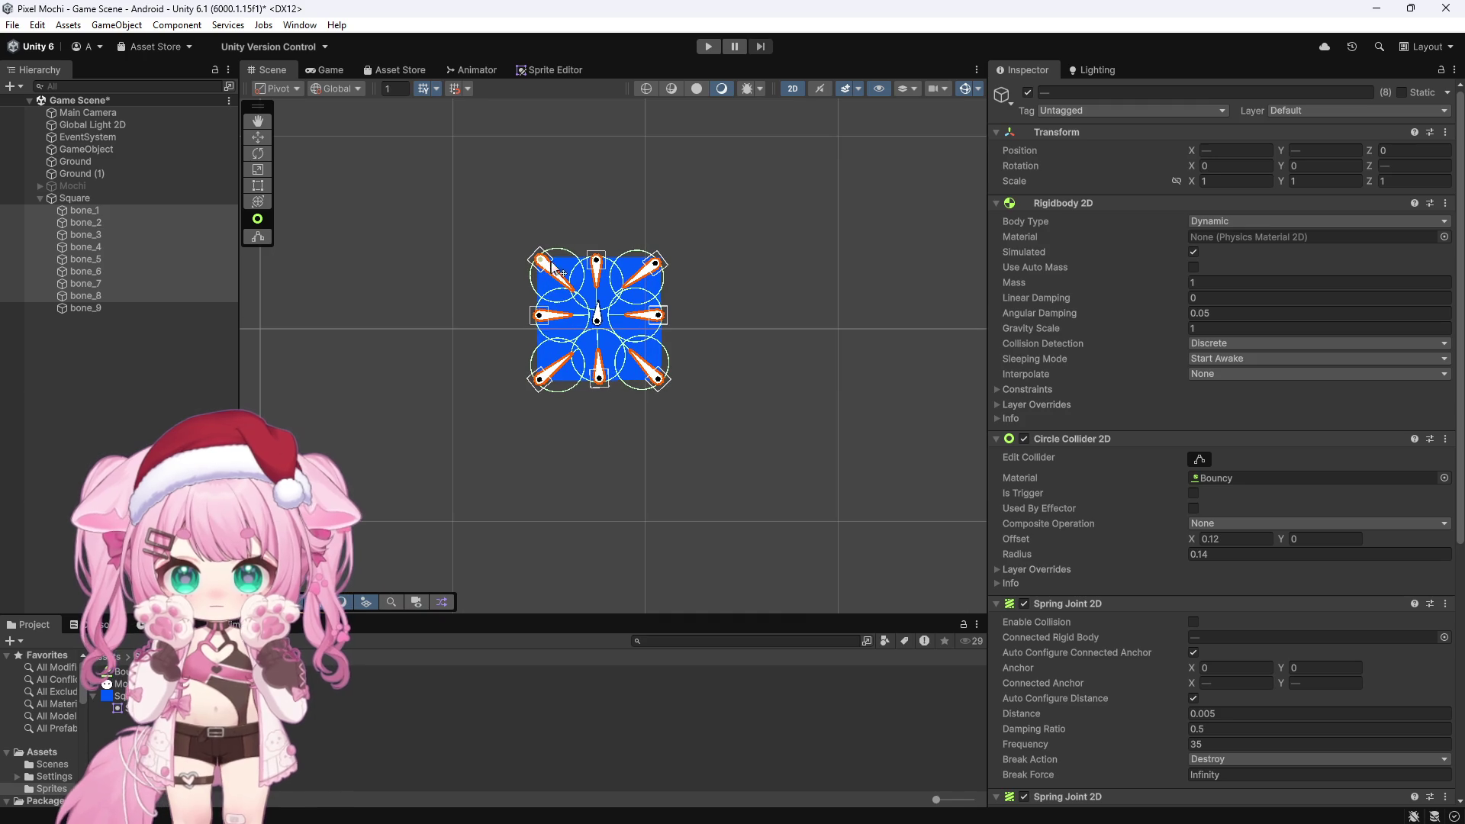
{"action": "scroll", "coordinate": [1197, 560], "scroll_direction": "down", "scroll_amount": 10}
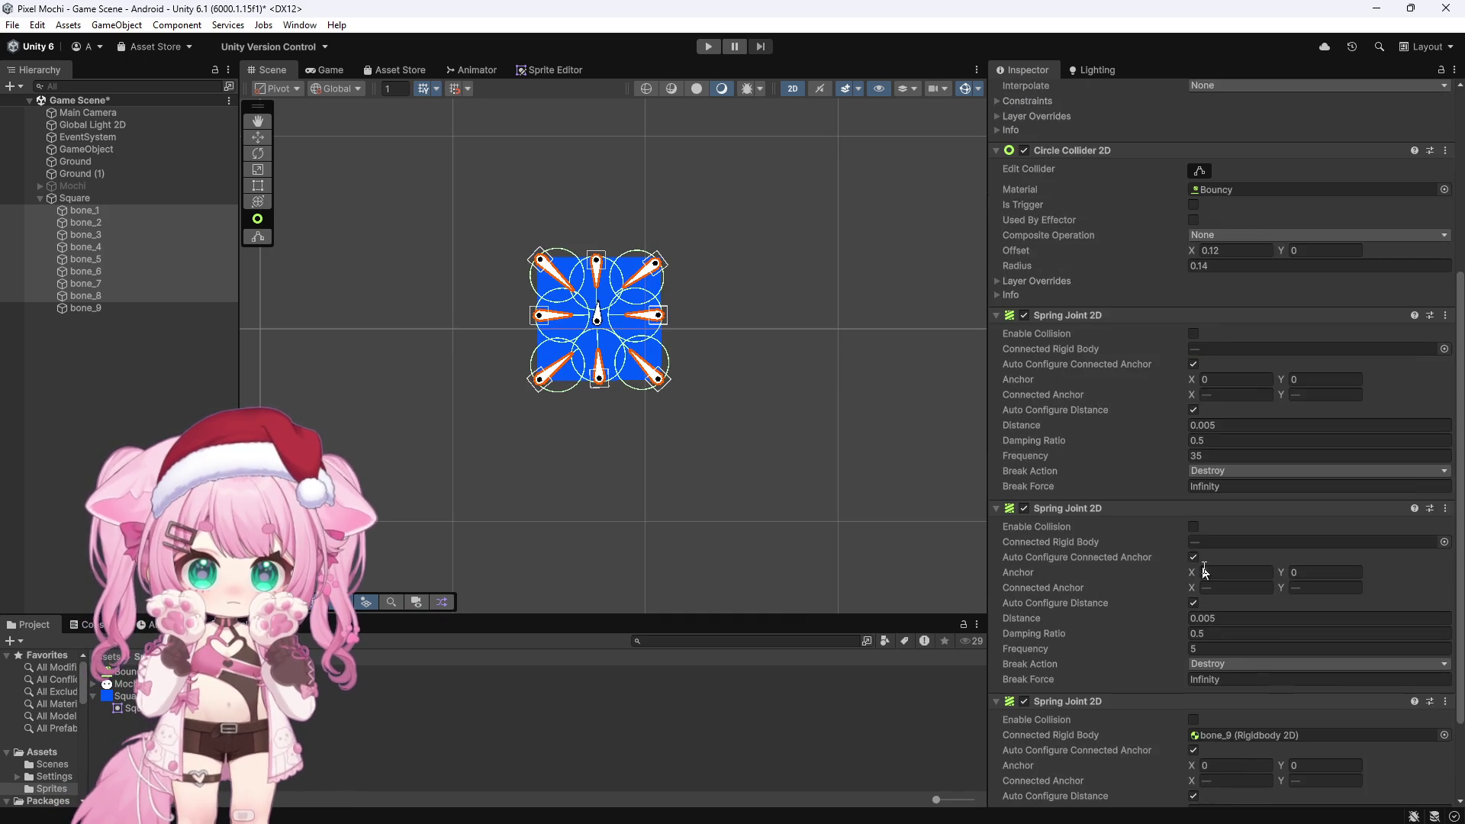
{"action": "left_click", "coordinate": [1217, 534]}
{"action": "type", "text": "3"}
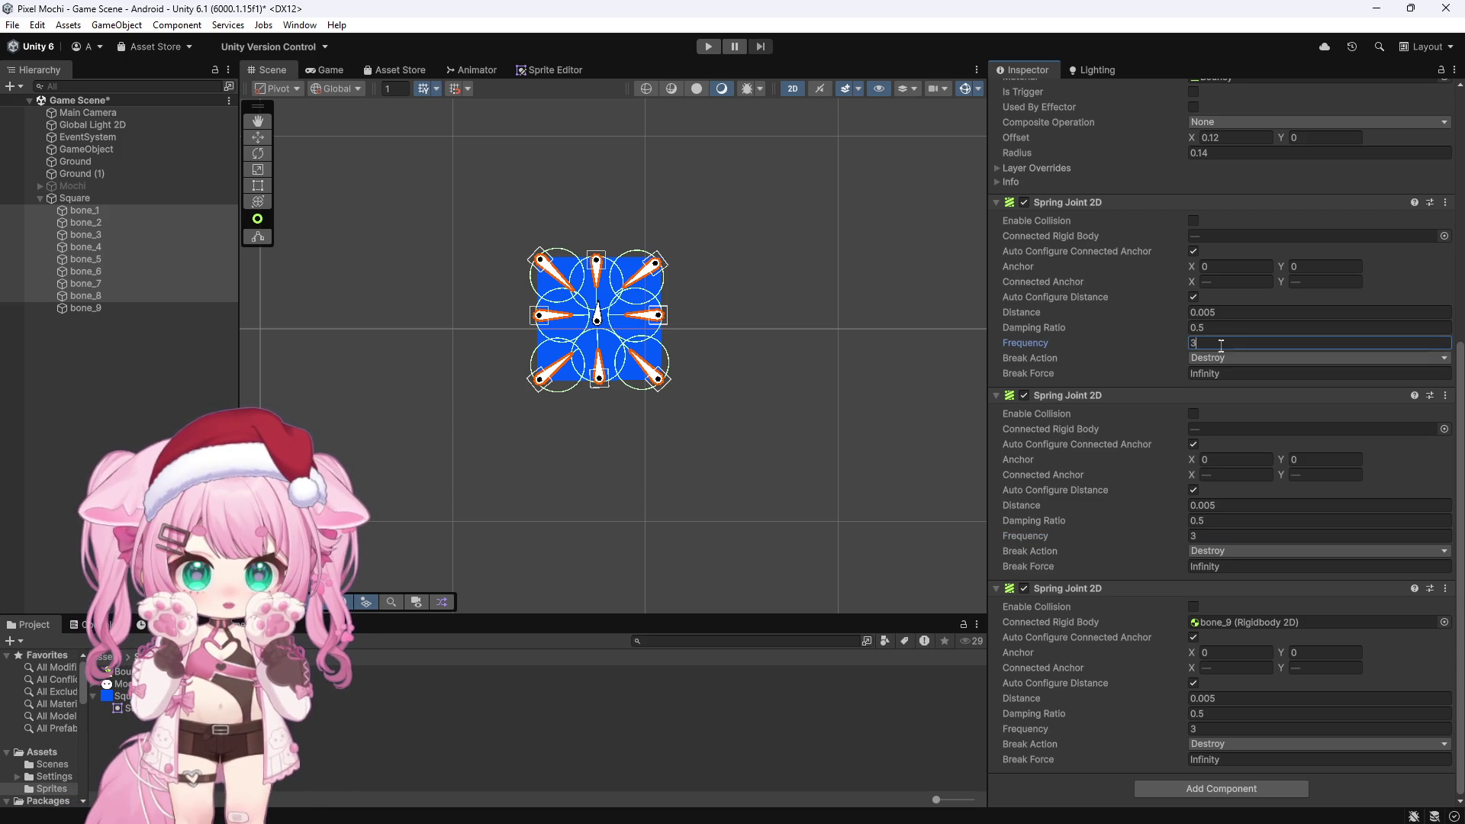
{"action": "left_click", "coordinate": [707, 48]}
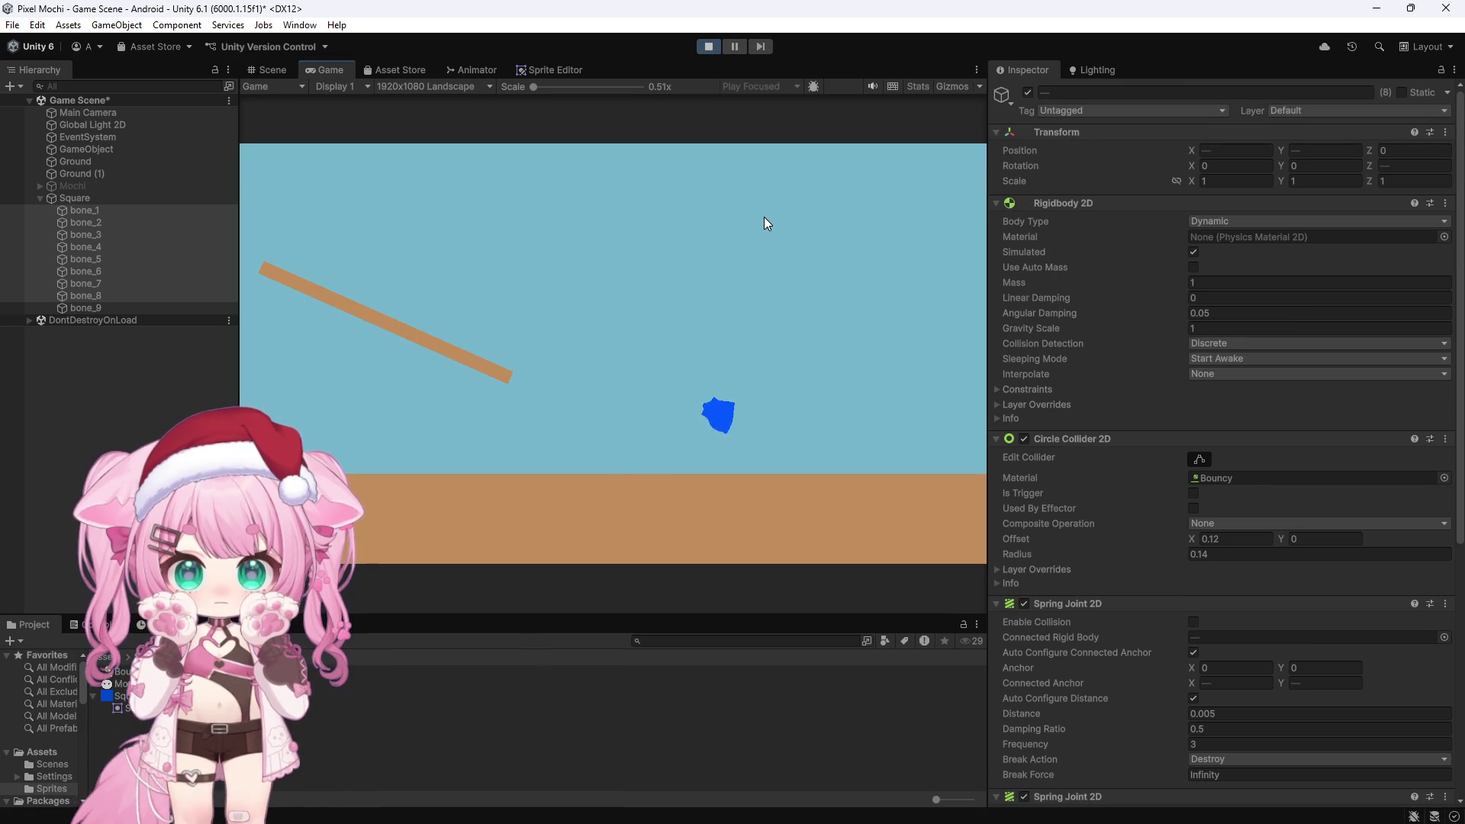
{"action": "left_click", "coordinate": [708, 46]}
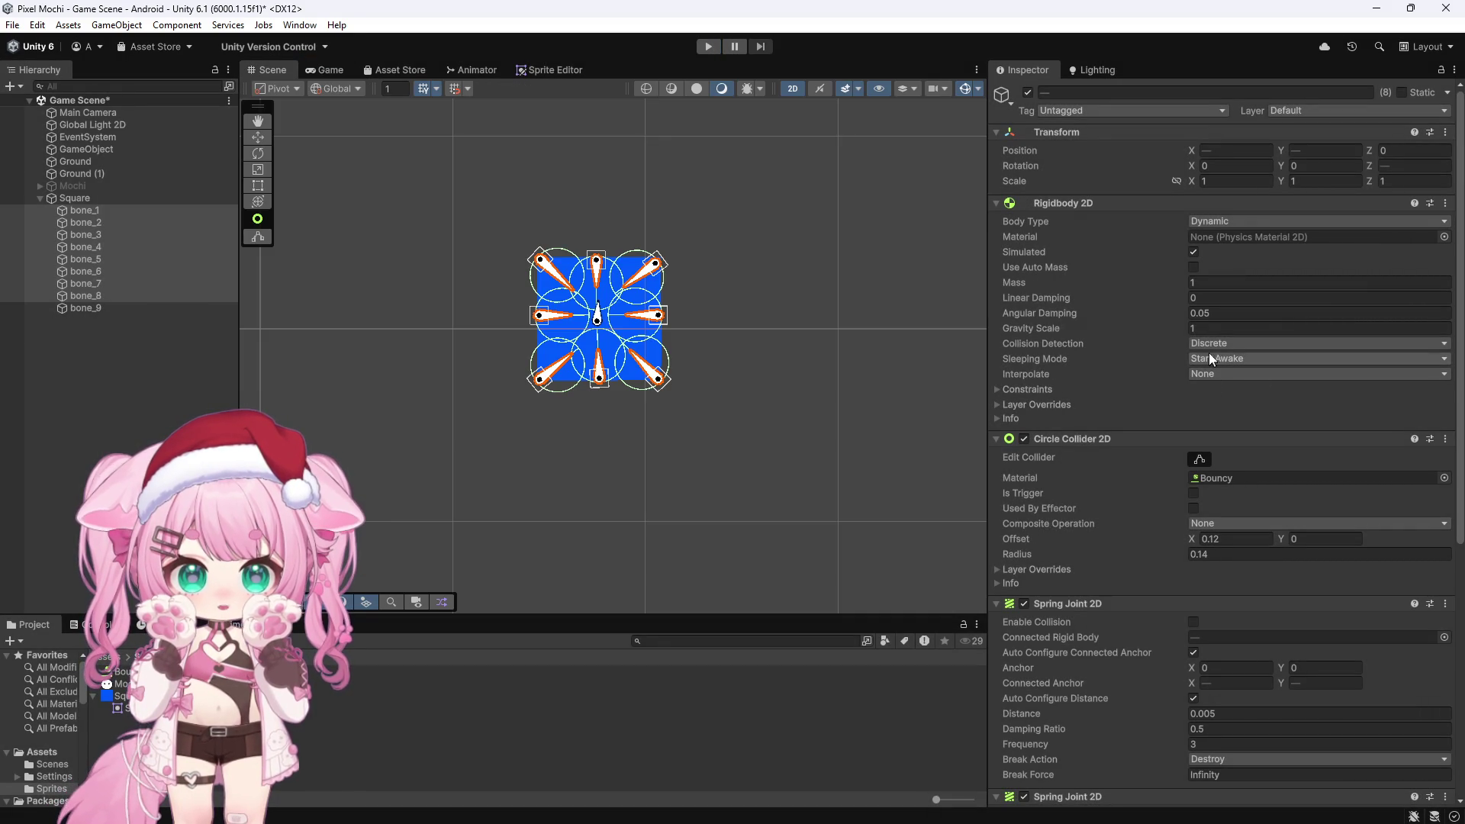
Reset all three bone Spring Joint 2D Frequencies to 5 and start another play test
{"action": "scroll", "coordinate": [1179, 427], "scroll_direction": "down", "scroll_amount": 5}
{"action": "scroll", "coordinate": [1189, 427], "scroll_direction": "down", "scroll_amount": 2}
{"action": "left_click", "coordinate": [1232, 454]}
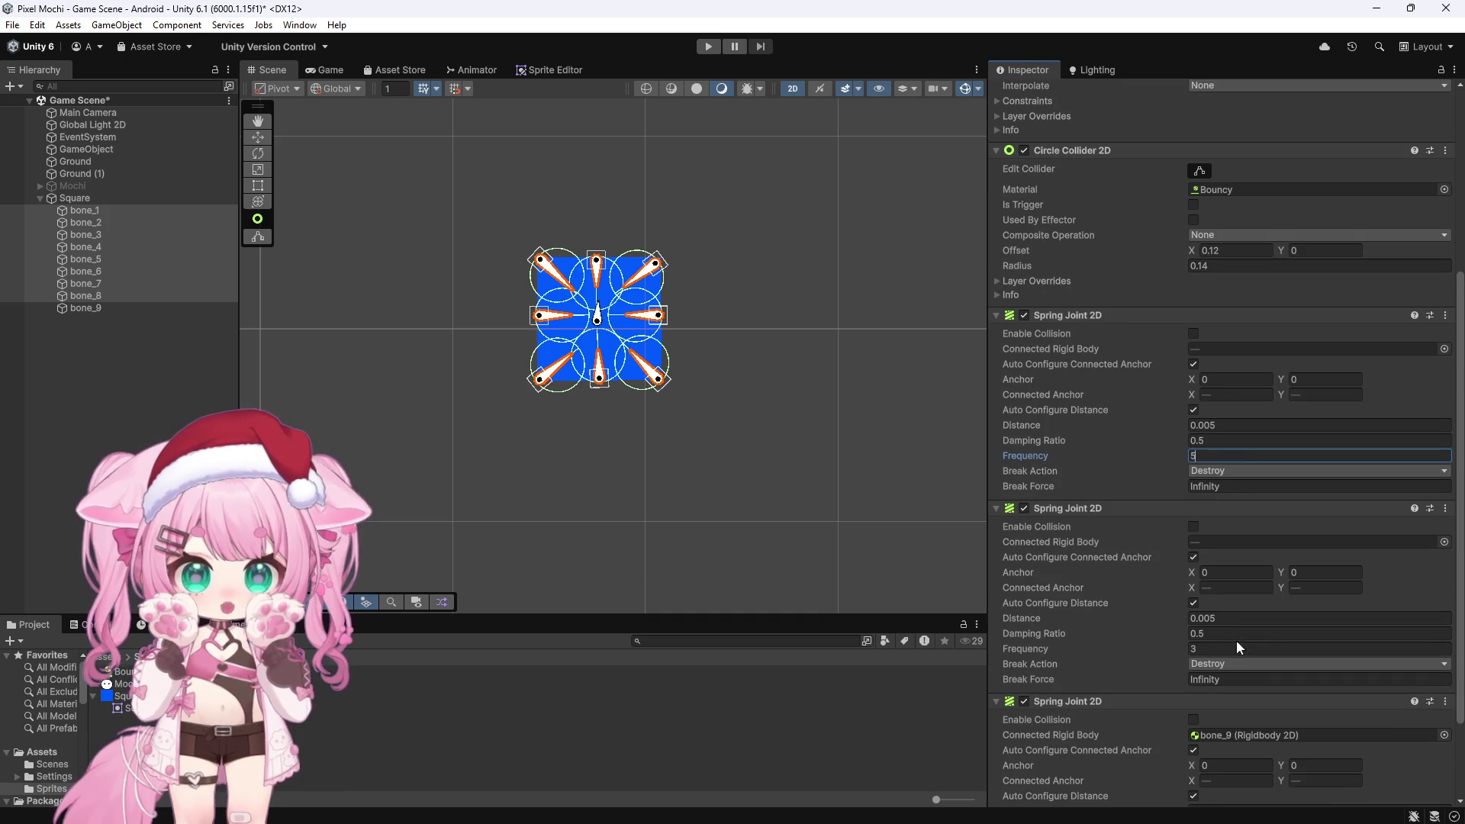
{"action": "scroll", "coordinate": [1295, 627], "scroll_direction": "down", "scroll_amount": 2}
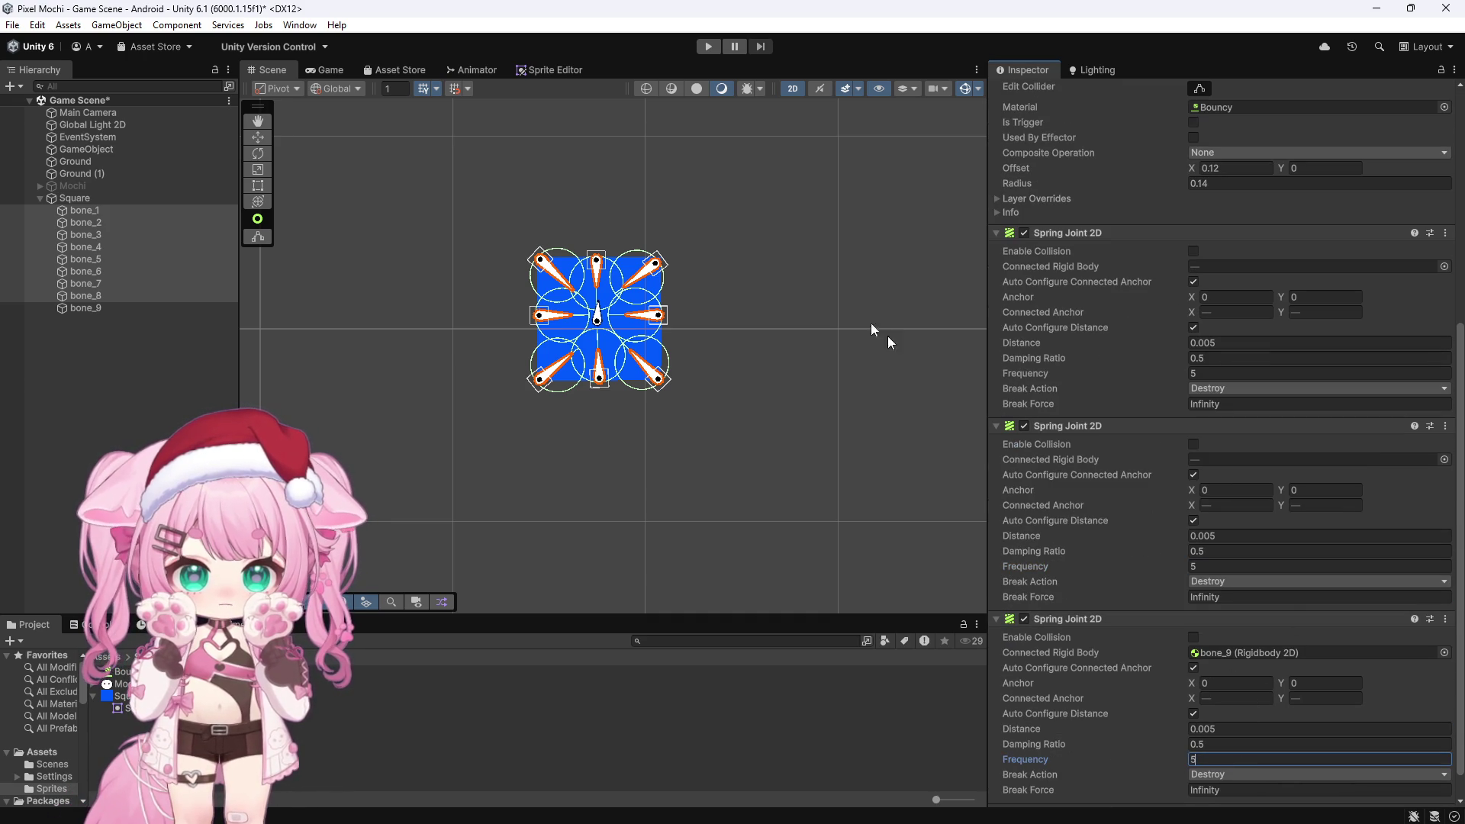
{"action": "left_click", "coordinate": [708, 47]}
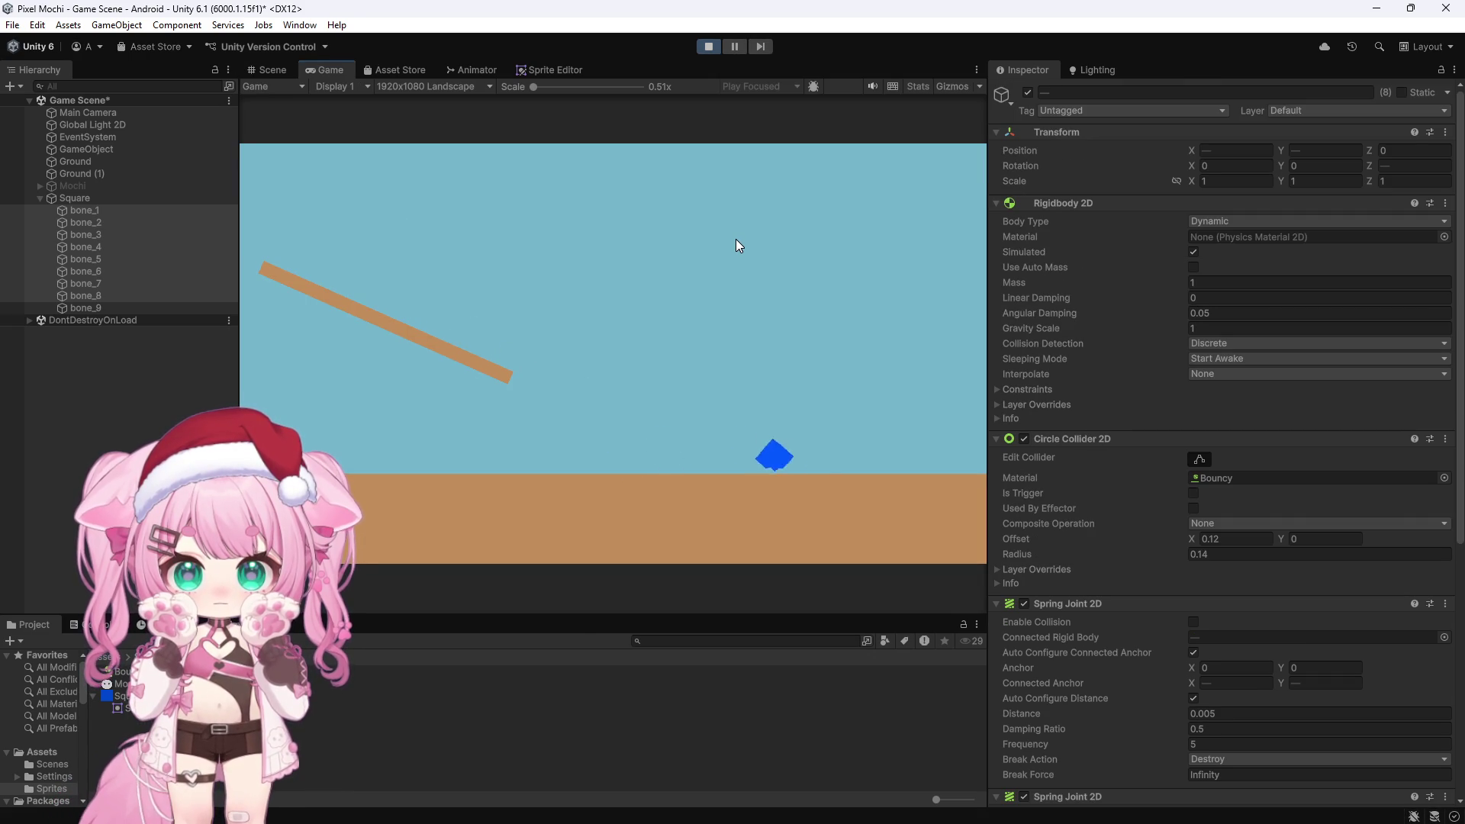
Stop play mode and zoom the Scene view out to show the tilted plank
{"action": "left_click", "coordinate": [709, 47]}
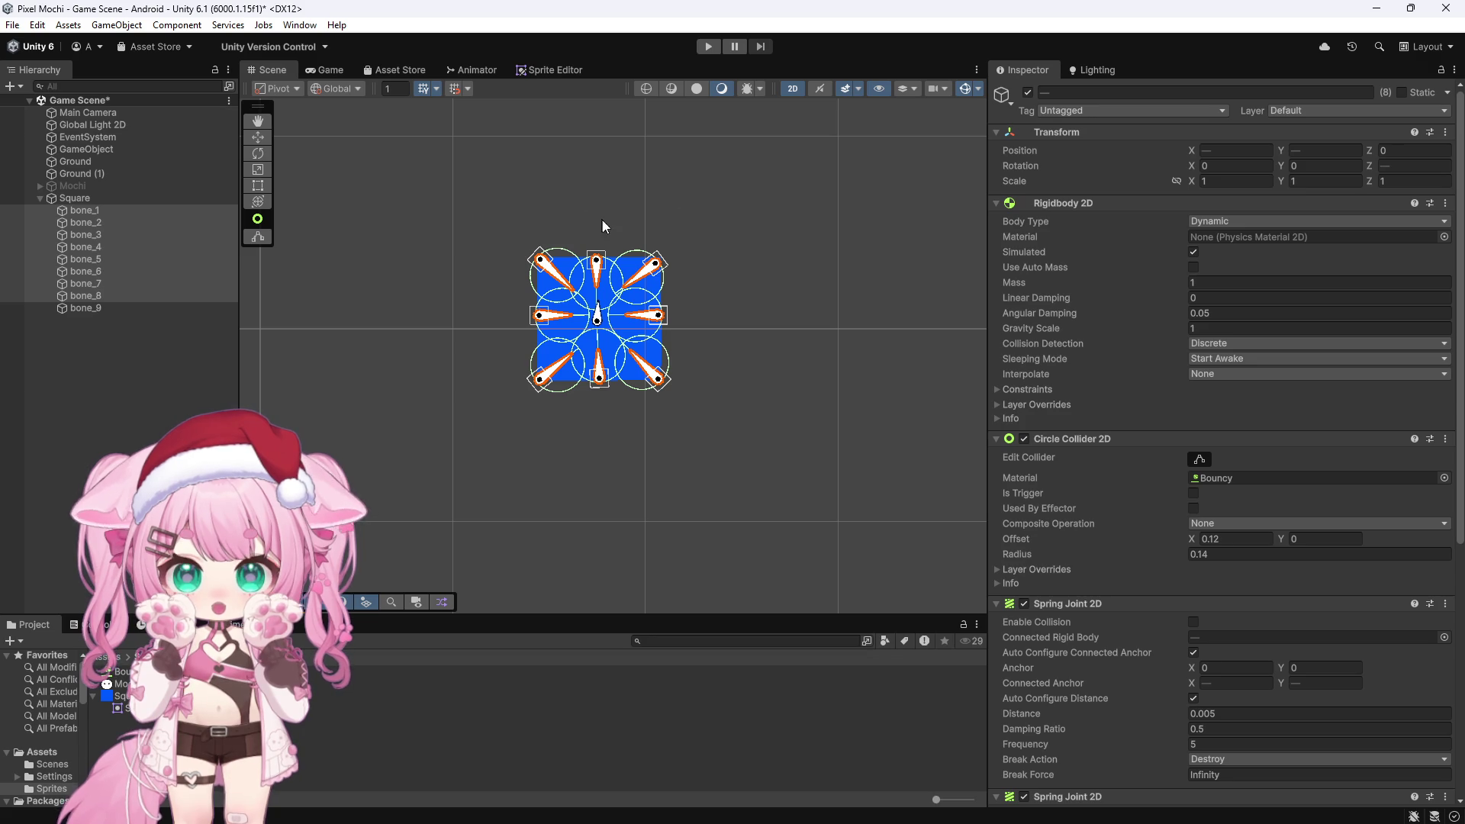
{"action": "scroll", "coordinate": [640, 239], "scroll_direction": "up", "scroll_amount": 5}
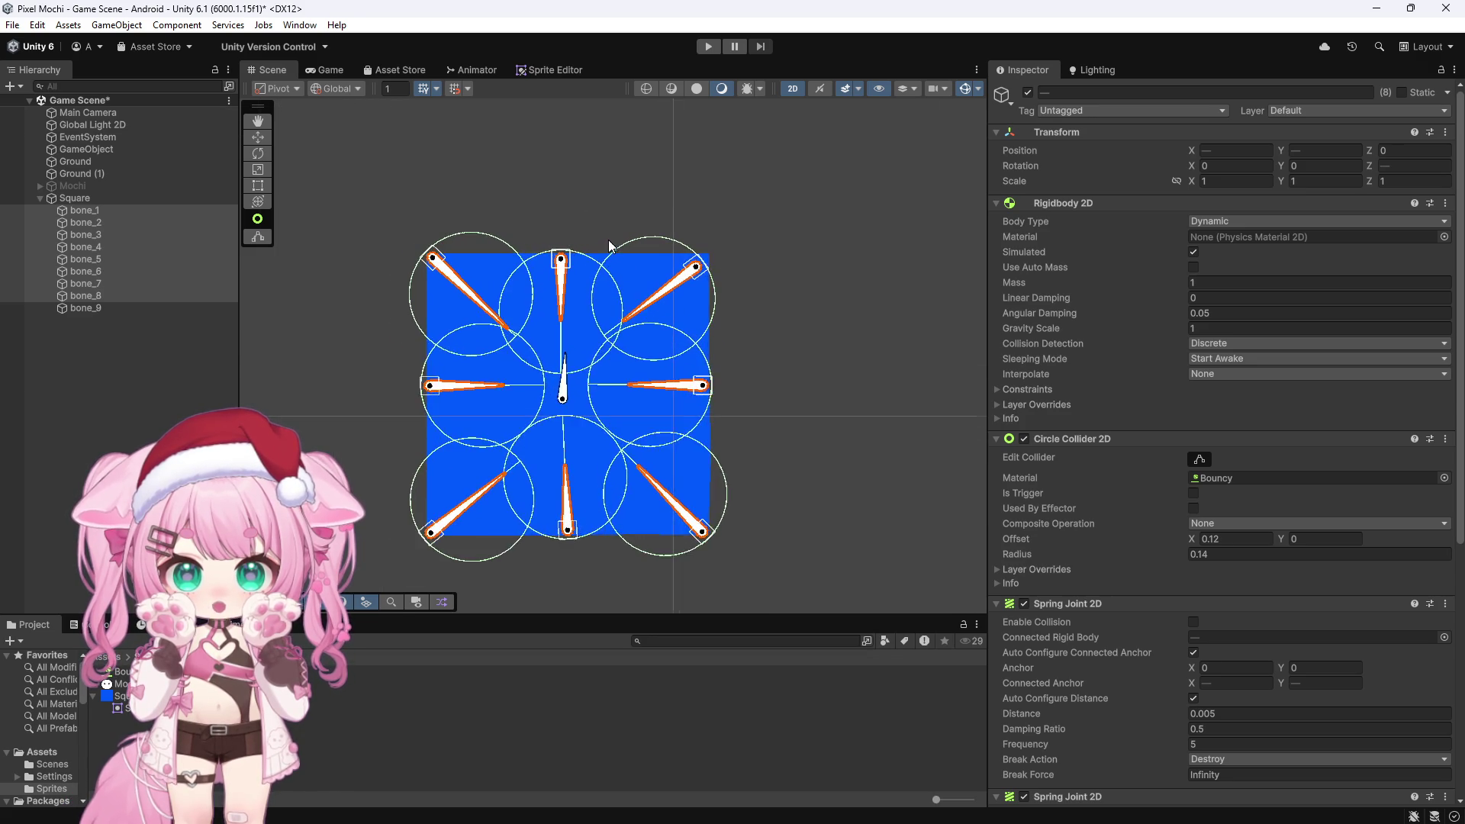
{"action": "scroll", "coordinate": [609, 236], "scroll_direction": "down", "scroll_amount": 4}
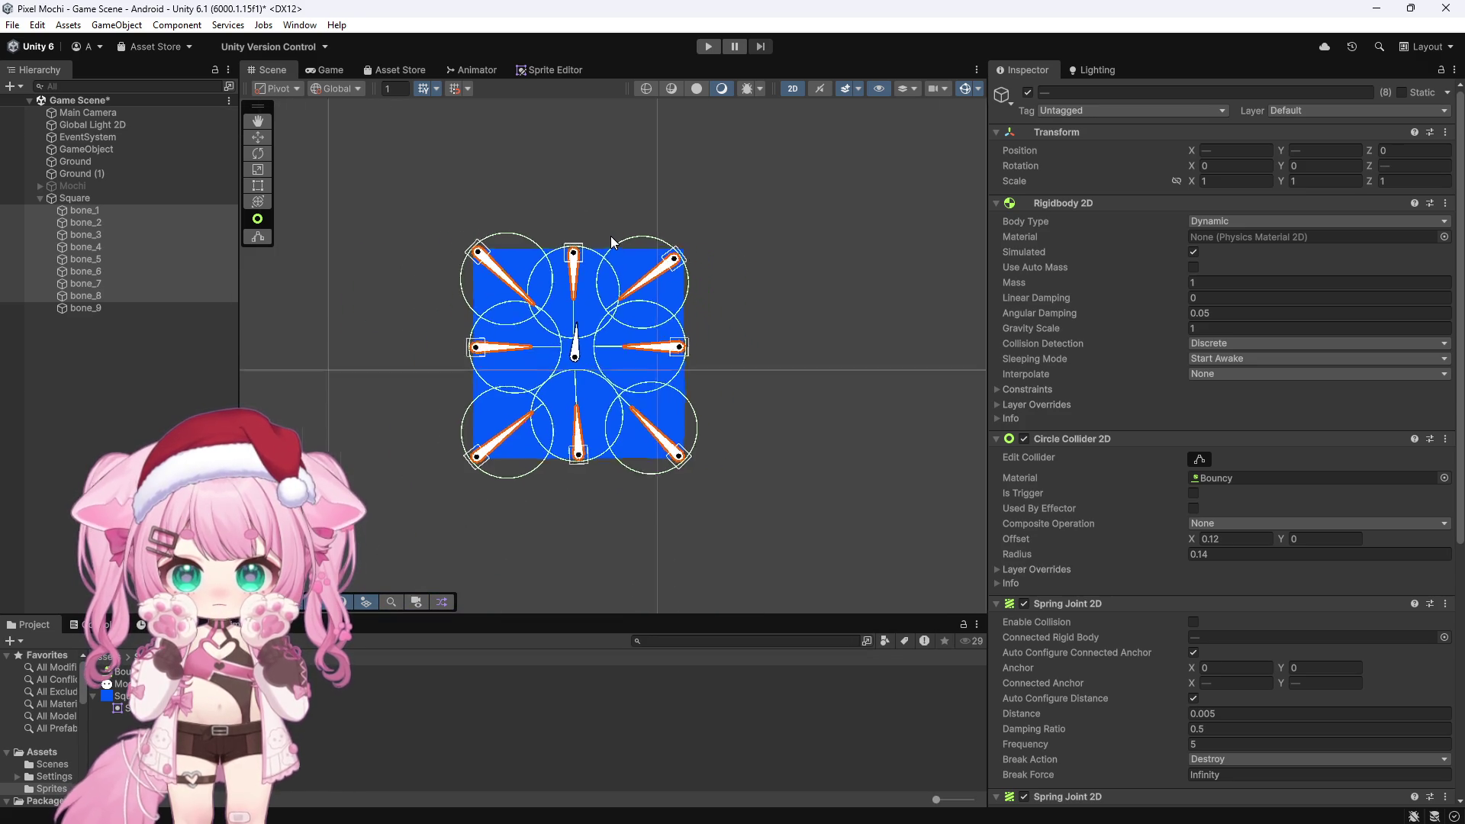
{"action": "scroll", "coordinate": [615, 228], "scroll_direction": "down", "scroll_amount": 2}
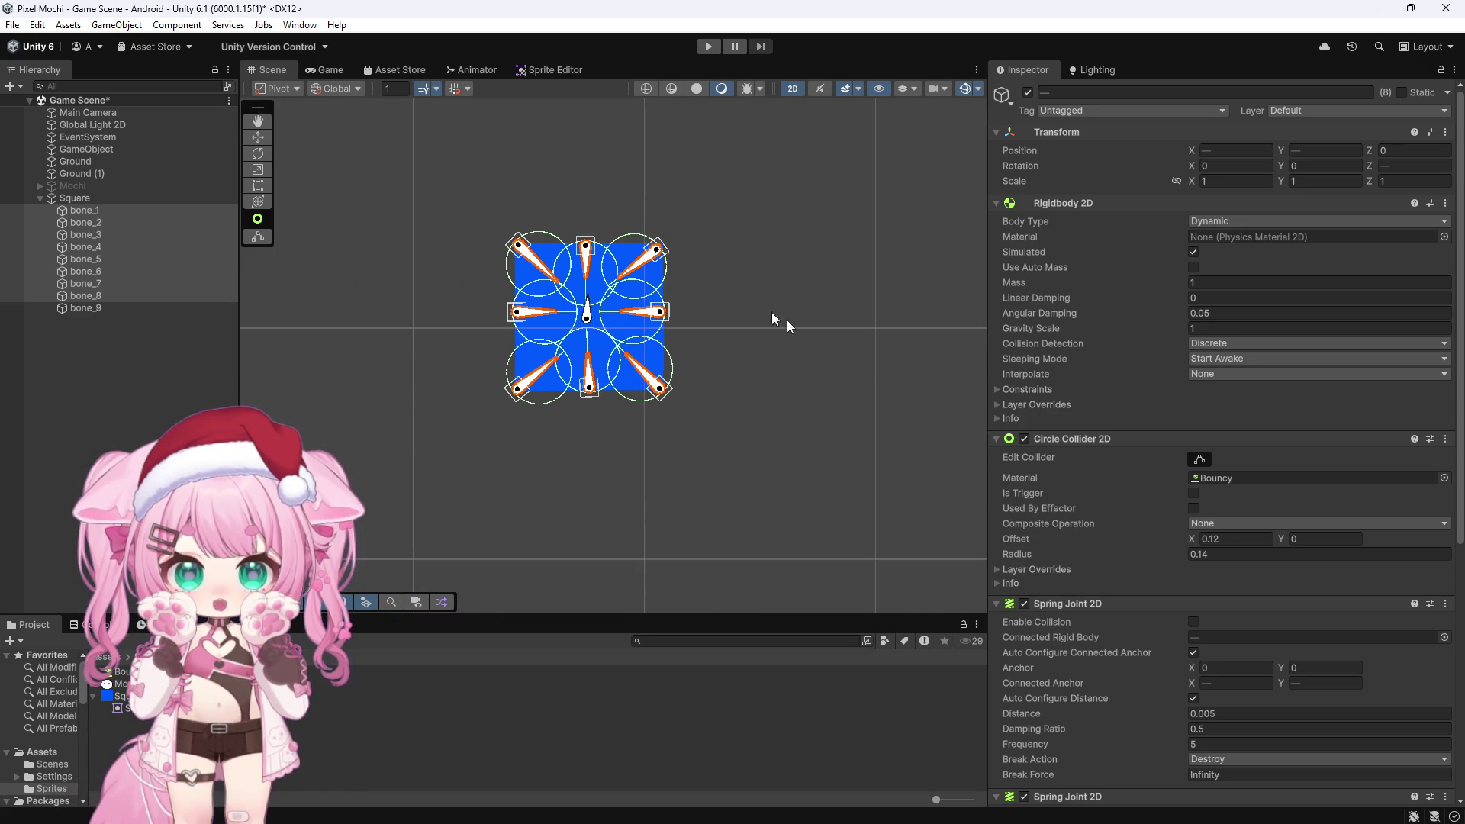
{"action": "scroll", "coordinate": [1074, 377], "scroll_direction": "down", "scroll_amount": 9}
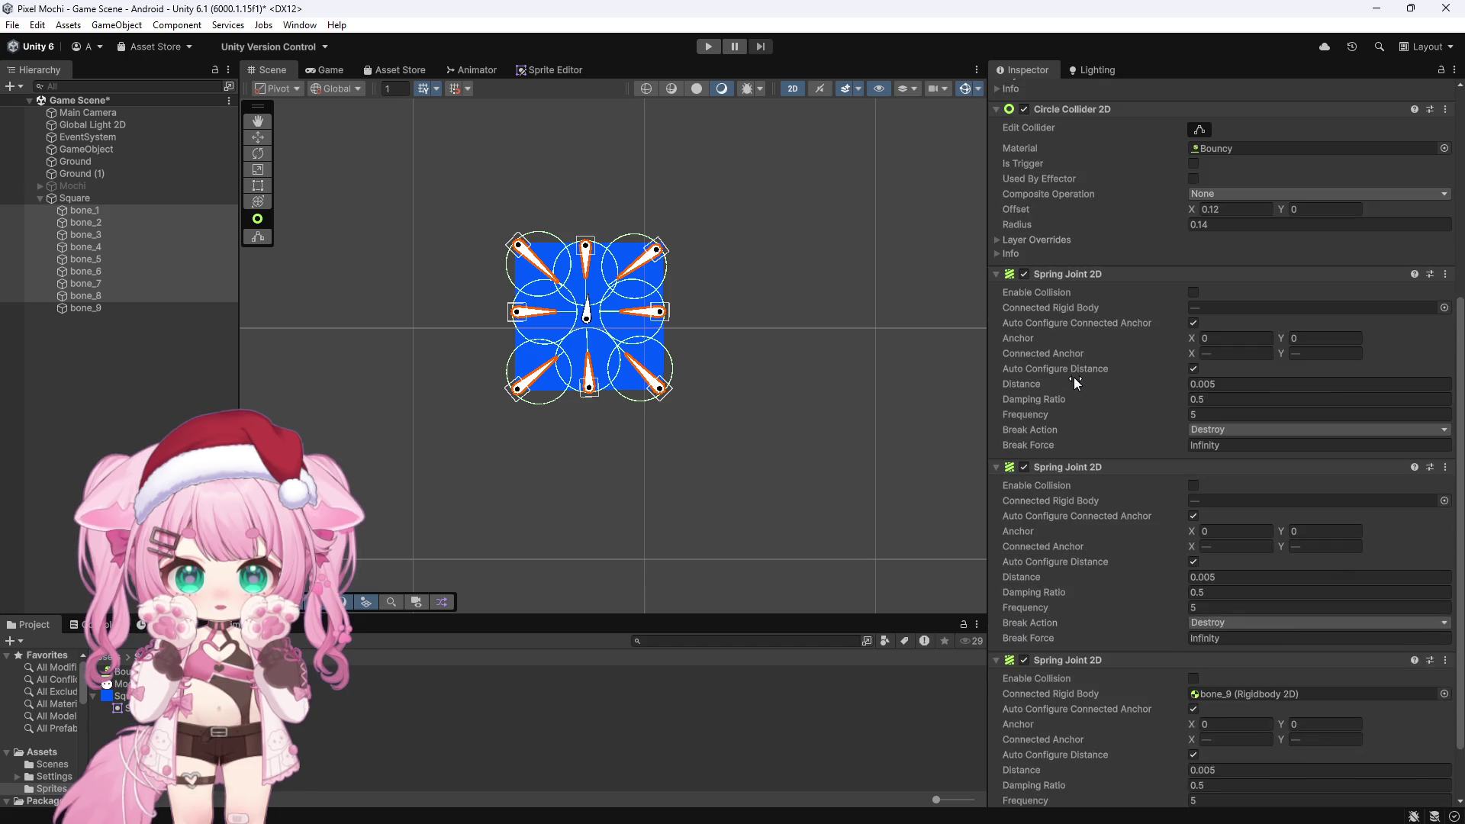
{"action": "scroll", "coordinate": [1073, 377], "scroll_direction": "up", "scroll_amount": 3}
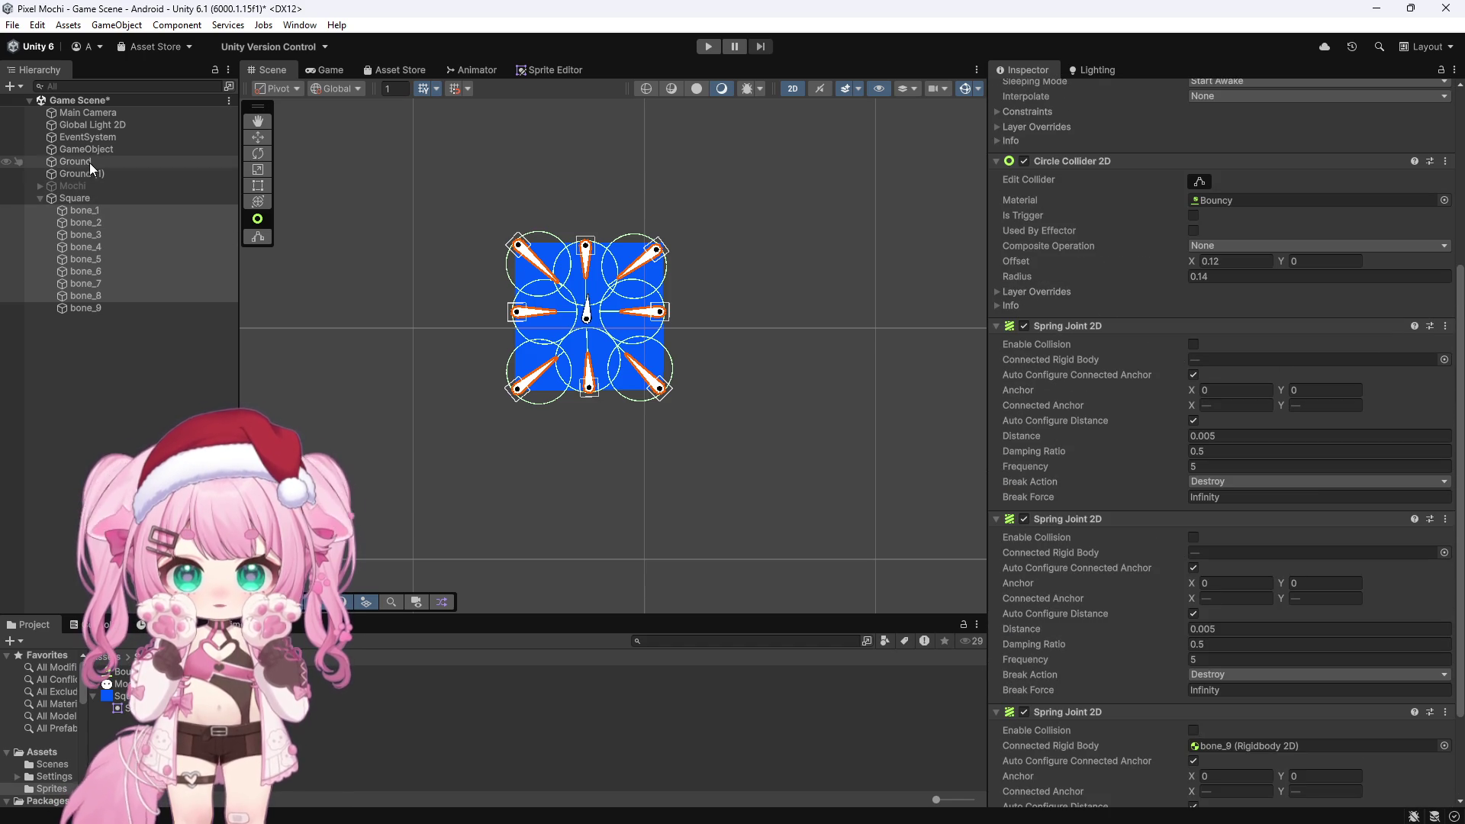
{"action": "scroll", "coordinate": [462, 374], "scroll_direction": "down", "scroll_amount": 5}
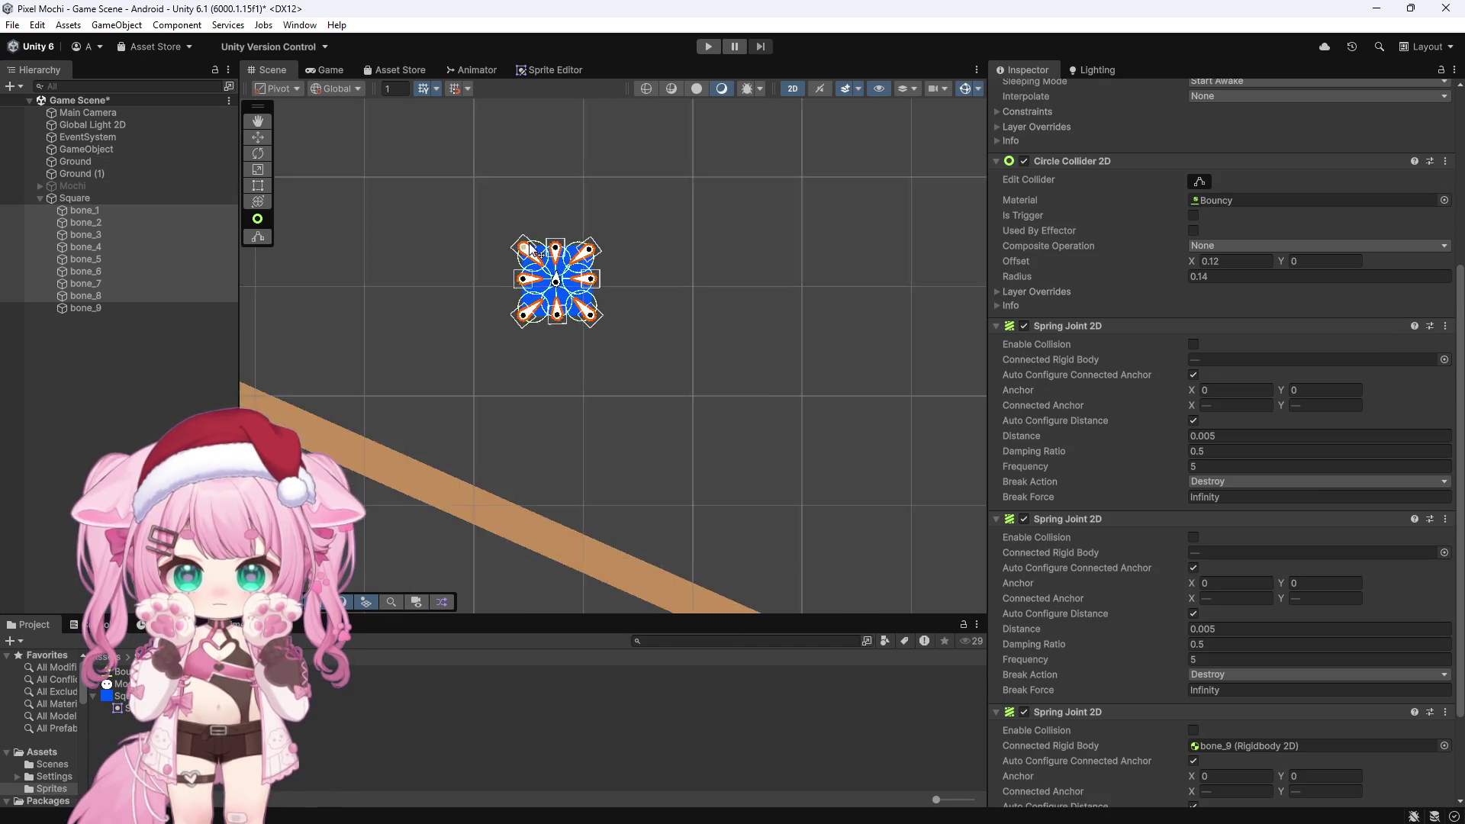
Delete the tilted Ground (1) plank, then select bone_1 in the Hierarchy
{"action": "left_click", "coordinate": [420, 404]}
{"action": "key", "text": "Delete"}
{"action": "scroll", "coordinate": [489, 298], "scroll_direction": "down", "scroll_amount": 2}
{"action": "scroll", "coordinate": [504, 248], "scroll_direction": "down", "scroll_amount": 2}
{"action": "left_click", "coordinate": [91, 198]}
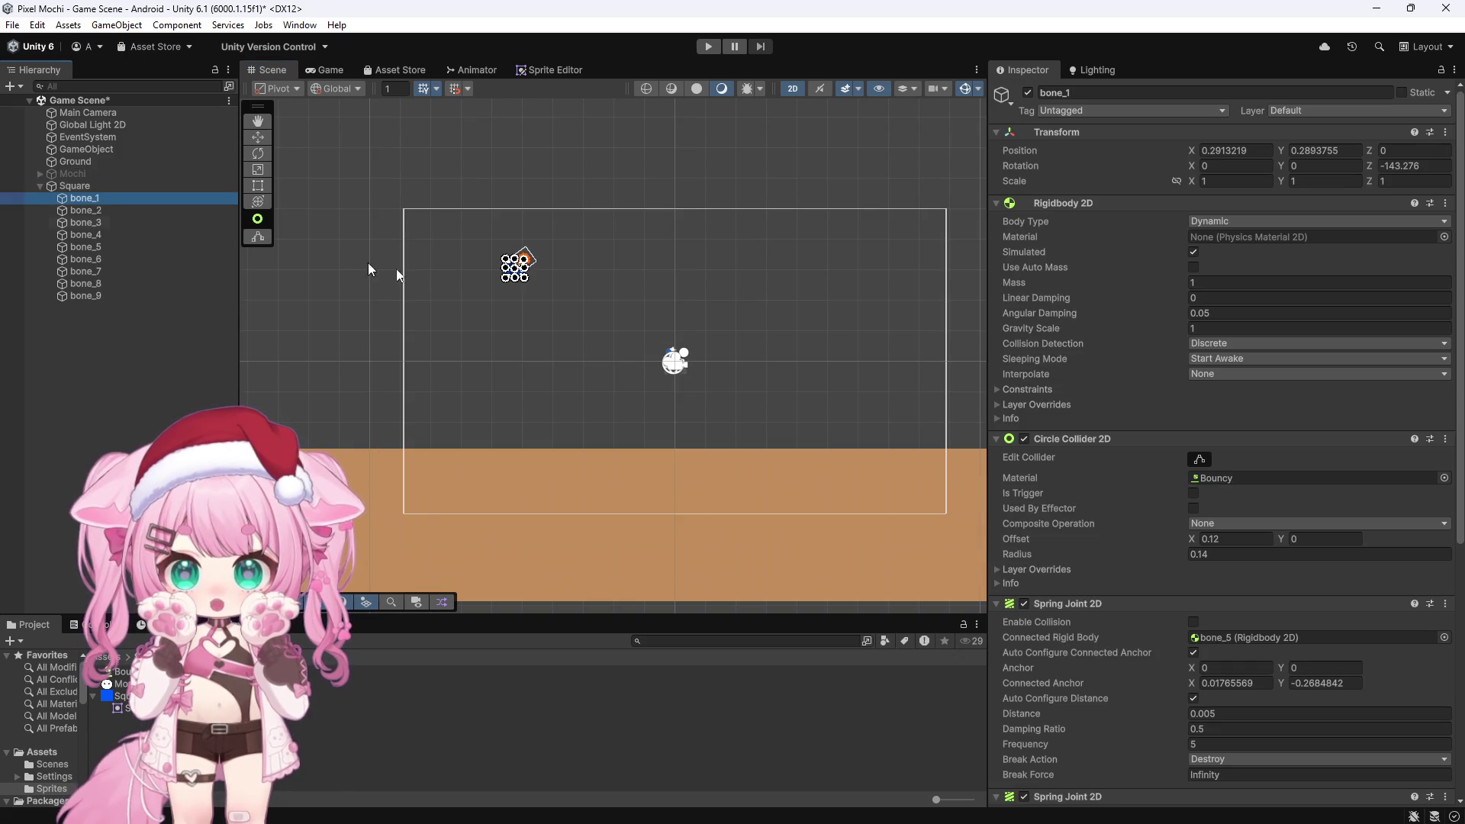
Set the collider's Bouncy physics material to a Bounciness of 1.5
{"action": "left_click", "coordinate": [1243, 477]}
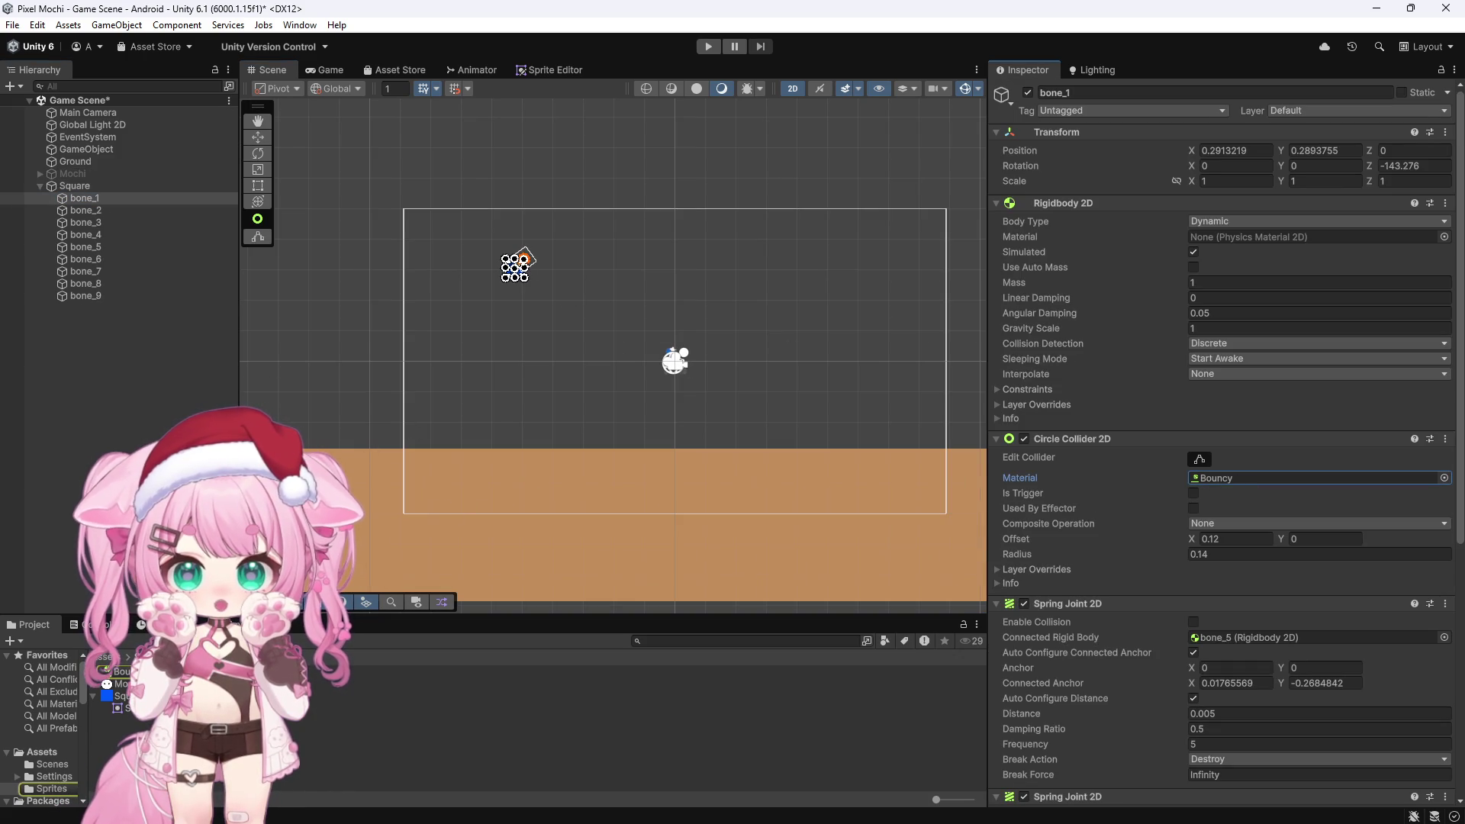
{"action": "double_click", "coordinate": [1243, 478]}
{"action": "left_click", "coordinate": [1213, 143]}
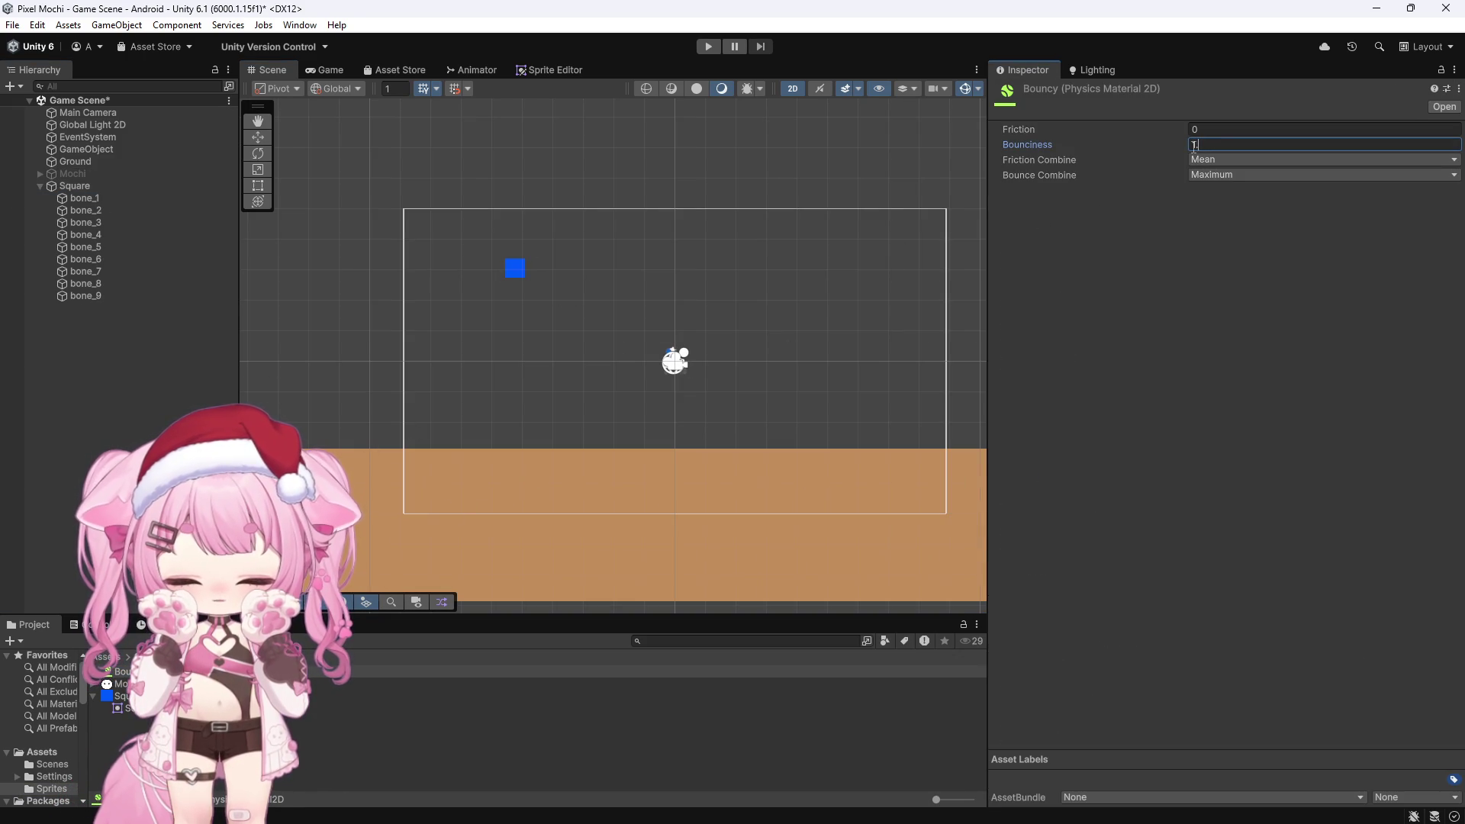
Test-run the bounce in Play mode, then select bone_1 through bone_8
{"action": "left_click", "coordinate": [708, 45]}
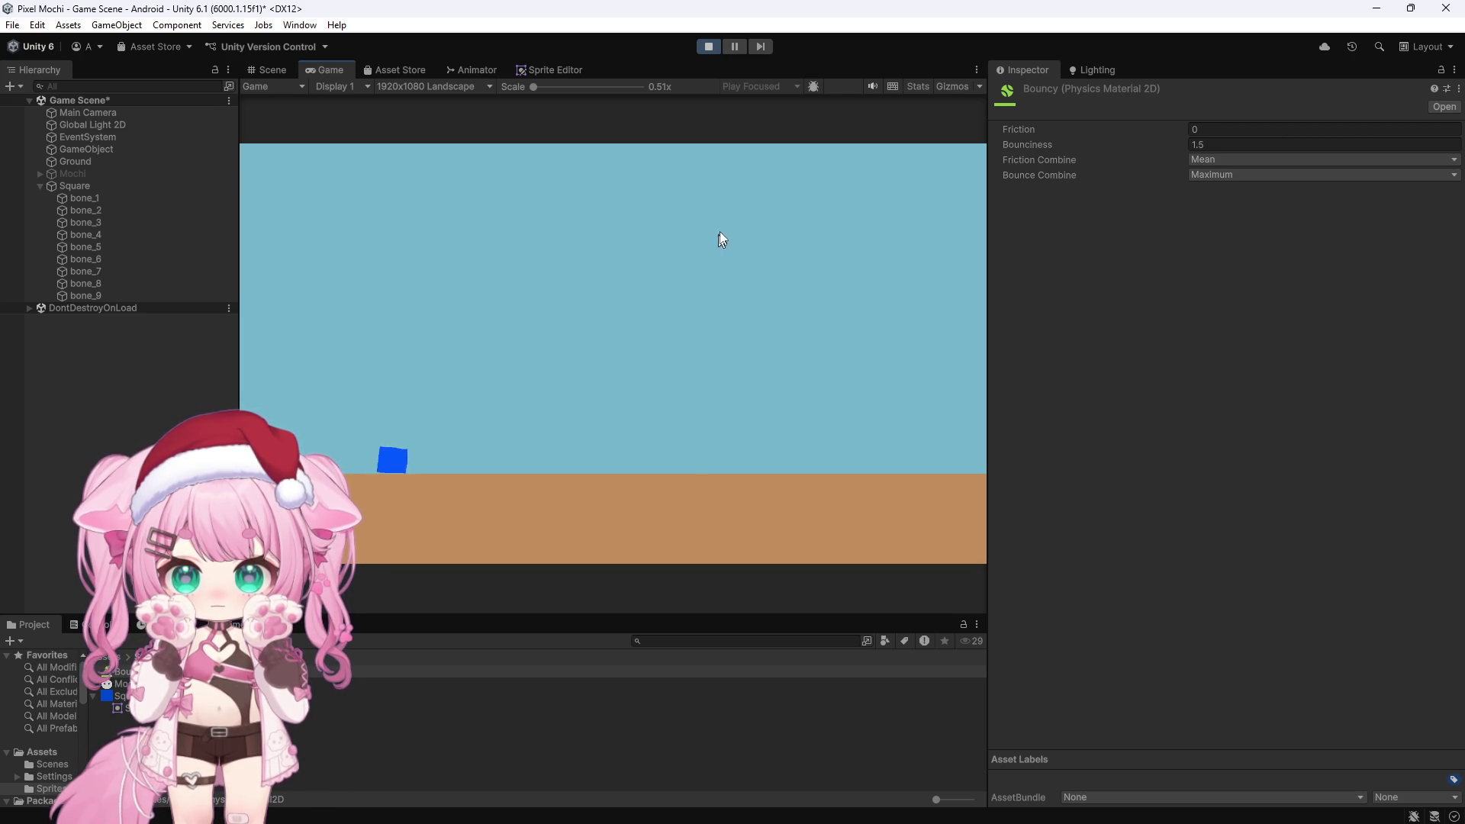
{"action": "left_click", "coordinate": [709, 47]}
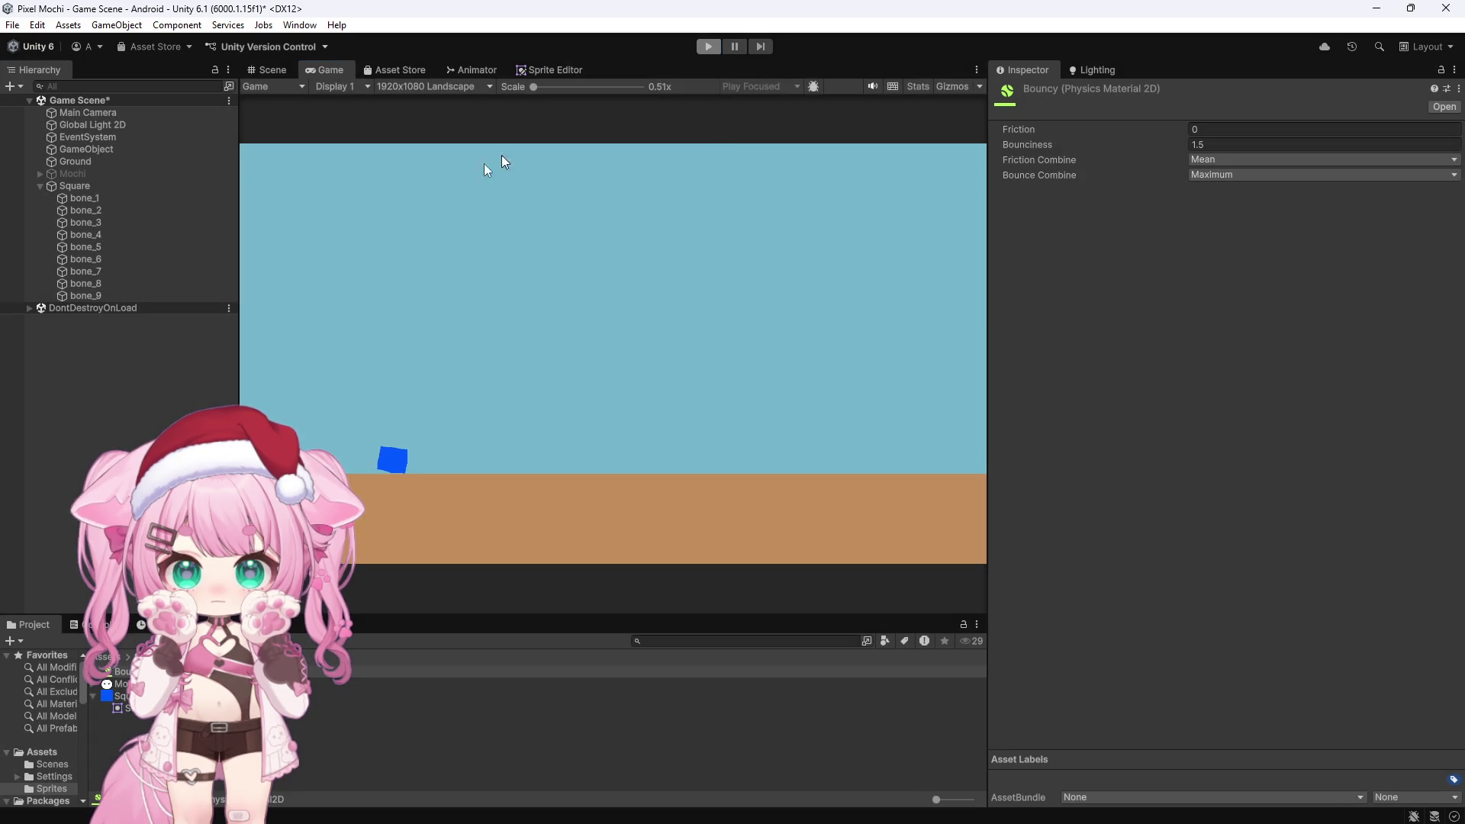
{"action": "left_click", "coordinate": [88, 198]}
{"action": "left_click", "coordinate": [100, 284], "text": "shift"}
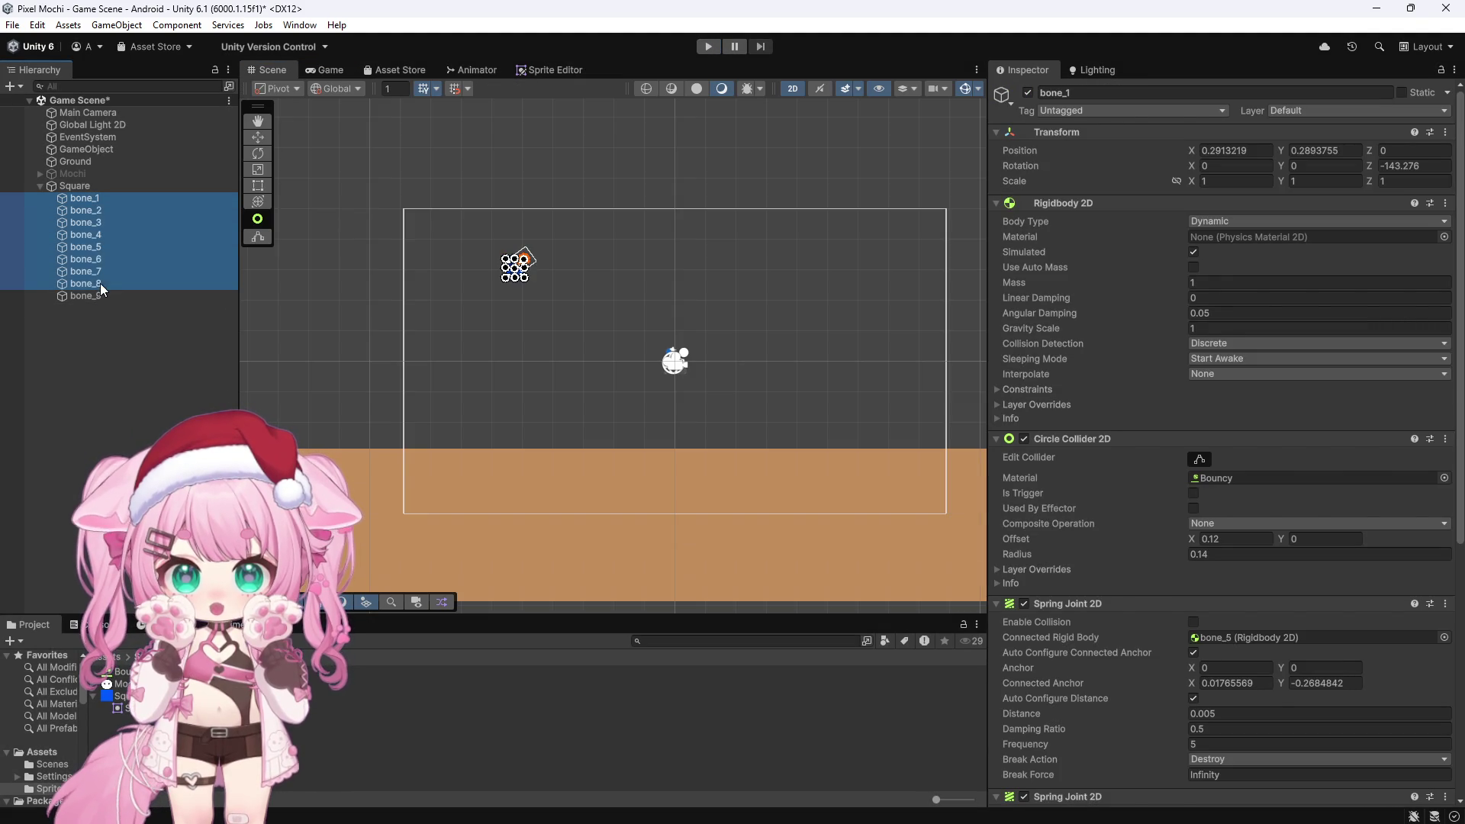
Clear the Circle Collider 2D material on bone_1–bone_8 to None and start a test run
{"action": "scroll", "coordinate": [1143, 489], "scroll_direction": "down", "scroll_amount": 3}
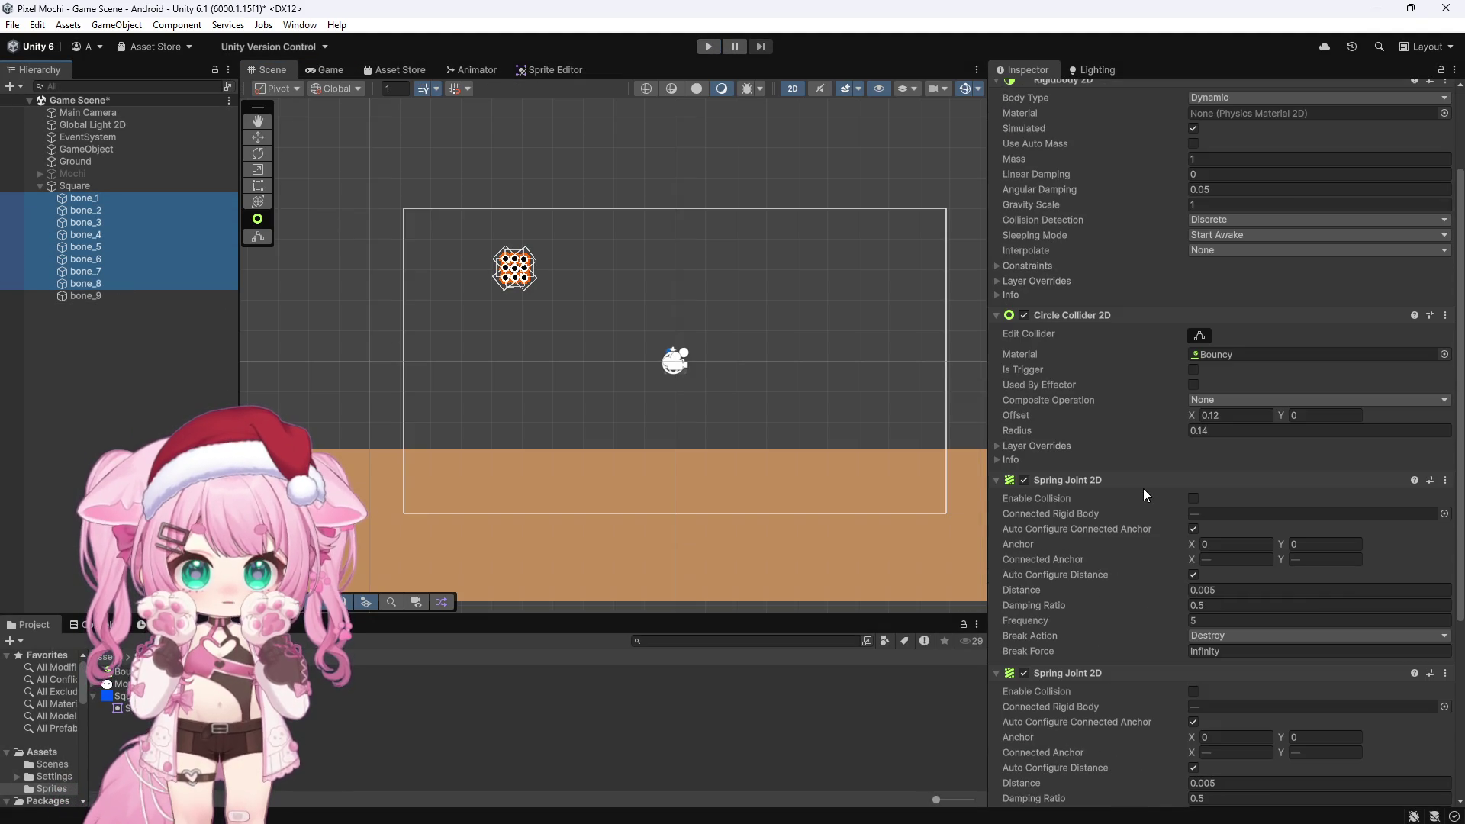
{"action": "left_click", "coordinate": [1228, 354]}
{"action": "key", "text": "Delete"}
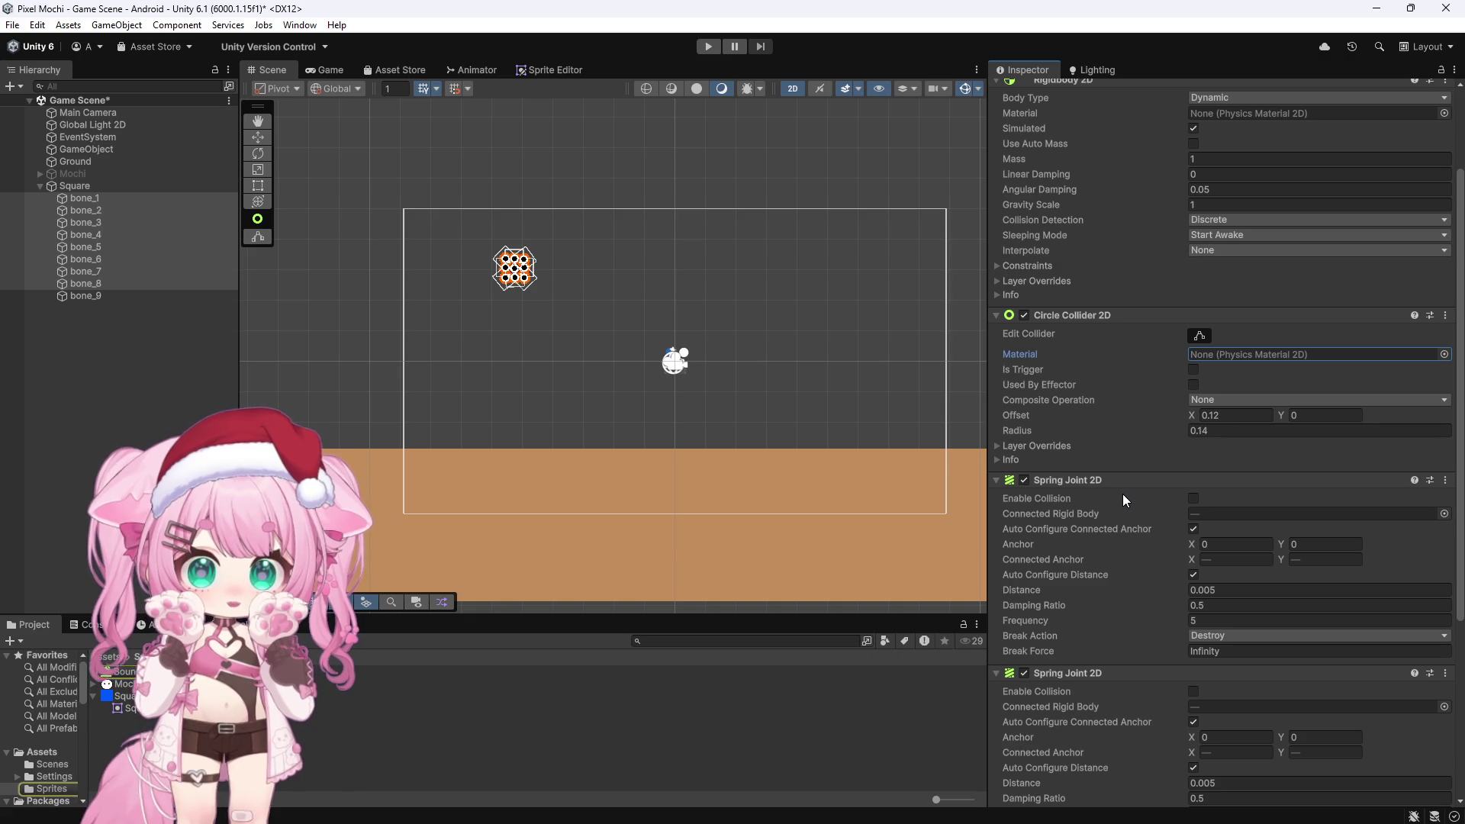
{"action": "scroll", "coordinate": [1124, 481], "scroll_direction": "down", "scroll_amount": 4}
{"action": "scroll", "coordinate": [1123, 471], "scroll_direction": "down", "scroll_amount": 3}
{"action": "left_click", "coordinate": [708, 46]}
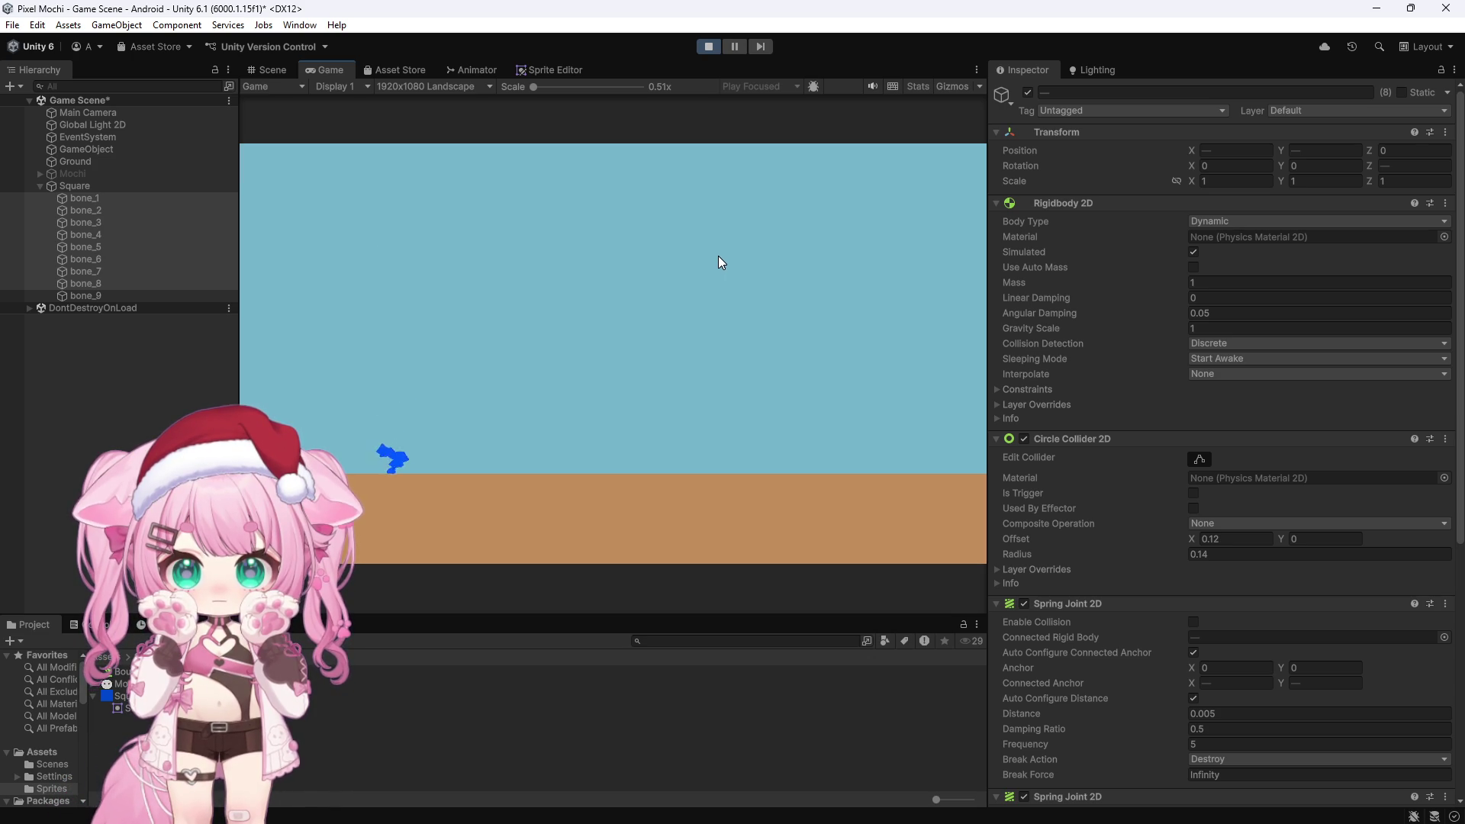
Stop the run and clear the Ground's Box Collider 2D material to None
{"action": "left_click", "coordinate": [707, 47]}
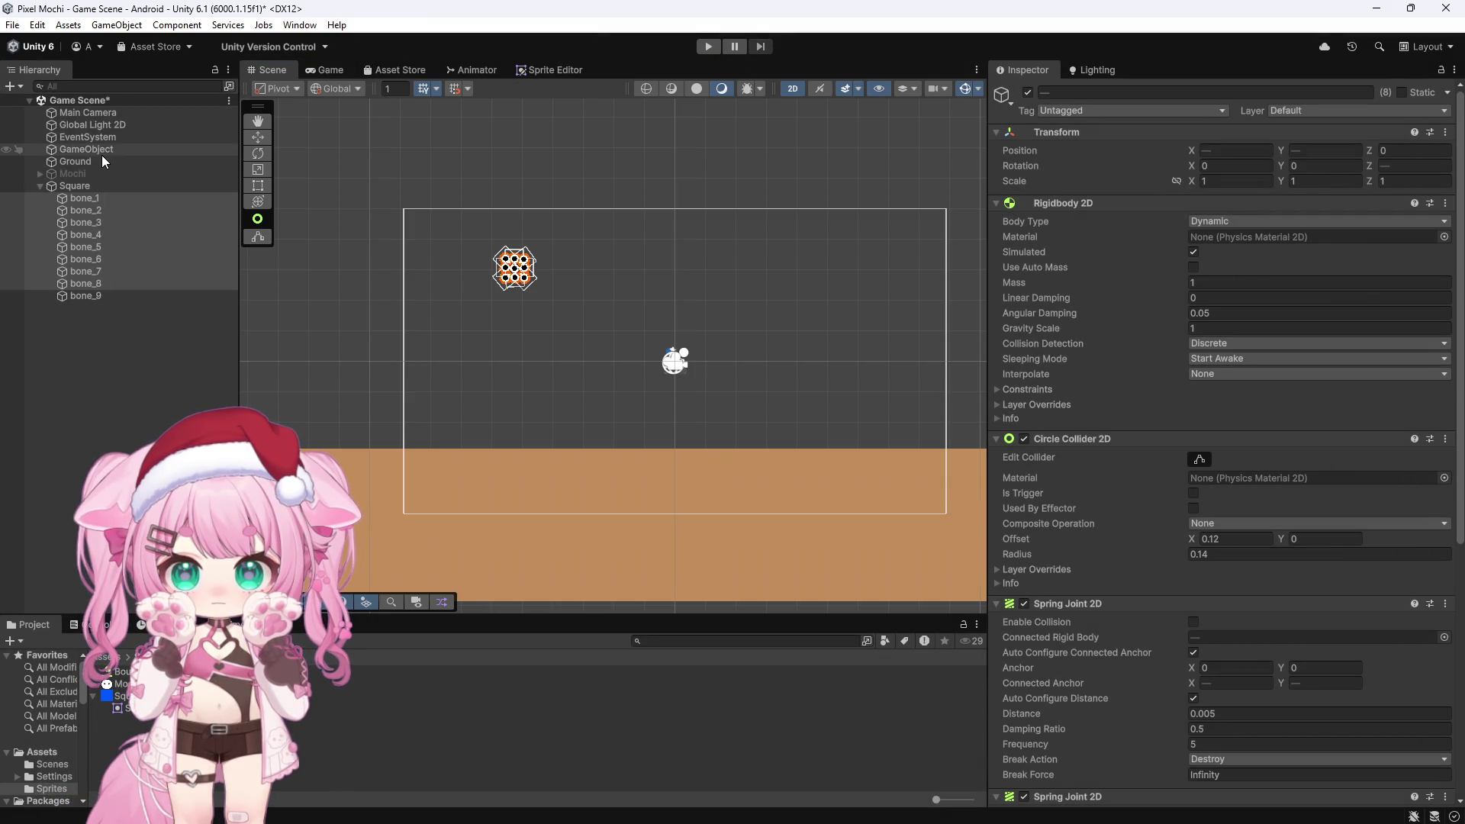
{"action": "left_click", "coordinate": [104, 162]}
{"action": "left_click", "coordinate": [1220, 459]}
{"action": "key", "text": "Delete"}
Test-run the scene once more and save it with File > Save
{"action": "left_click", "coordinate": [706, 46]}
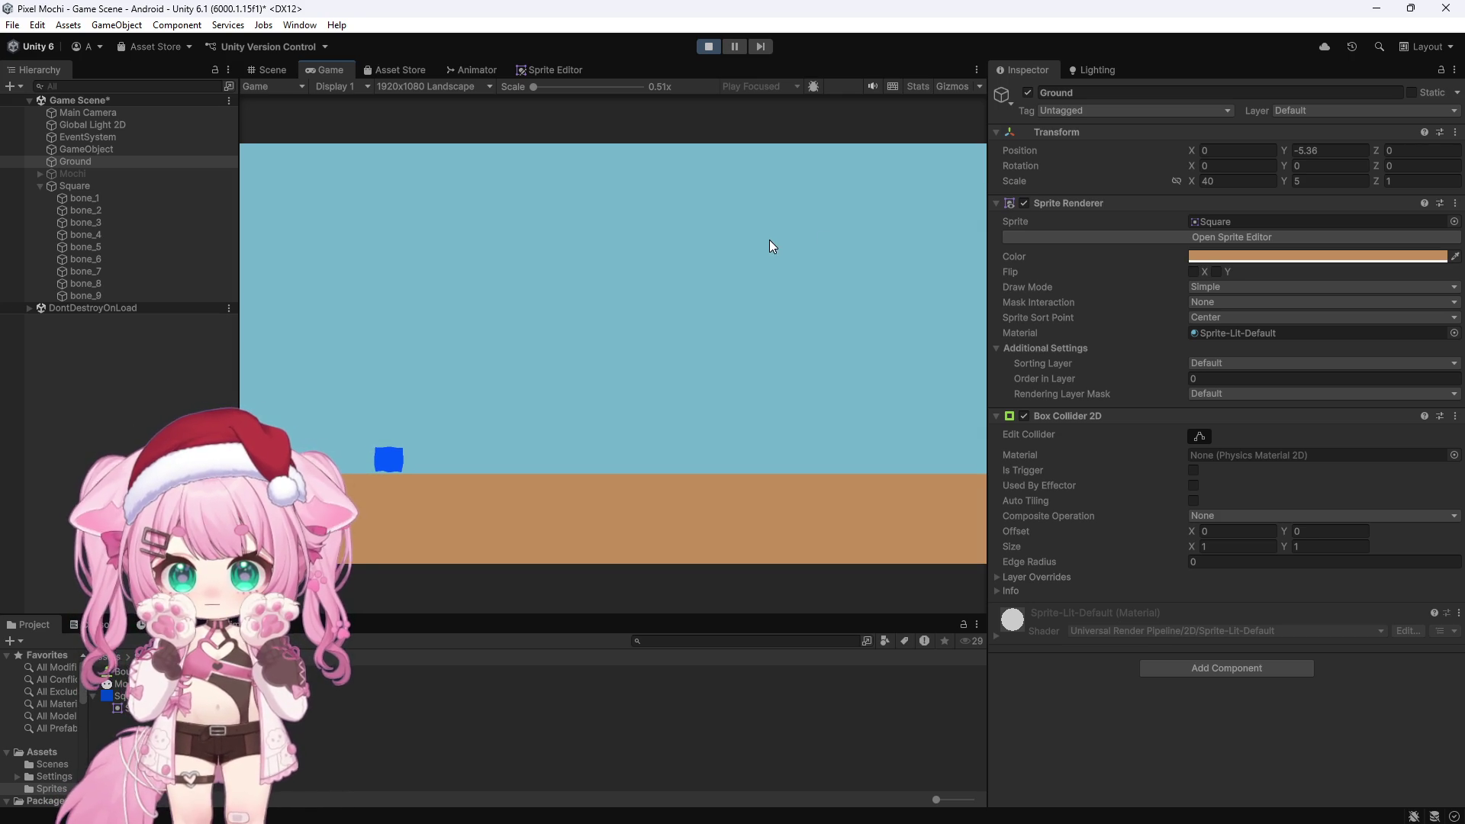
{"action": "left_click", "coordinate": [710, 46]}
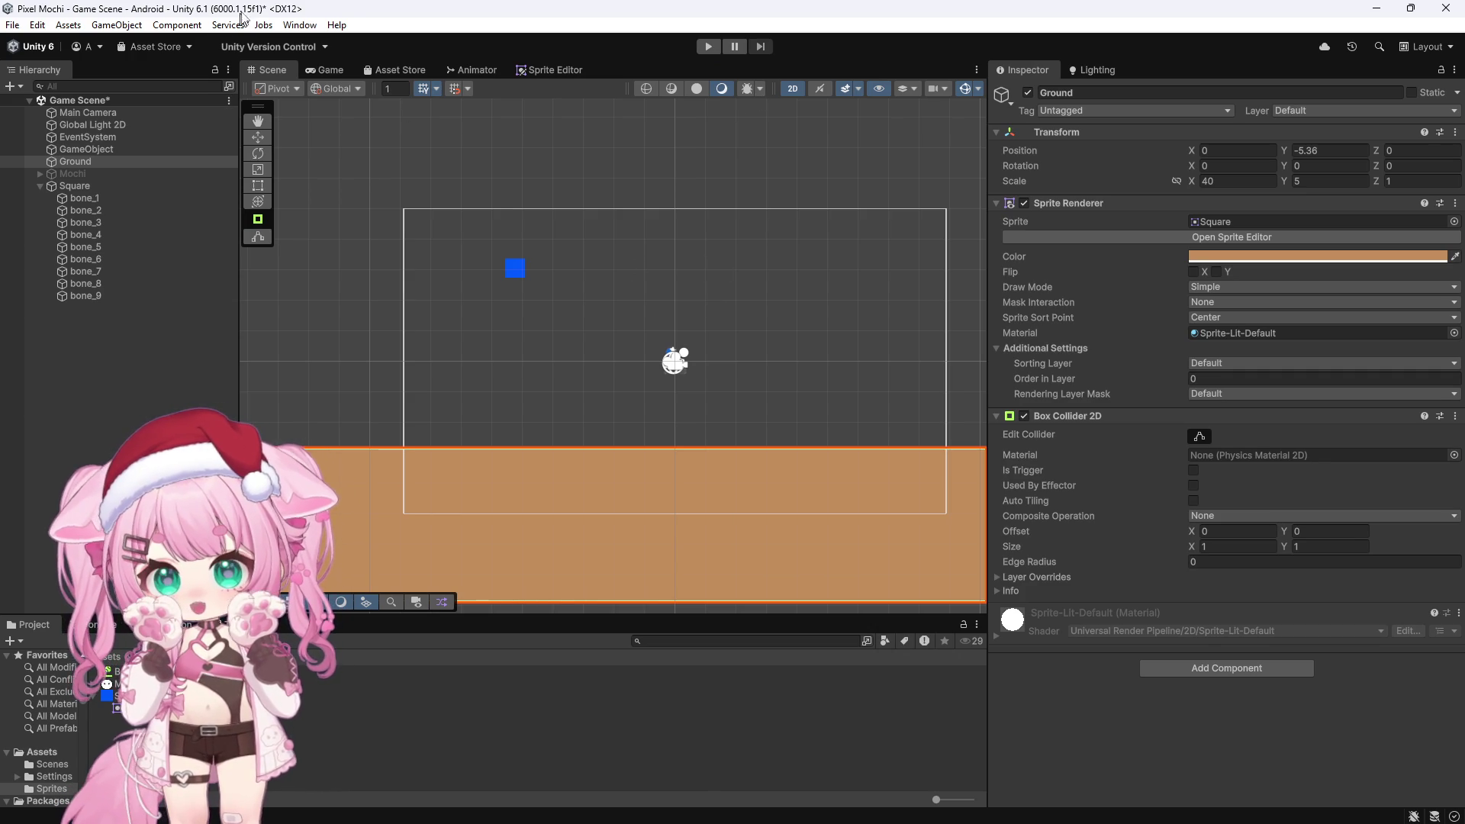
{"action": "left_click", "coordinate": [22, 28]}
{"action": "left_click", "coordinate": [48, 100]}
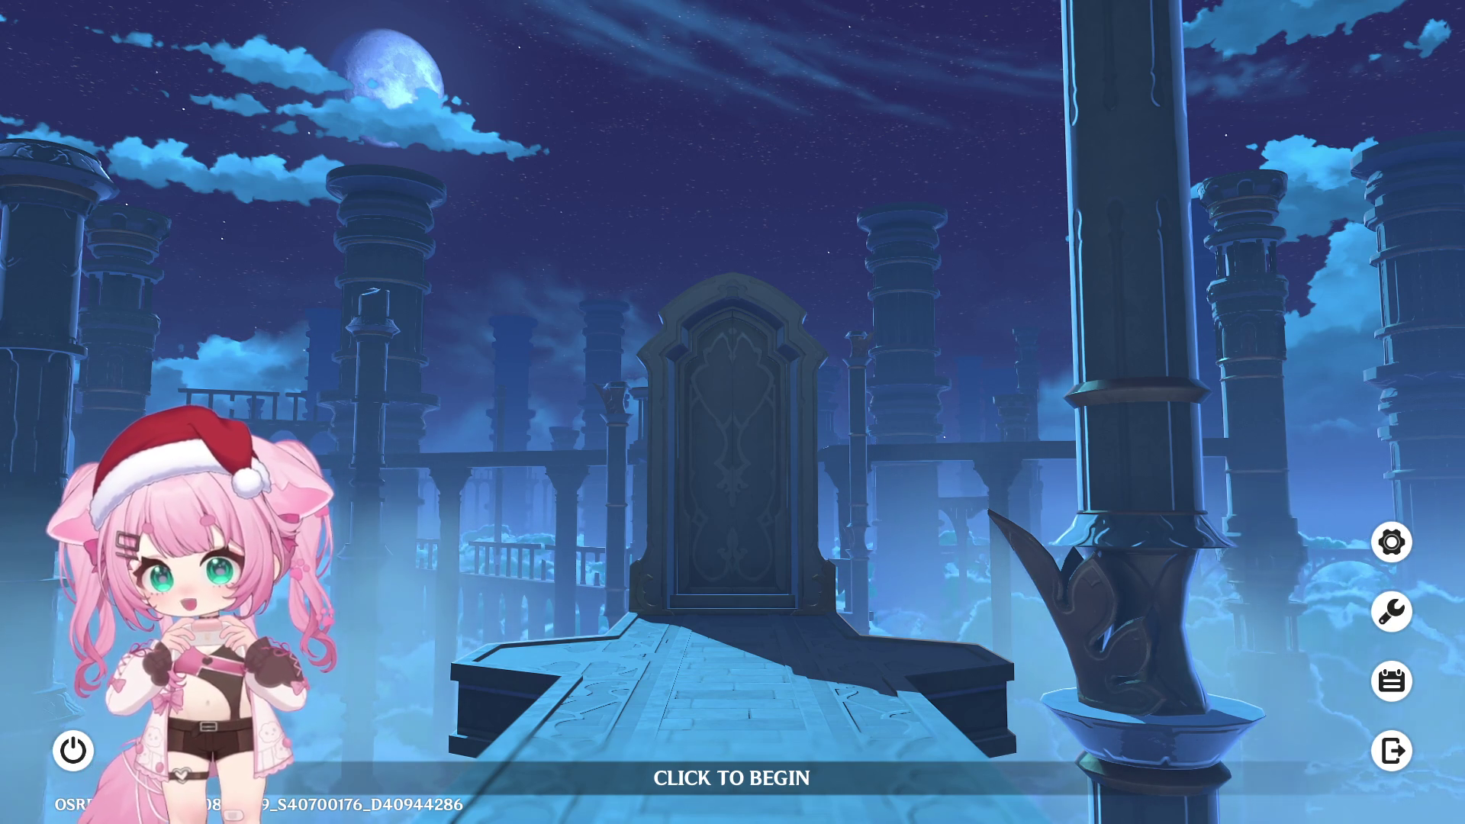
Enter the game from the 'Click to begin' title screen
{"action": "left_click", "coordinate": [586, 393]}
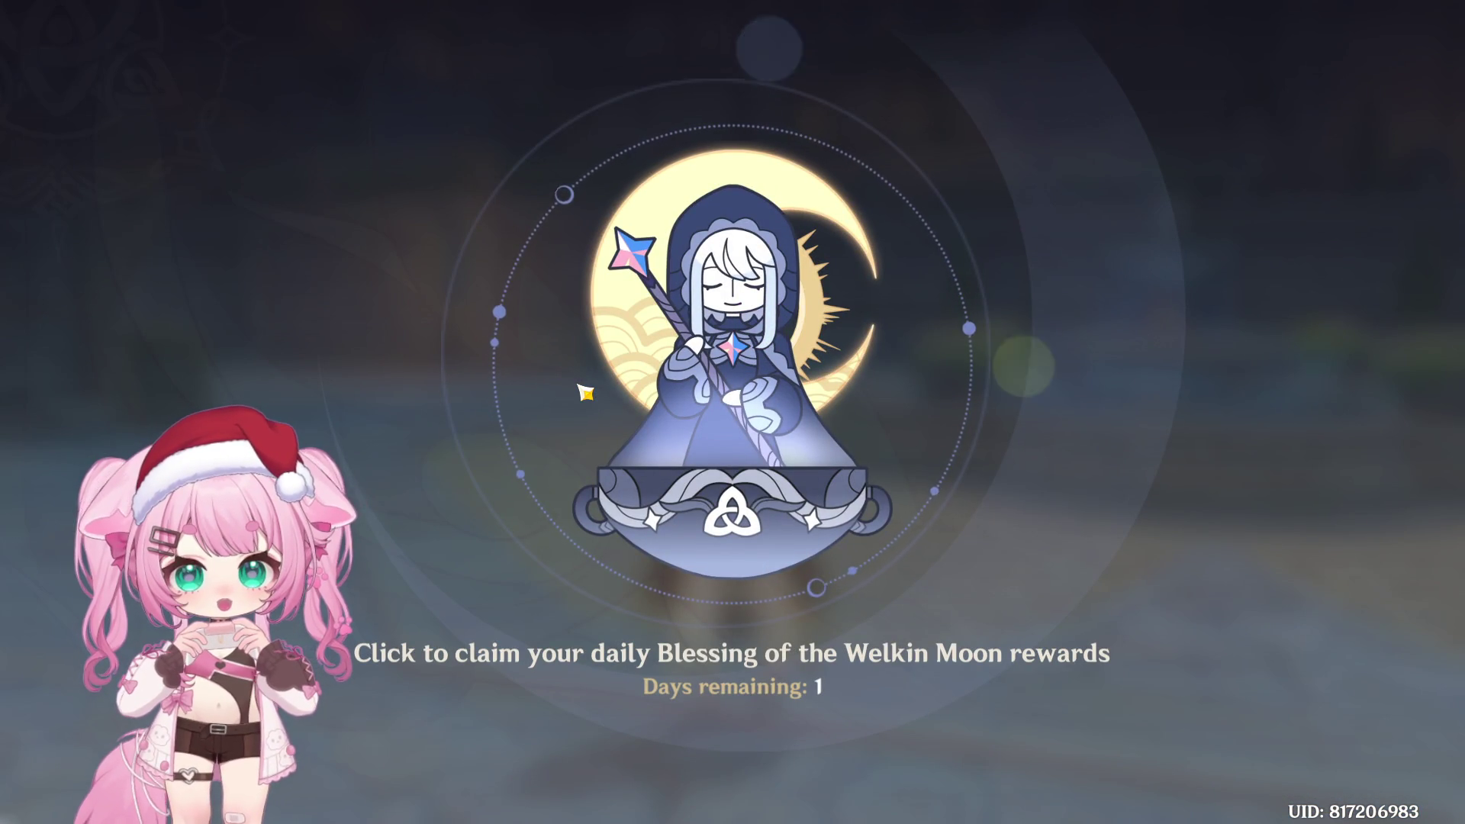
Claim today's Welkin Moon Primogems and bring up the Events Overview
{"action": "left_click", "coordinate": [498, 212]}
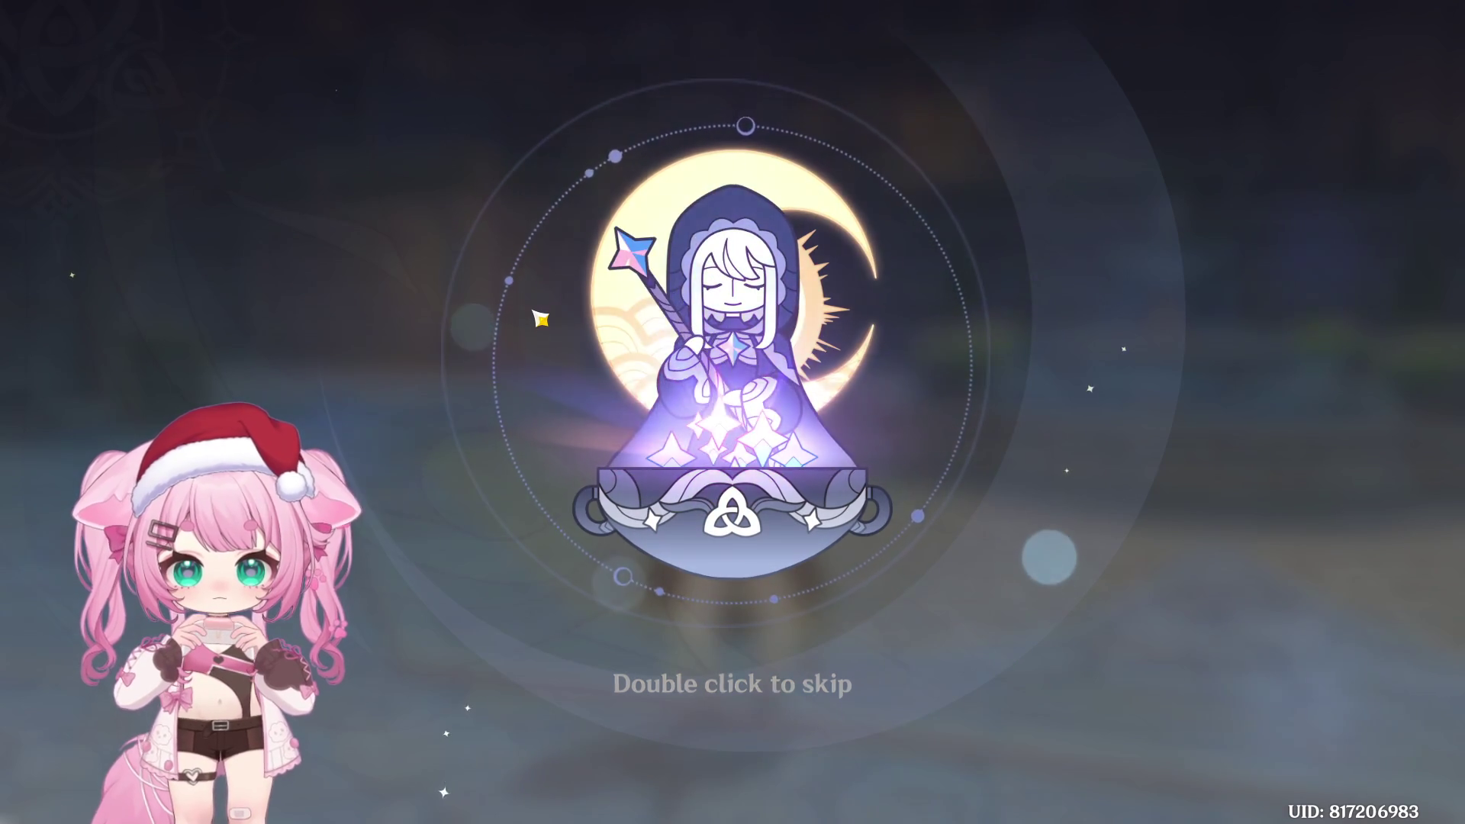
{"action": "left_click", "coordinate": [517, 229]}
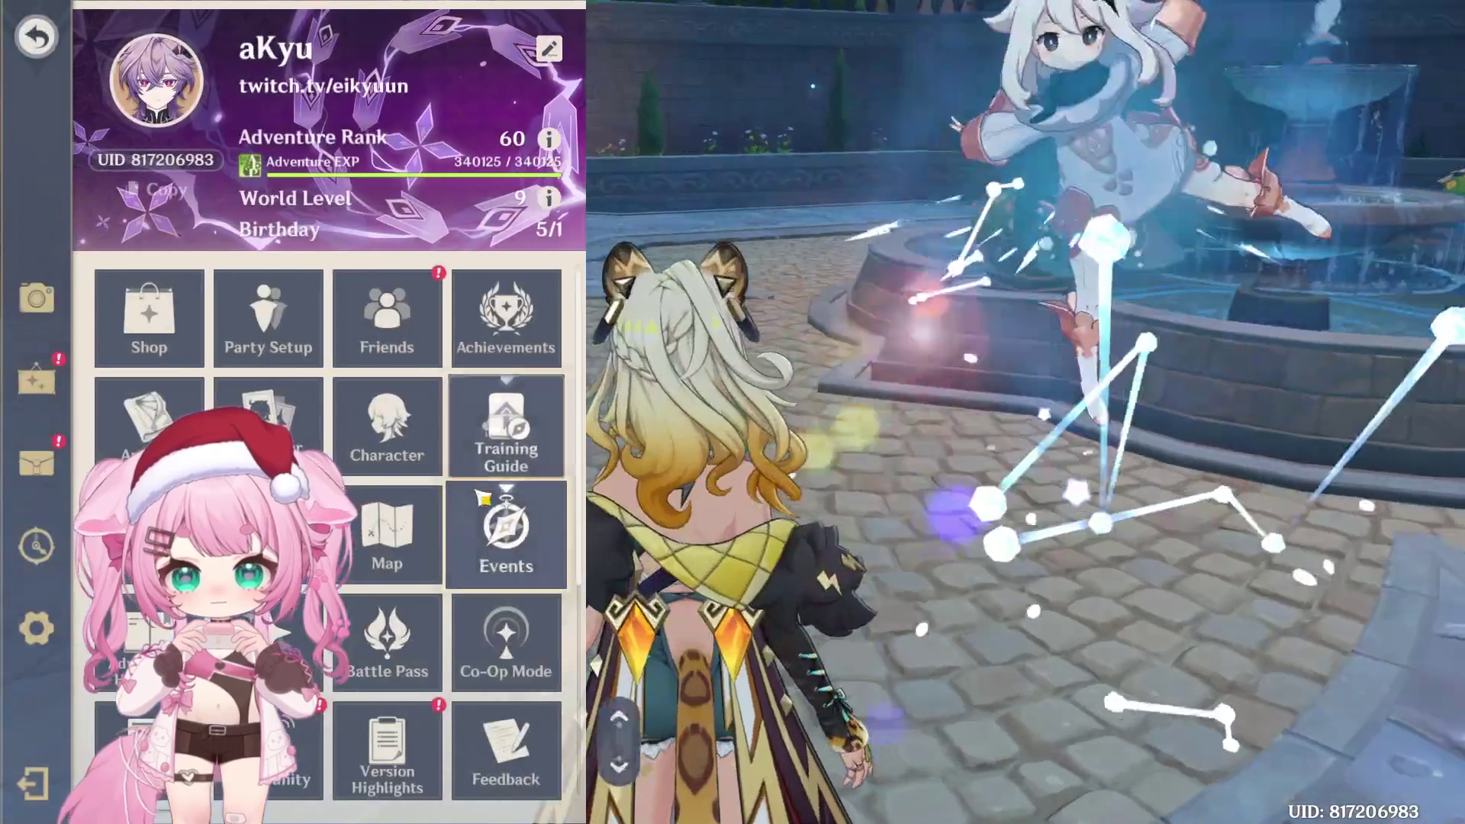
{"action": "key", "text": "F5"}
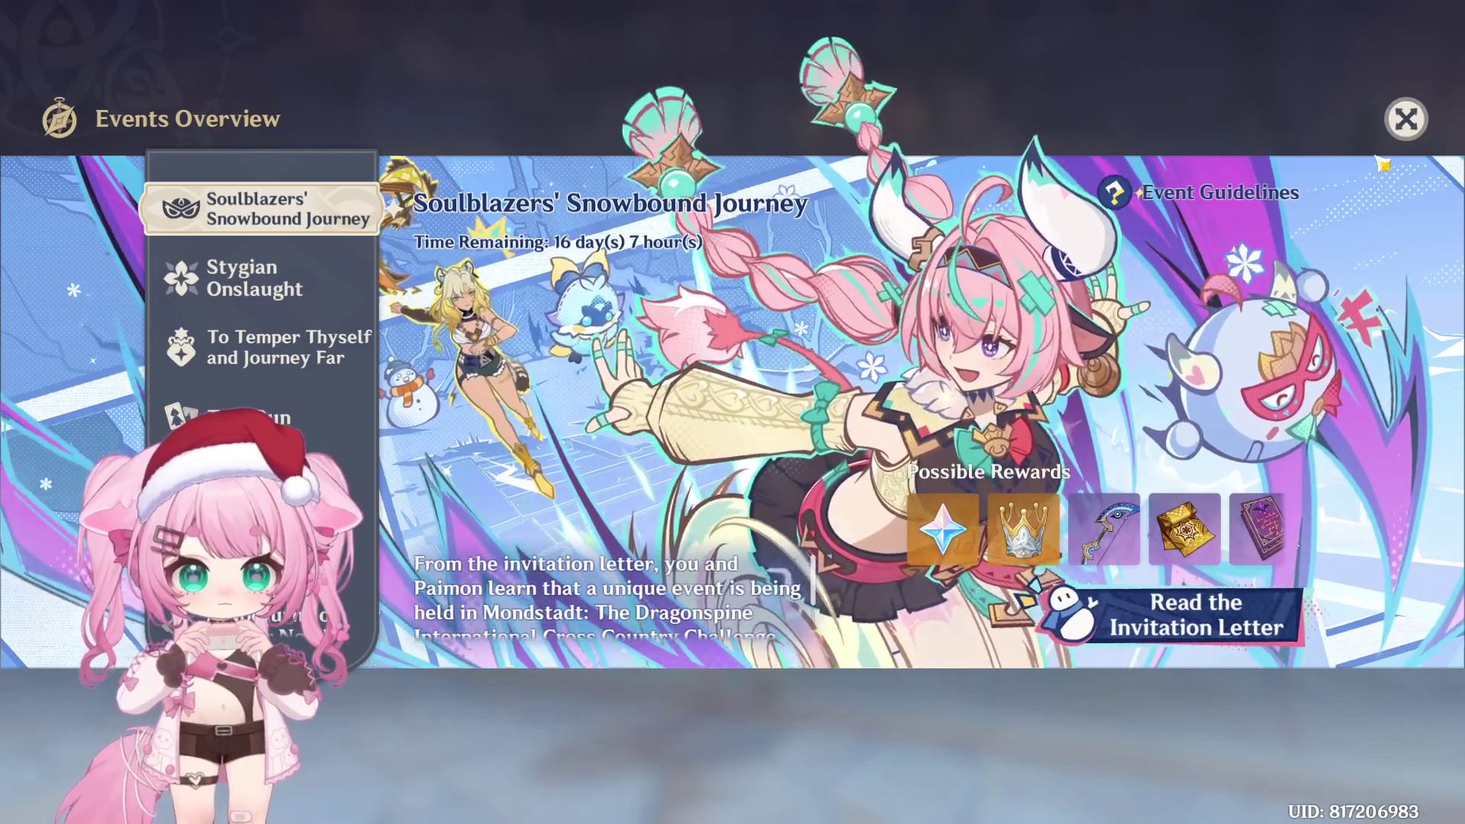
Claim the Snacks mail's Delicious Baklava and Extravagant Slumber rewards from the mailbox
{"action": "left_click", "coordinate": [1409, 138]}
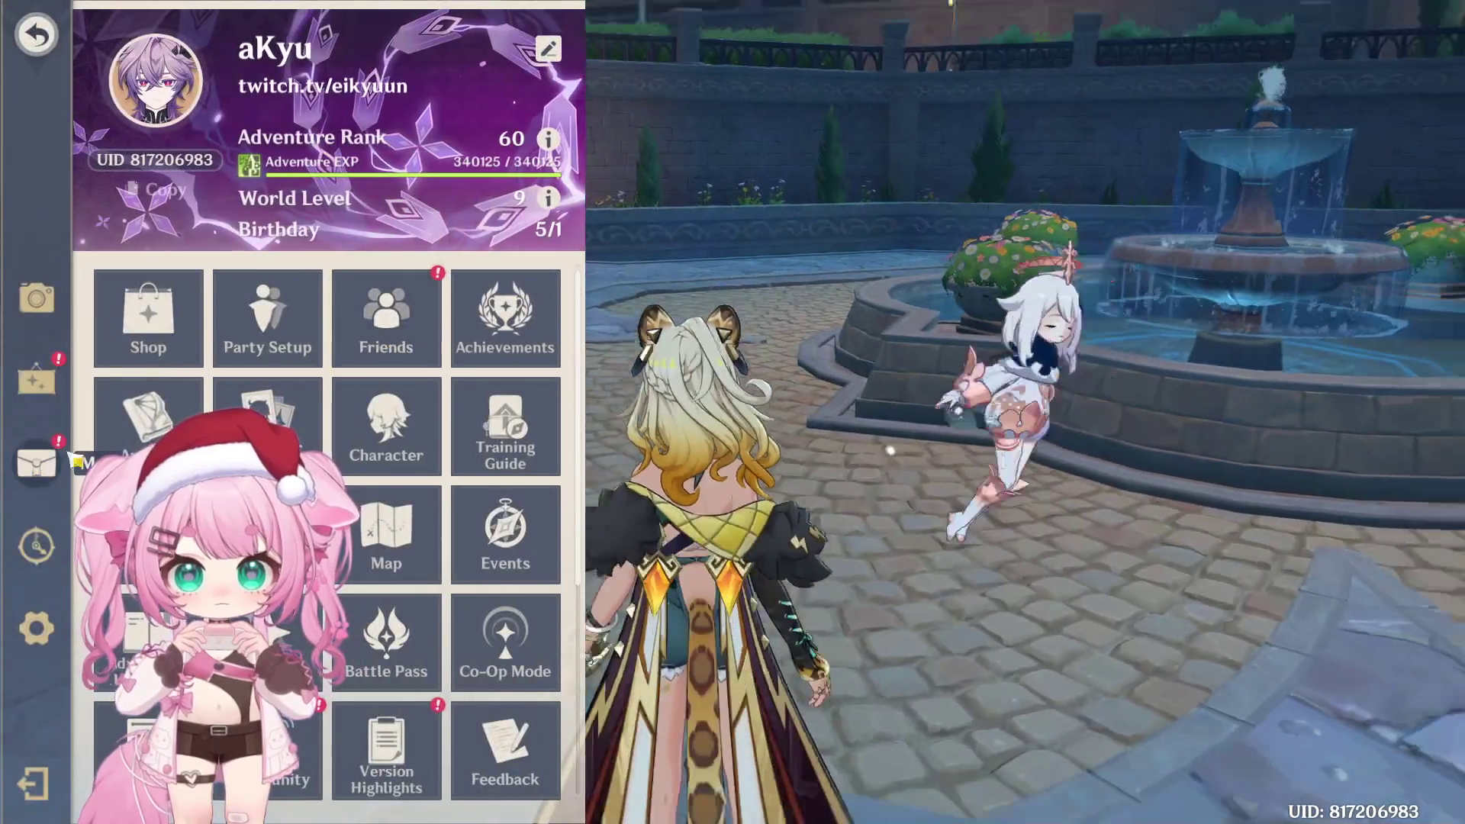
{"action": "left_click", "coordinate": [75, 460]}
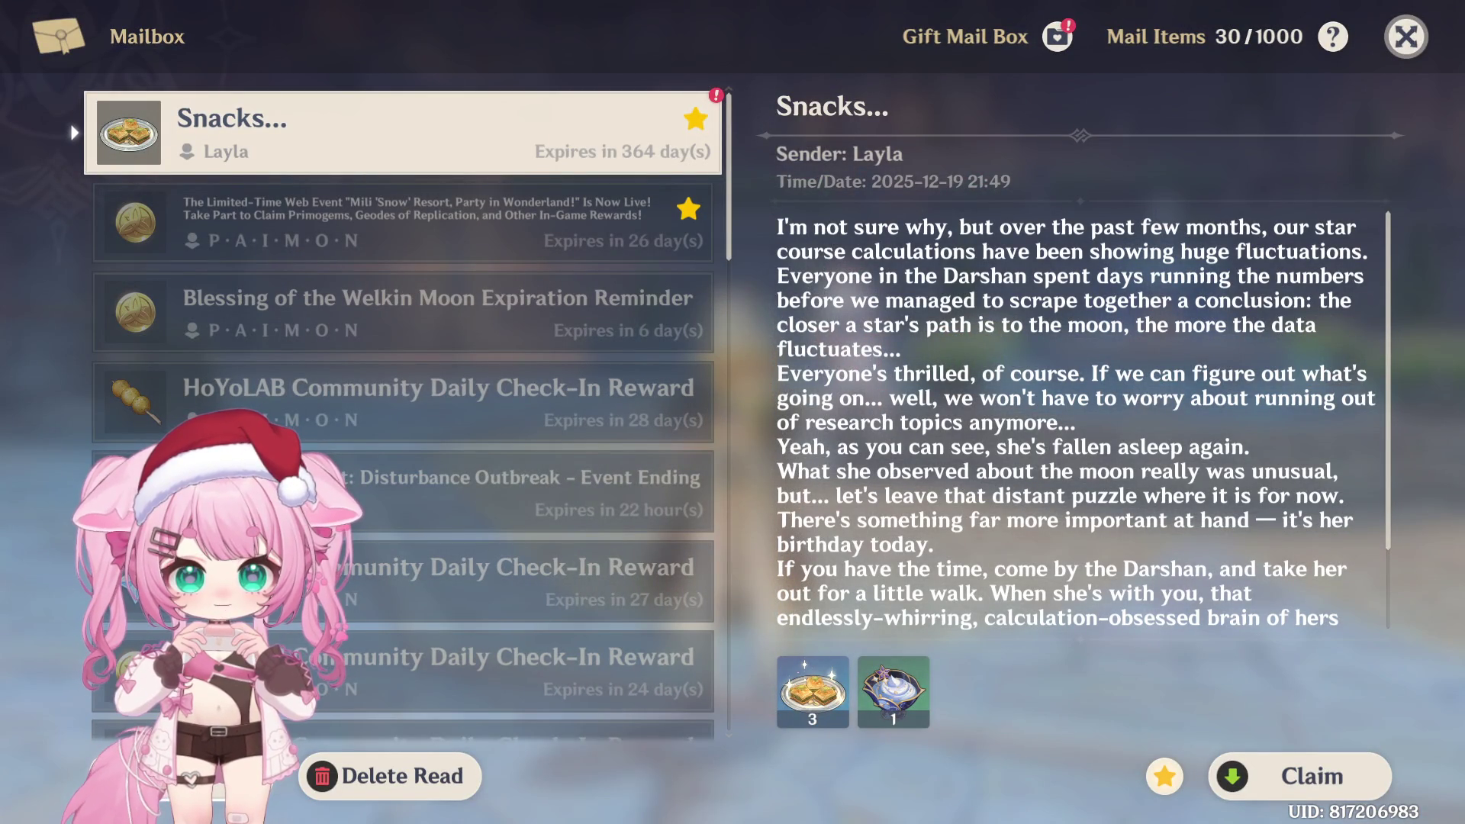
{"action": "key", "text": "f"}
{"action": "left_click", "coordinate": [678, 389]}
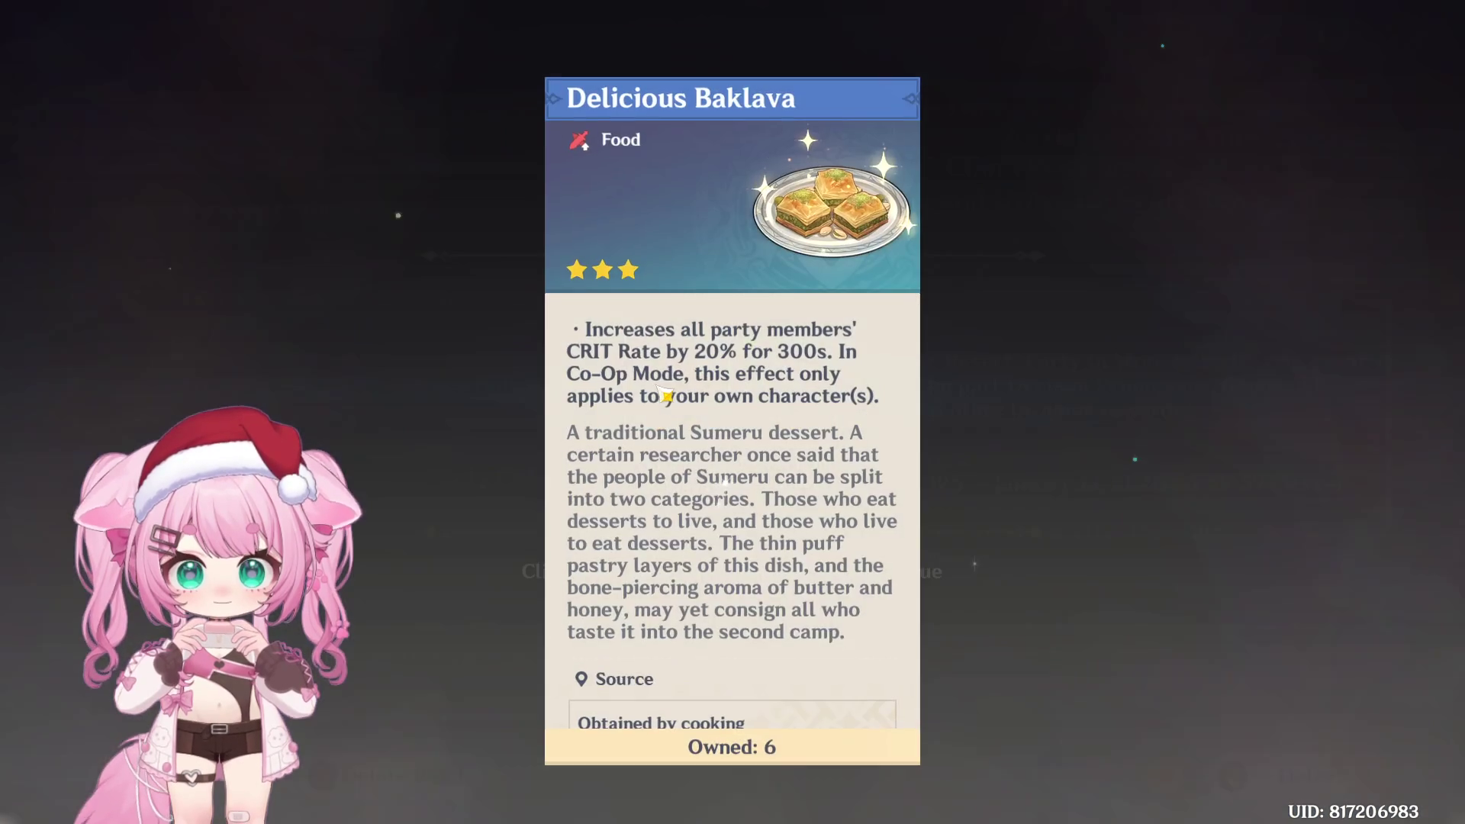
{"action": "left_click", "coordinate": [967, 388]}
{"action": "left_click", "coordinate": [953, 359]}
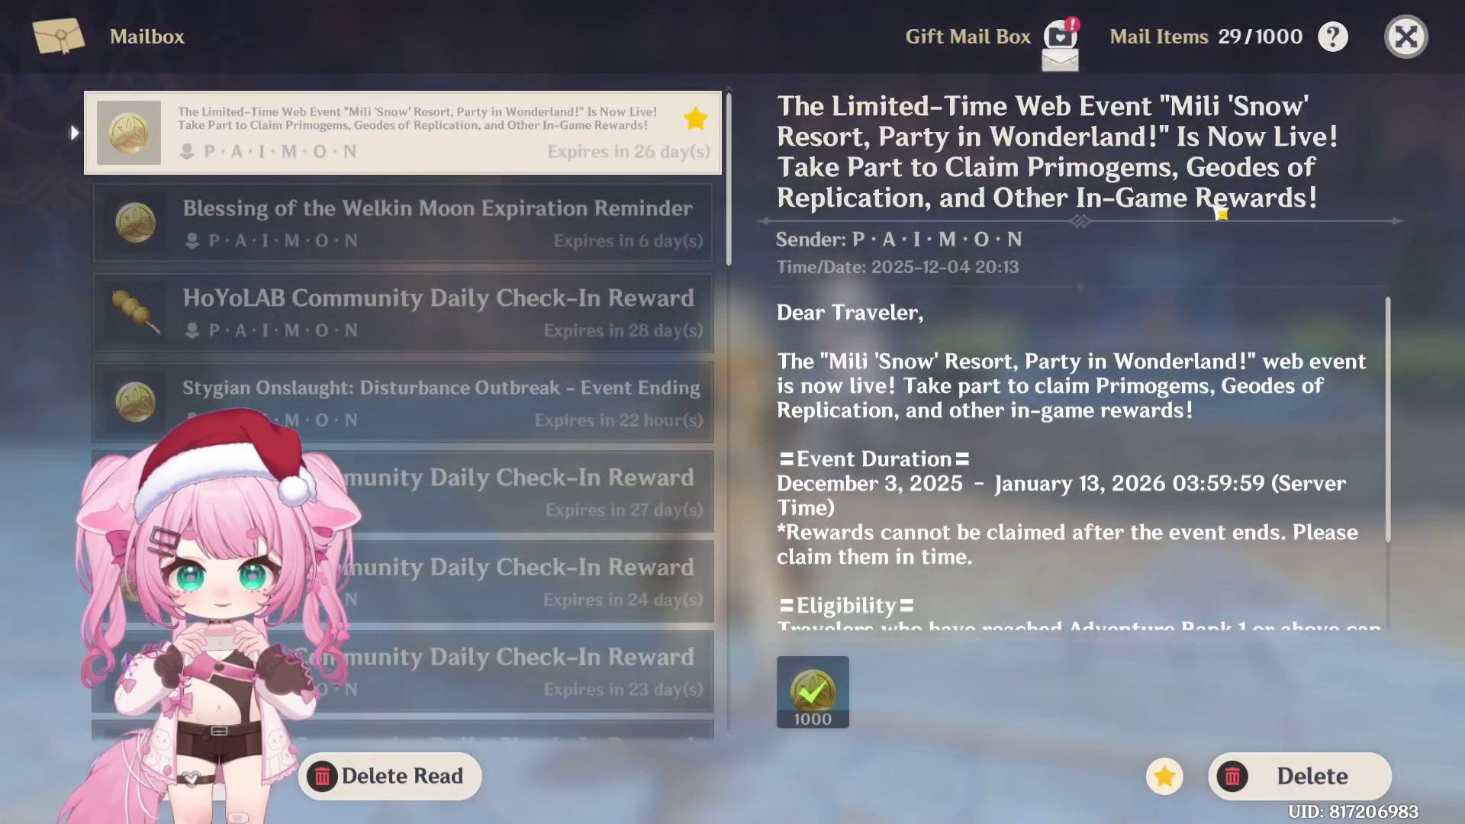
Close the mailbox and main menu and open the world map
{"action": "key", "text": "Escape"}
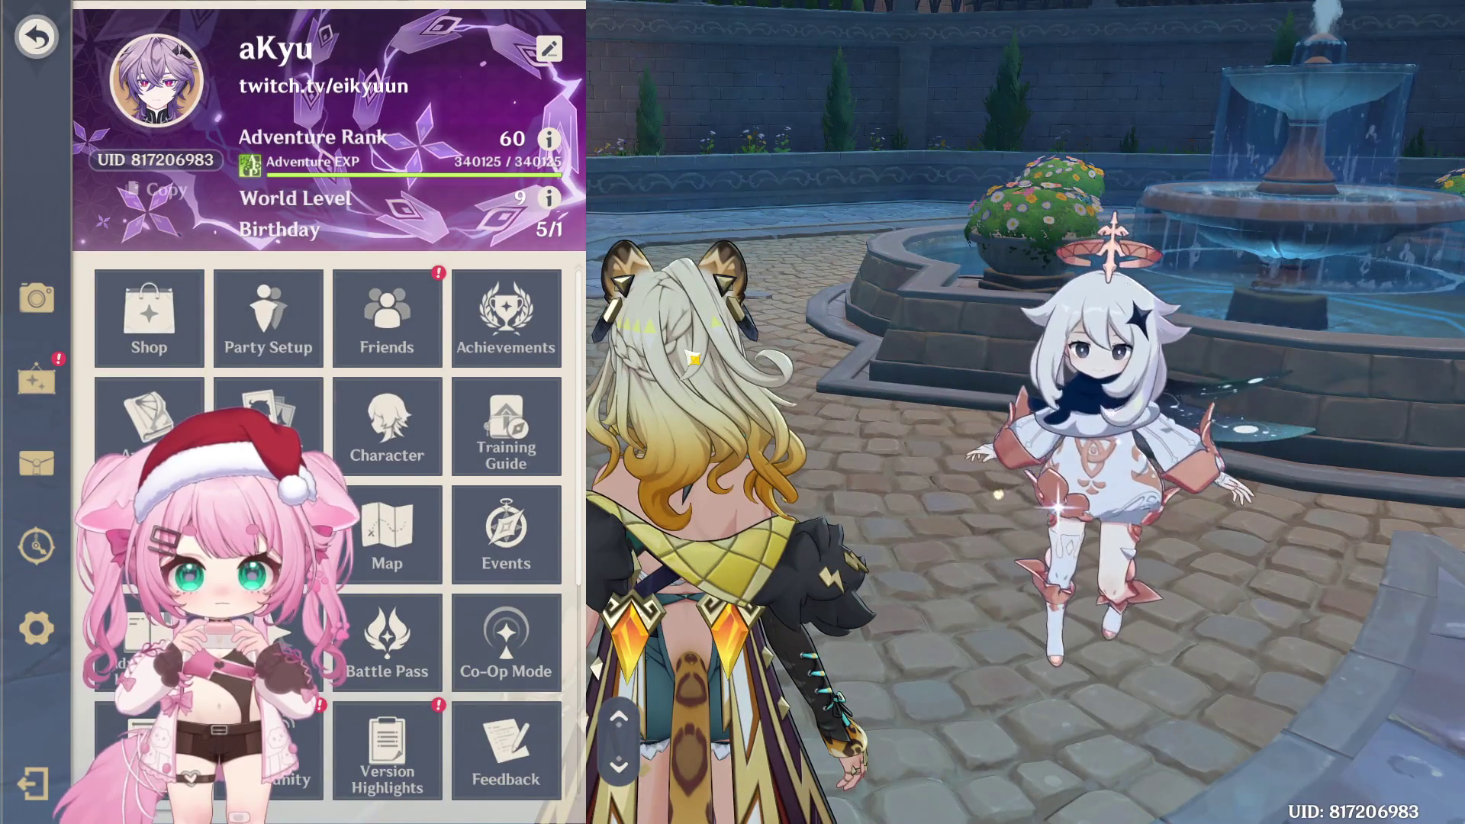
{"action": "key", "text": "Escape"}
{"action": "key", "text": "m"}
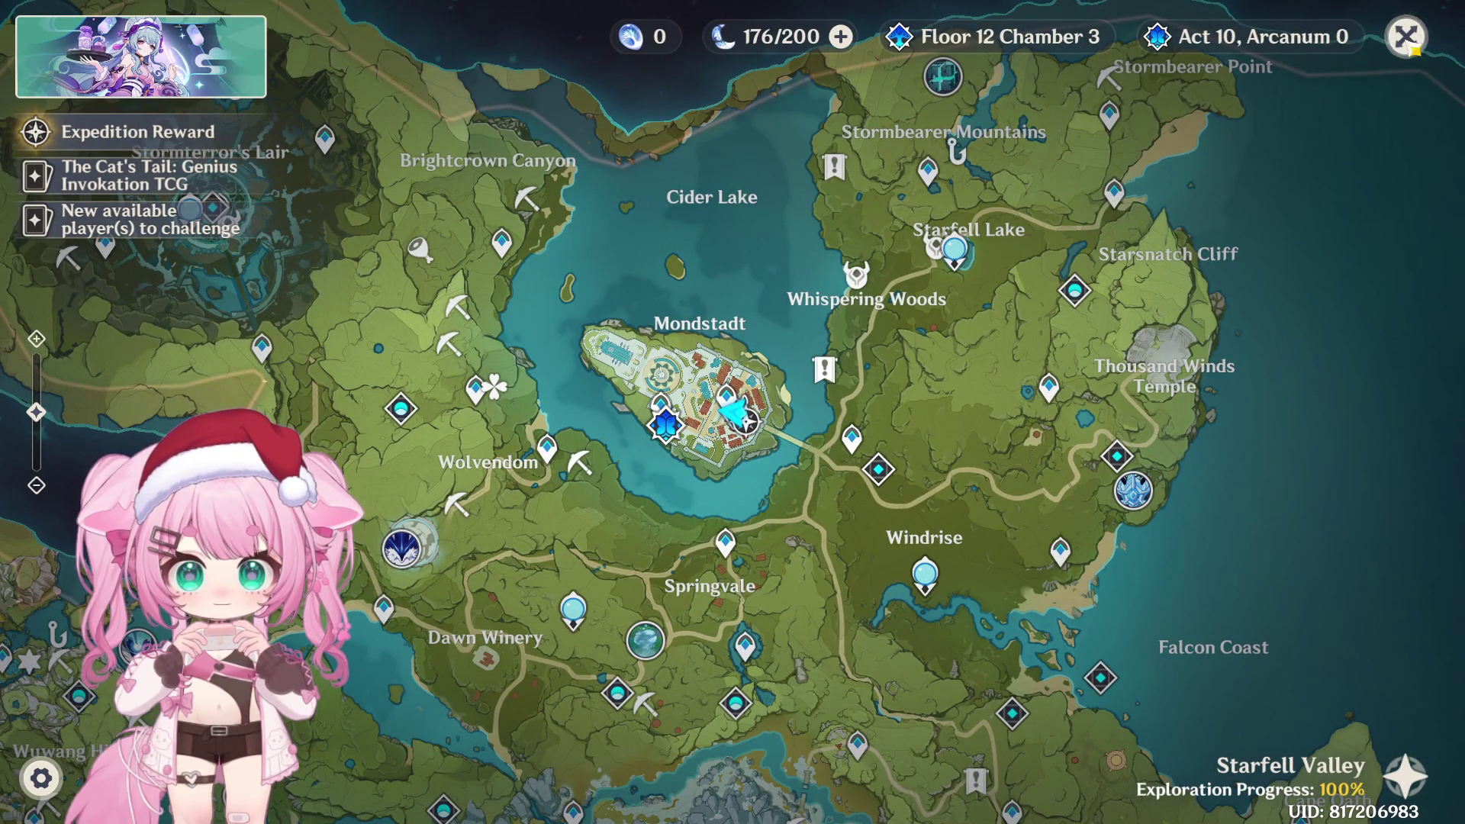
Claim the daily Log in mission reward in the Battle Pass
{"action": "key", "text": "m"}
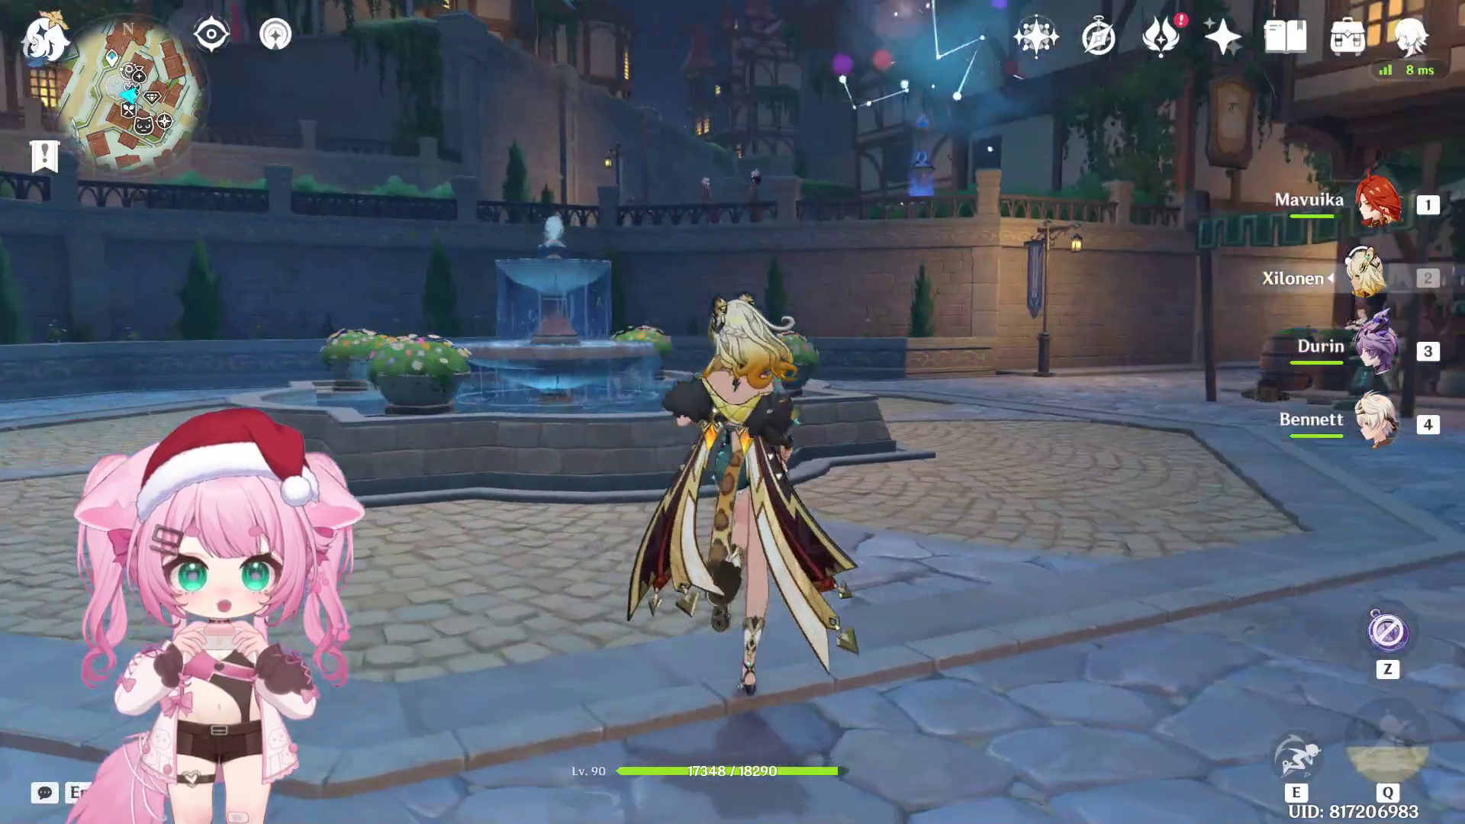
{"action": "key", "text": "F4"}
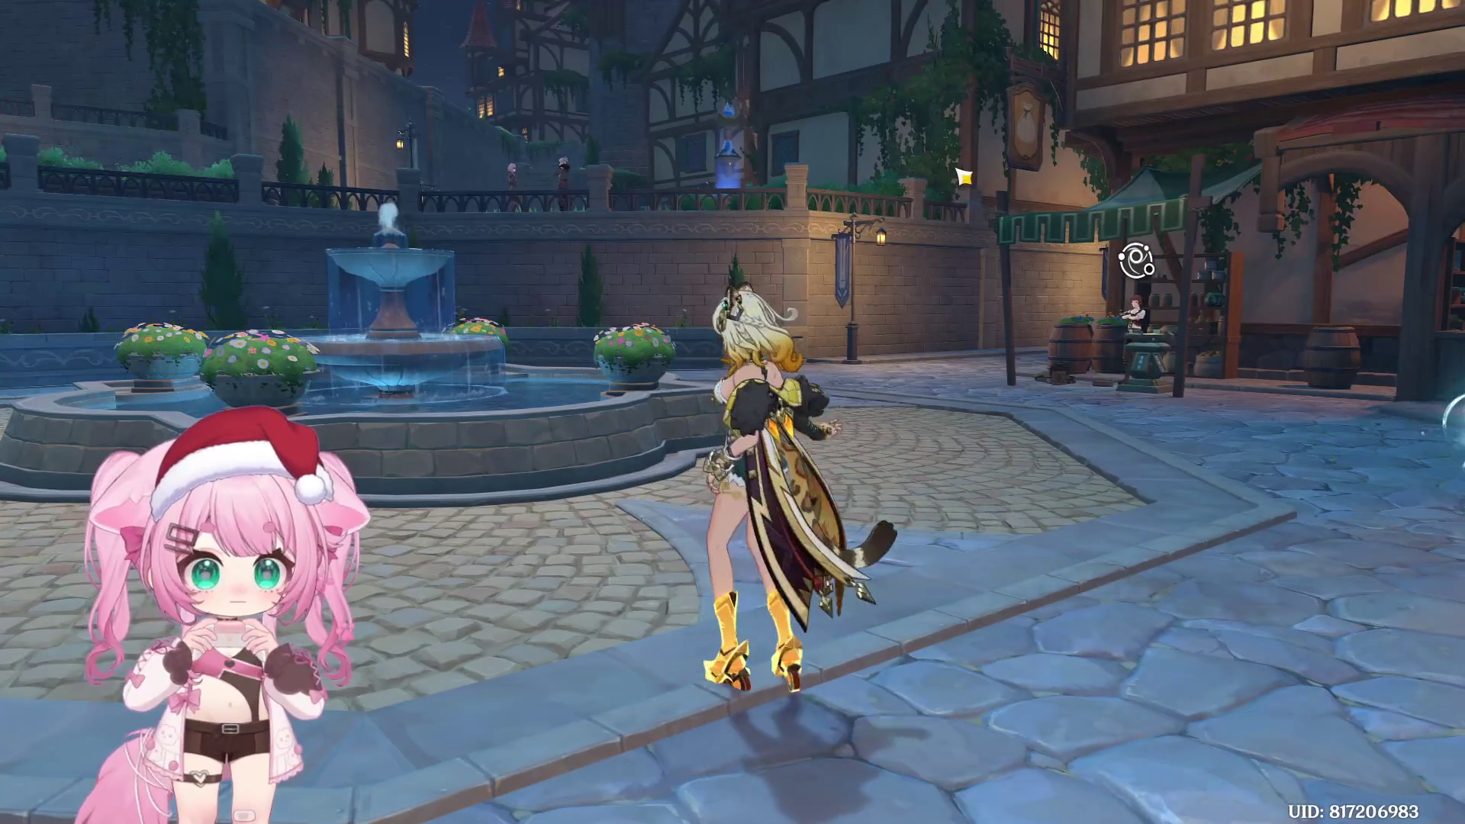
{"action": "key", "text": "e"}
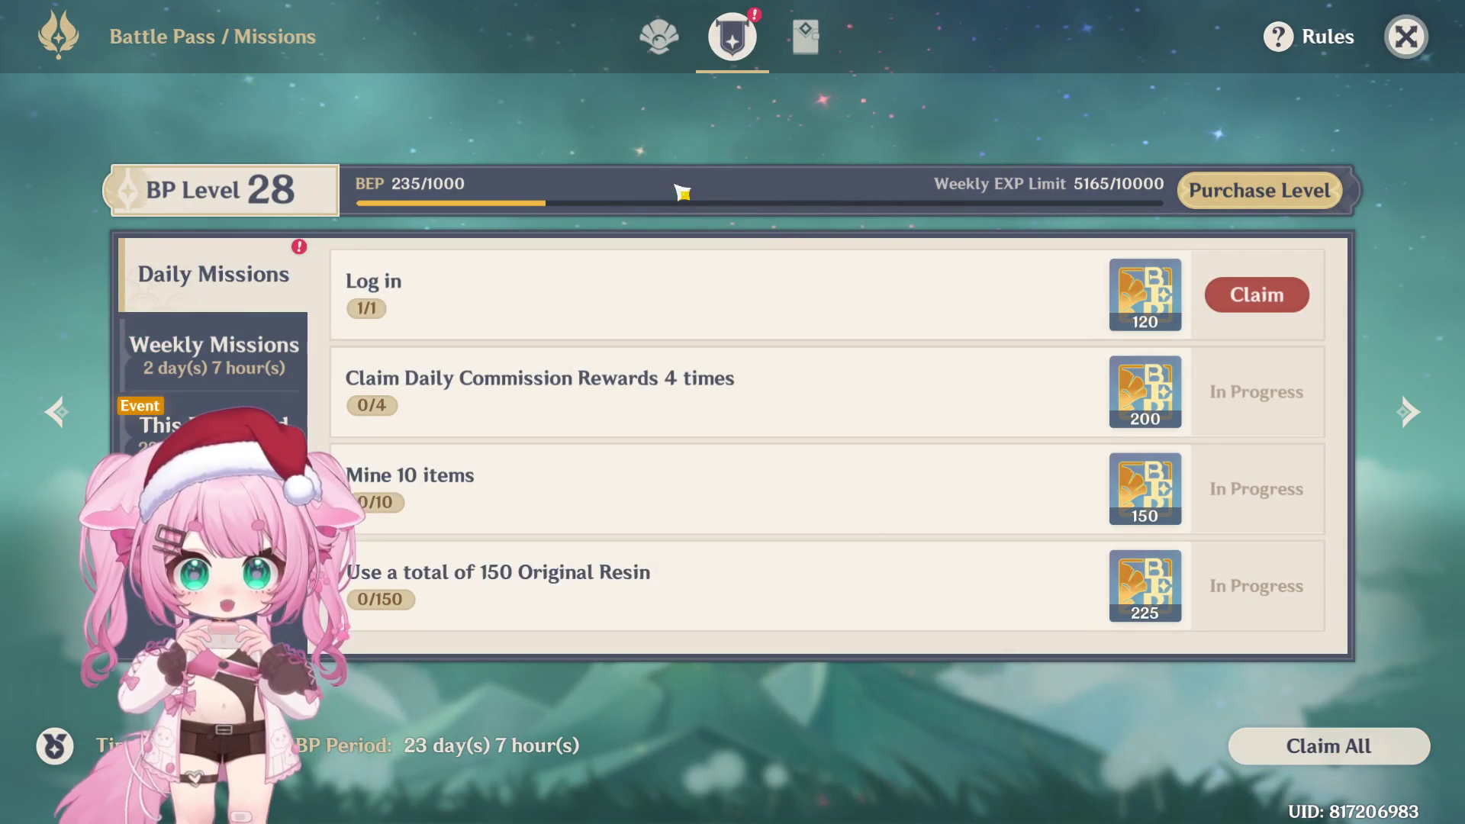
{"action": "left_click", "coordinate": [1279, 310]}
{"action": "left_click", "coordinate": [1406, 37]}
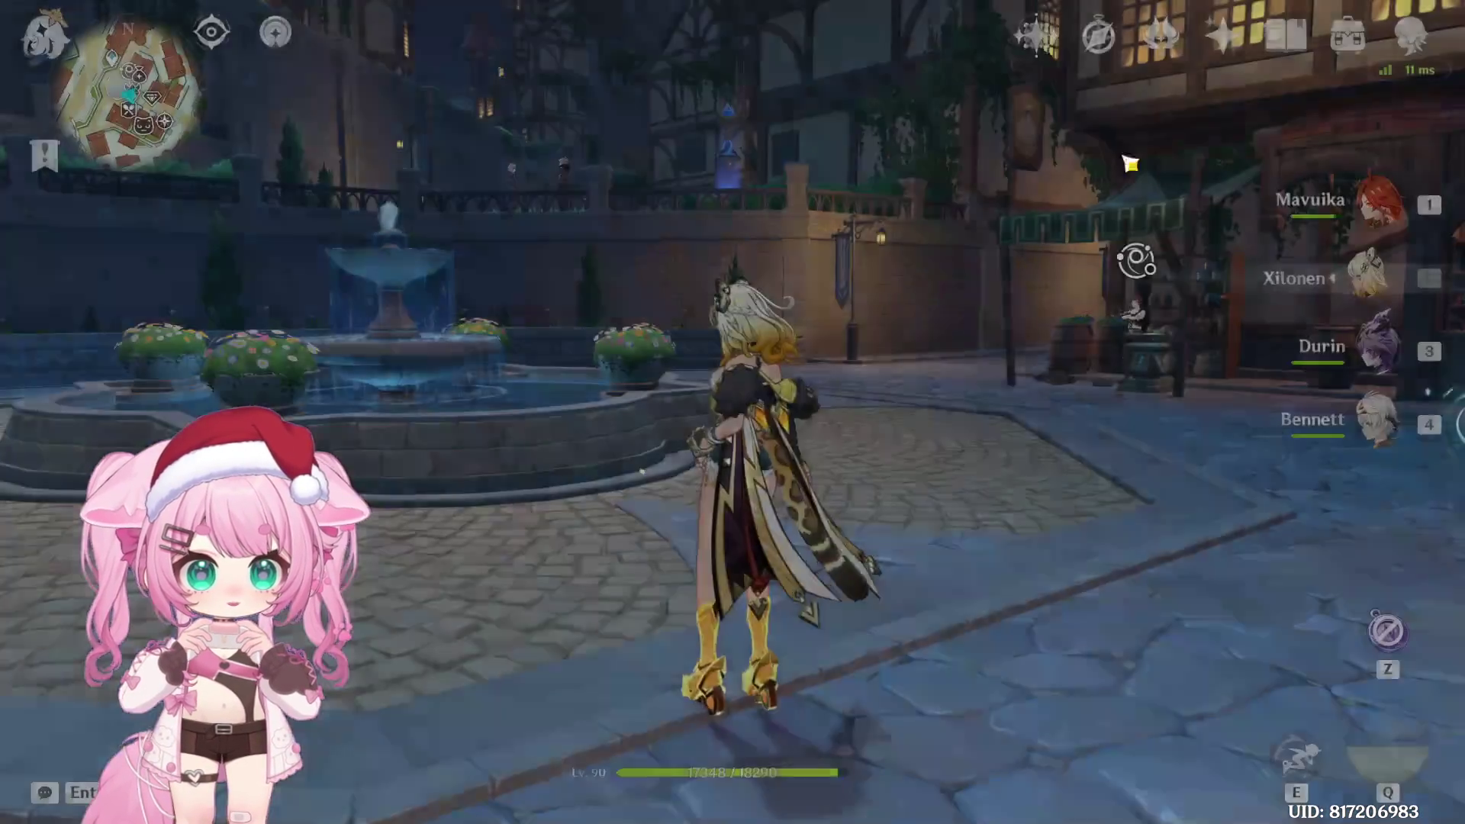
Run across the Mondstadt plaza and bring up the main game menu
{"action": "key", "text": "a"}
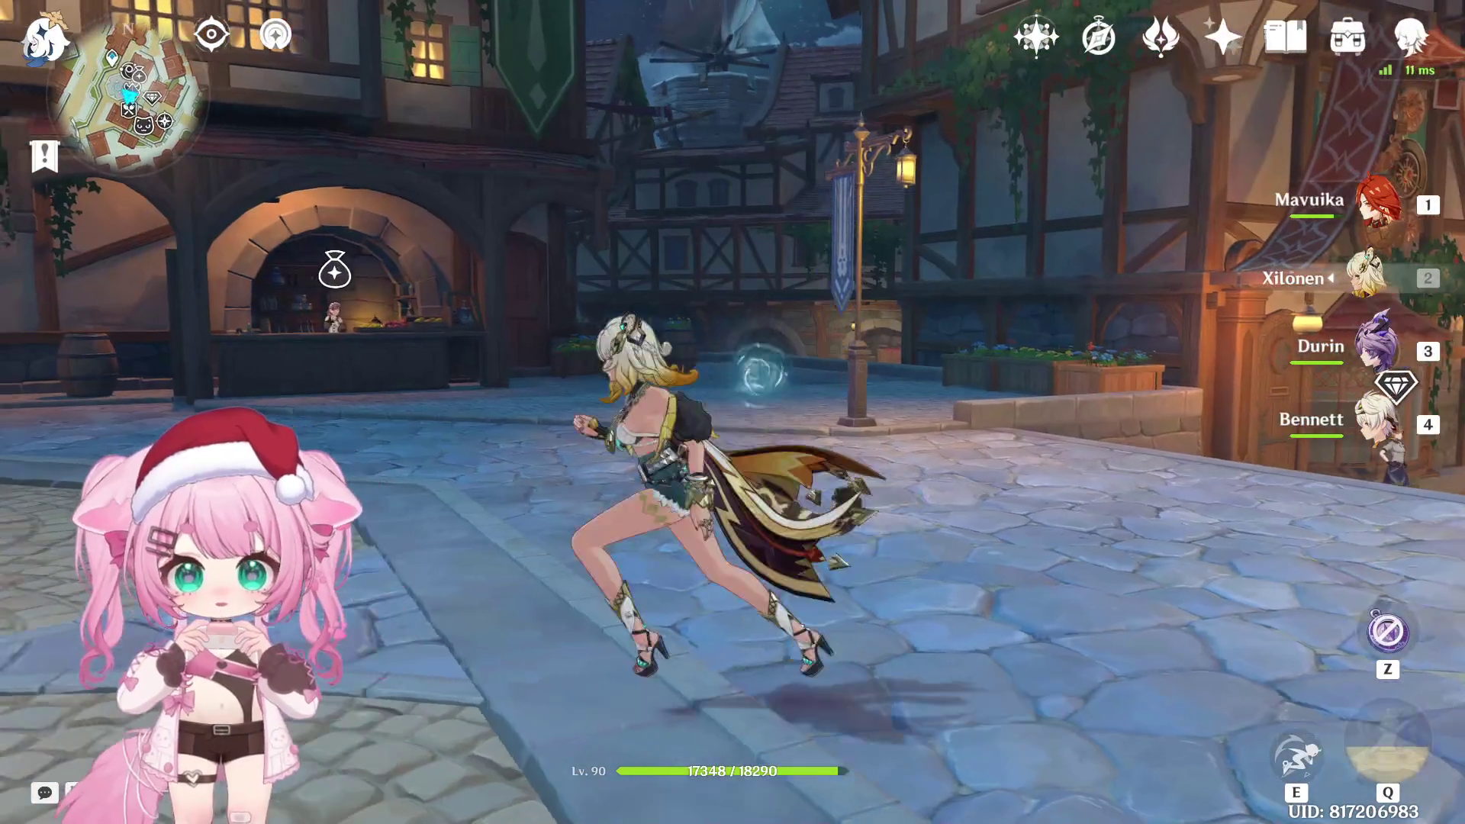
{"action": "key", "text": "w"}
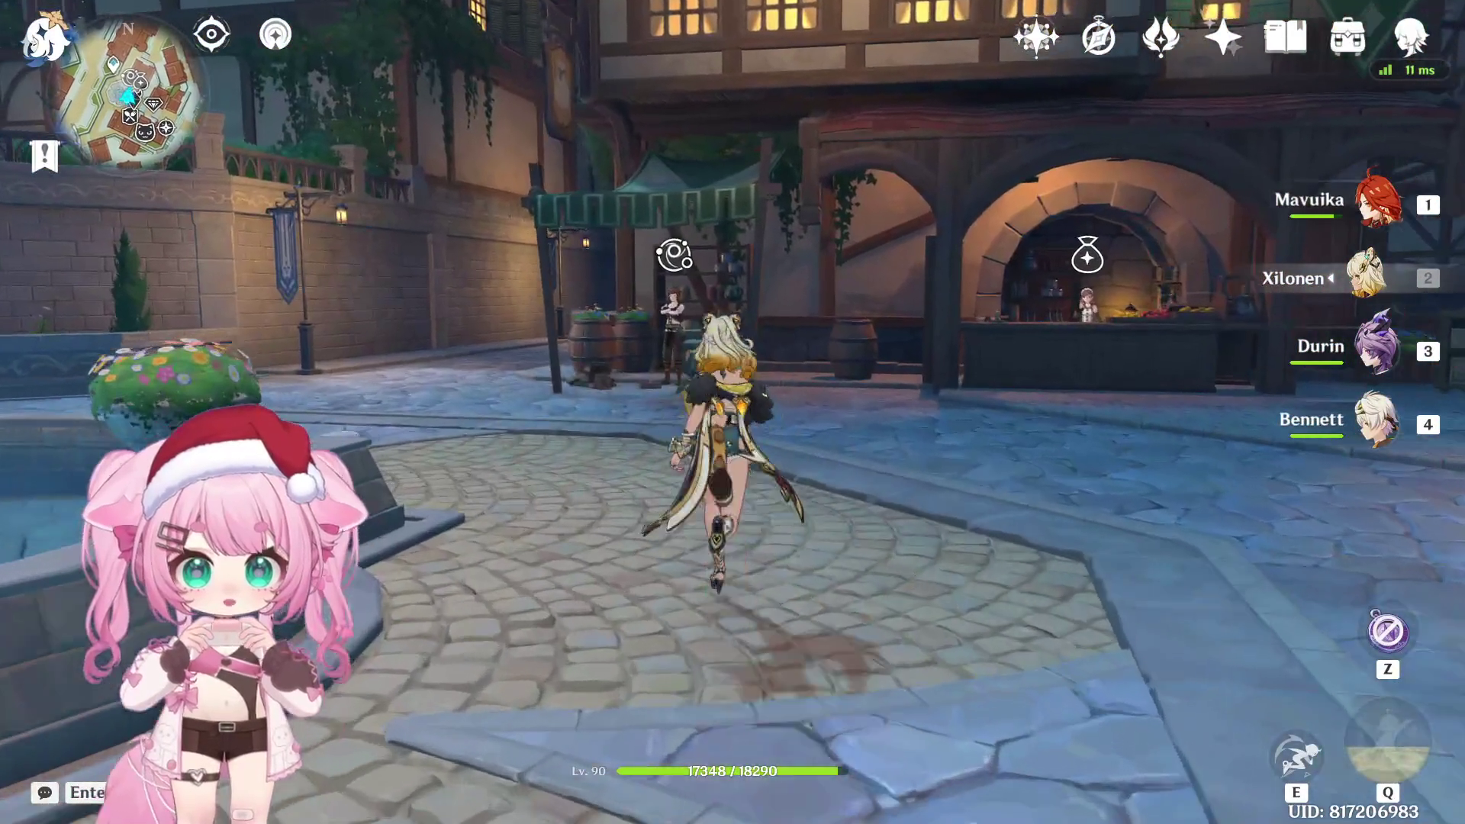
{"action": "key", "text": "d"}
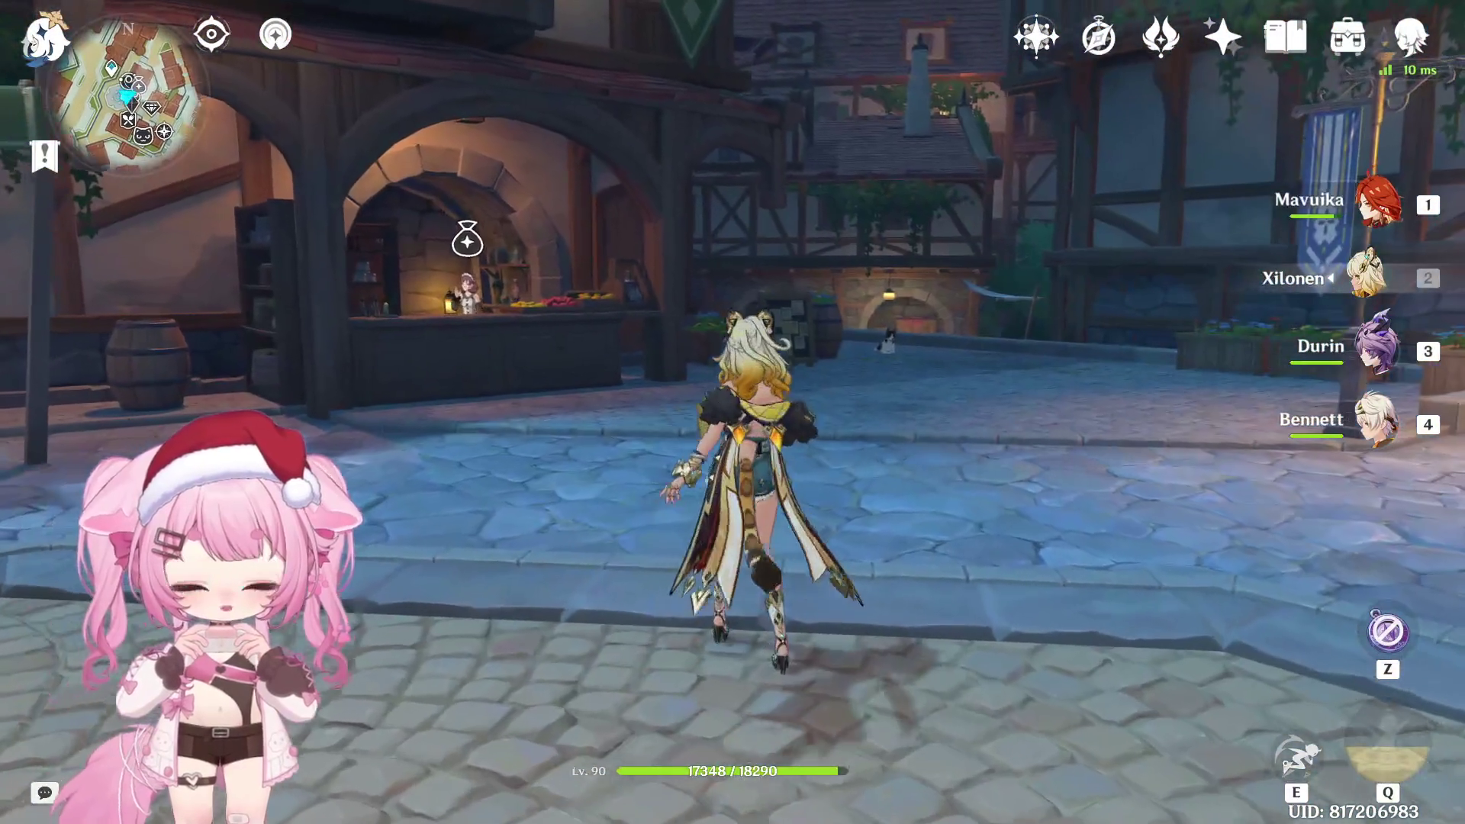
{"action": "key", "text": "Escape"}
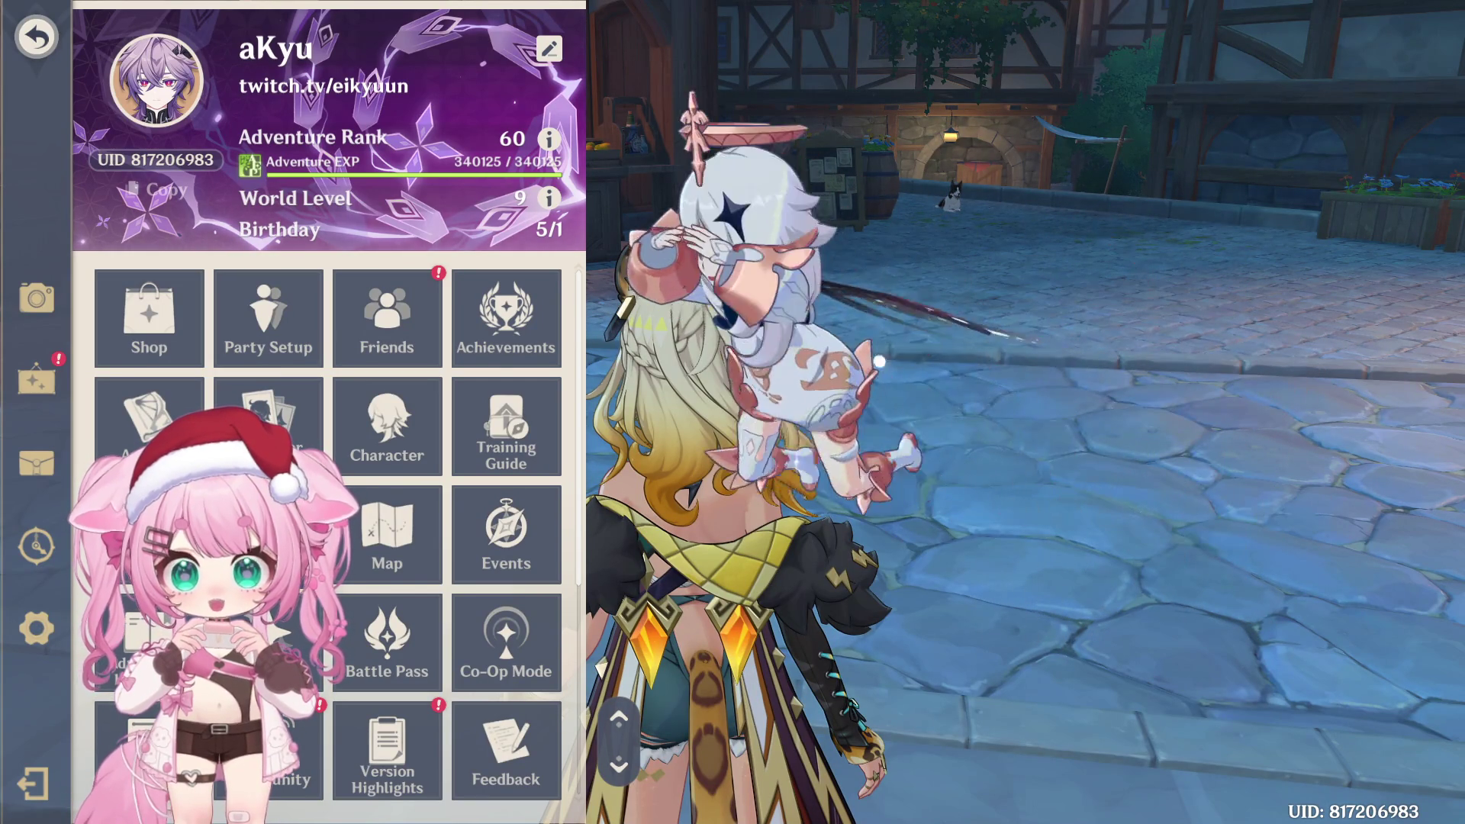
Go to the Hangout Event characters list in the Story Quests journal
{"action": "key", "text": "Escape"}
{"action": "key", "text": "j"}
{"action": "key", "text": "e"}
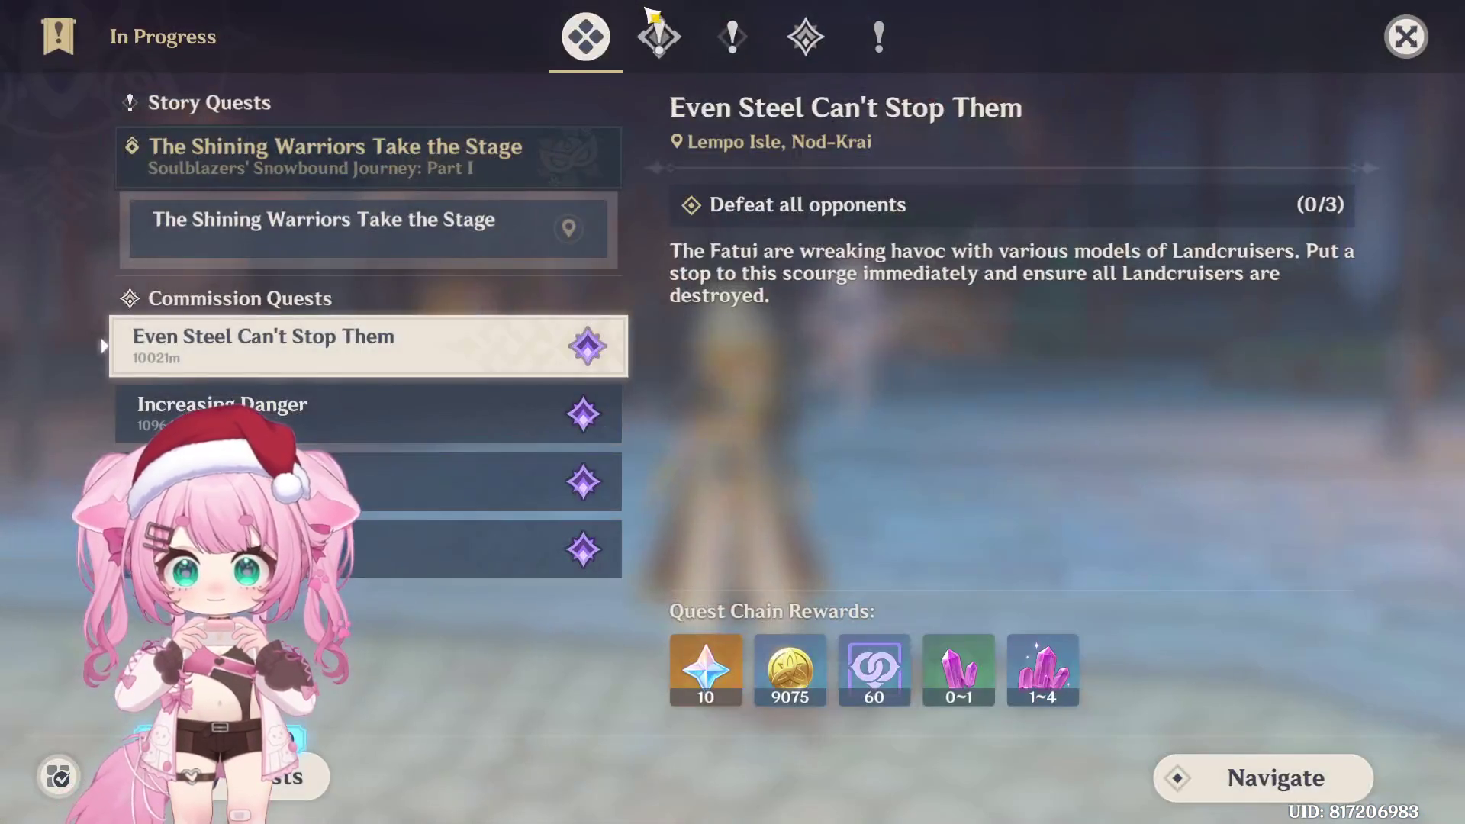
{"action": "key", "text": "Escape"}
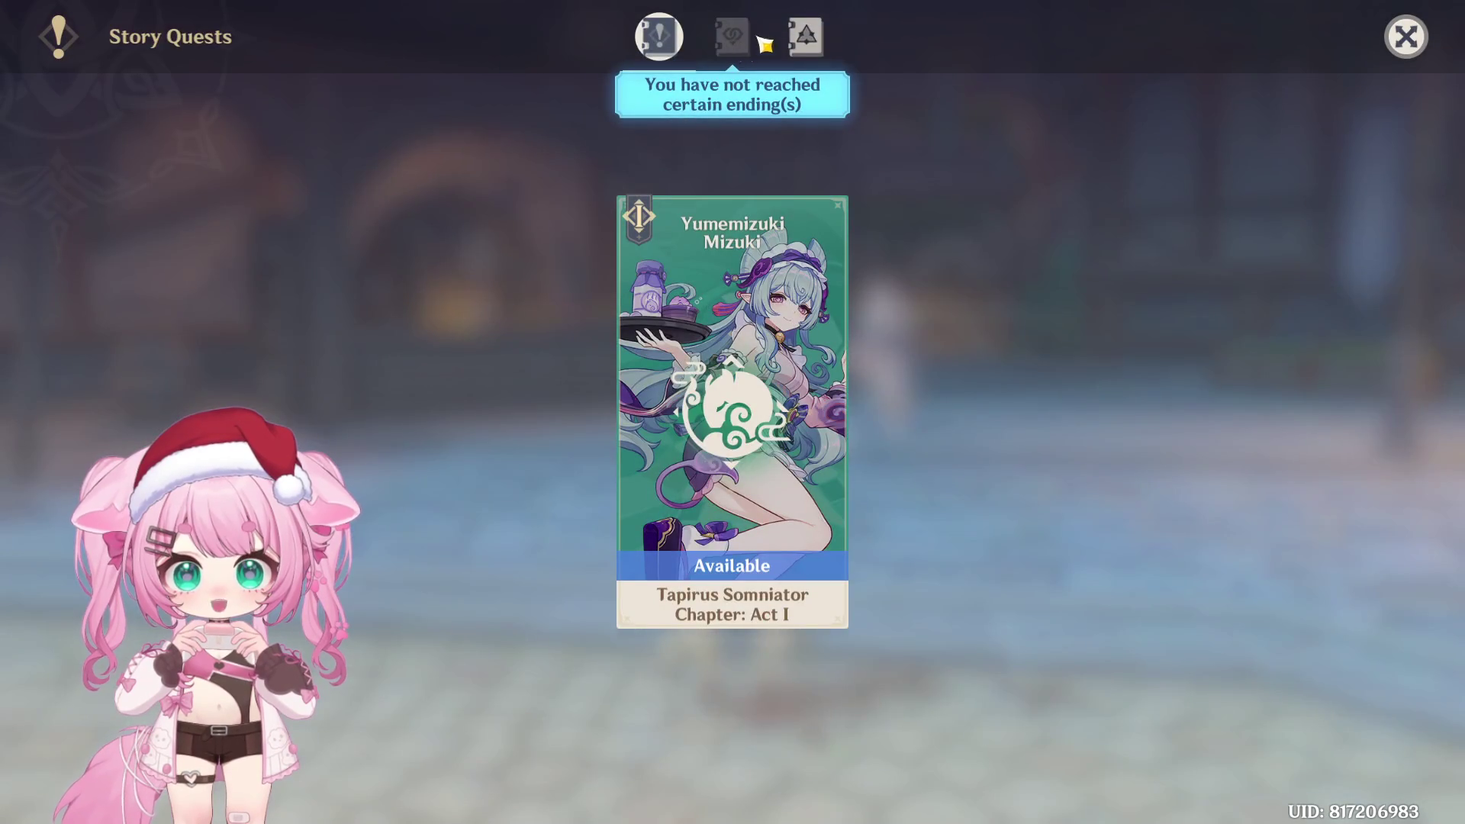
{"action": "left_click", "coordinate": [763, 44]}
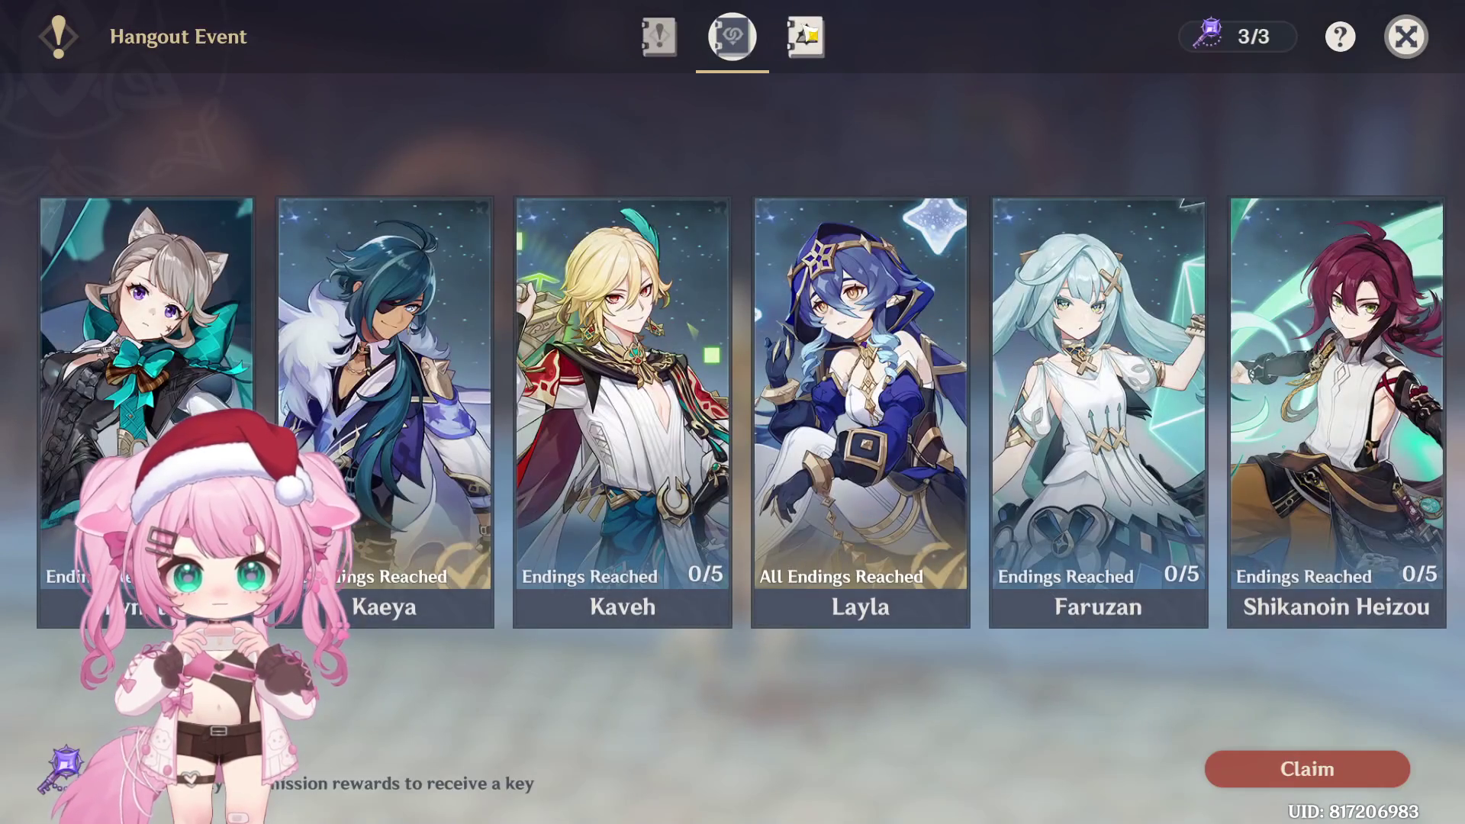
{"action": "scroll", "coordinate": [885, 315], "scroll_direction": "down", "scroll_amount": 5}
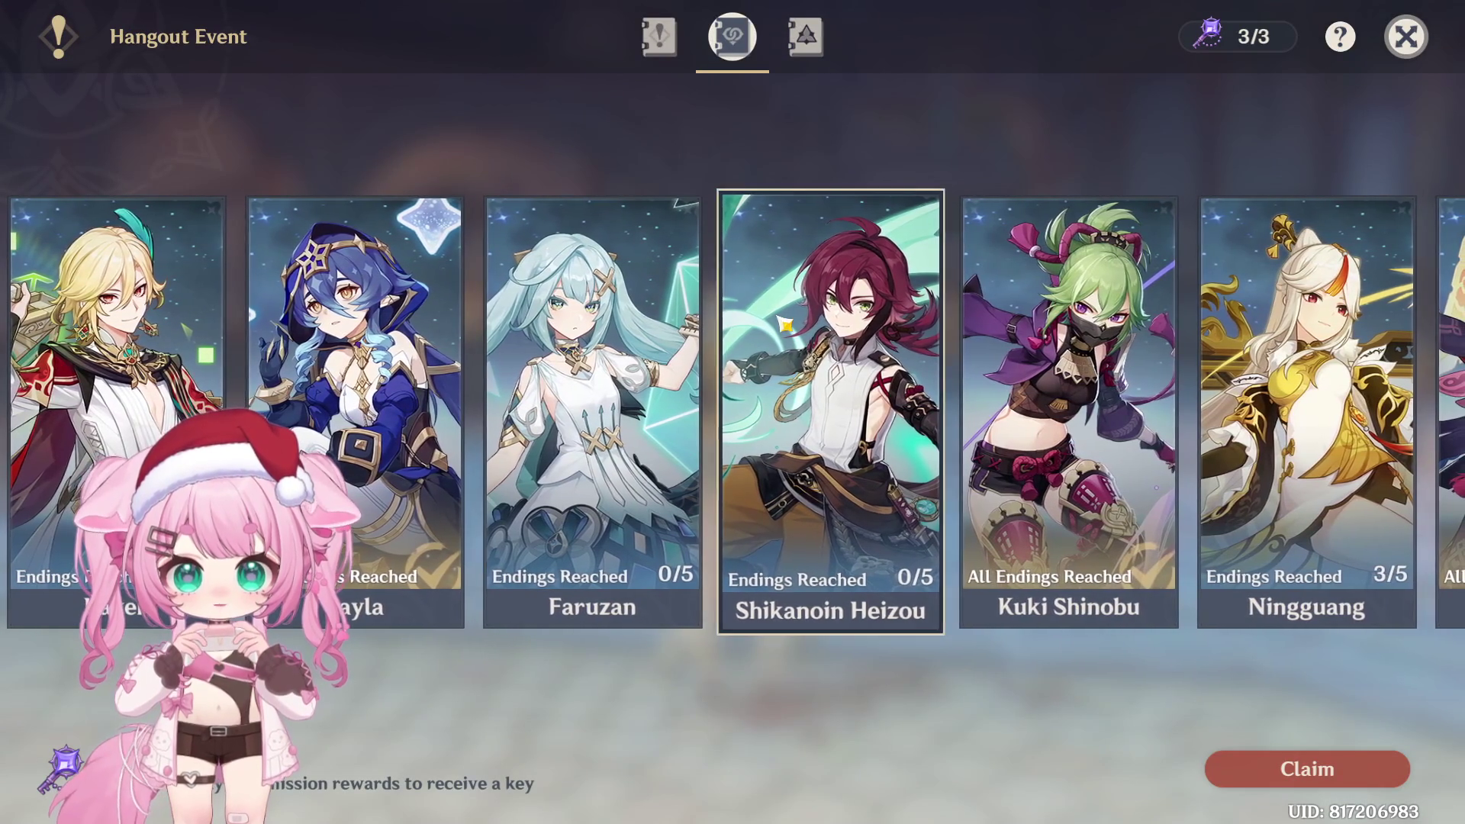
{"action": "scroll", "coordinate": [763, 324], "scroll_direction": "down", "scroll_amount": 4}
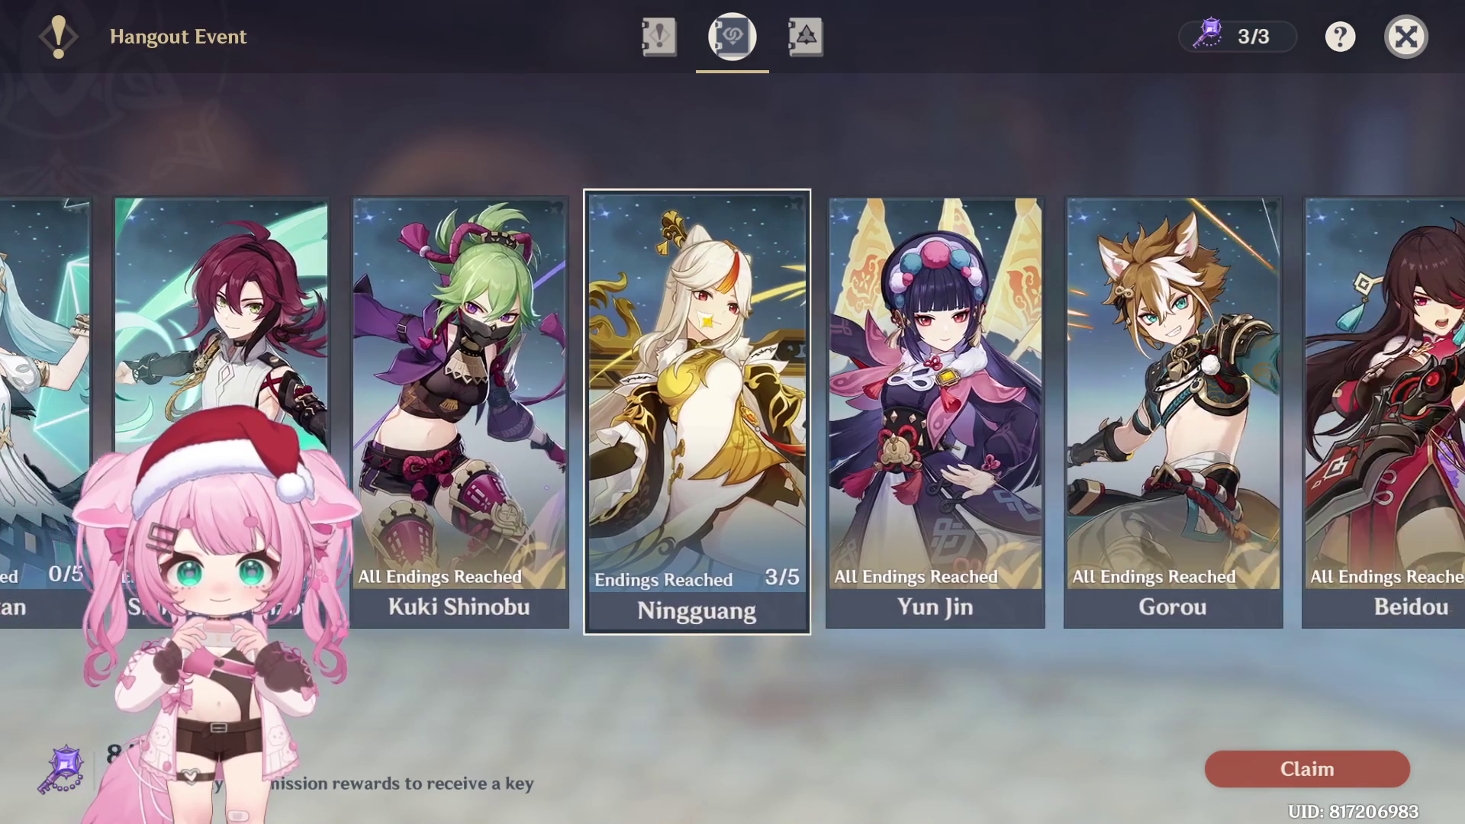
{"action": "scroll", "coordinate": [736, 349], "scroll_direction": "up", "scroll_amount": 3}
{"action": "scroll", "coordinate": [732, 412], "scroll_direction": "up", "scroll_amount": 3}
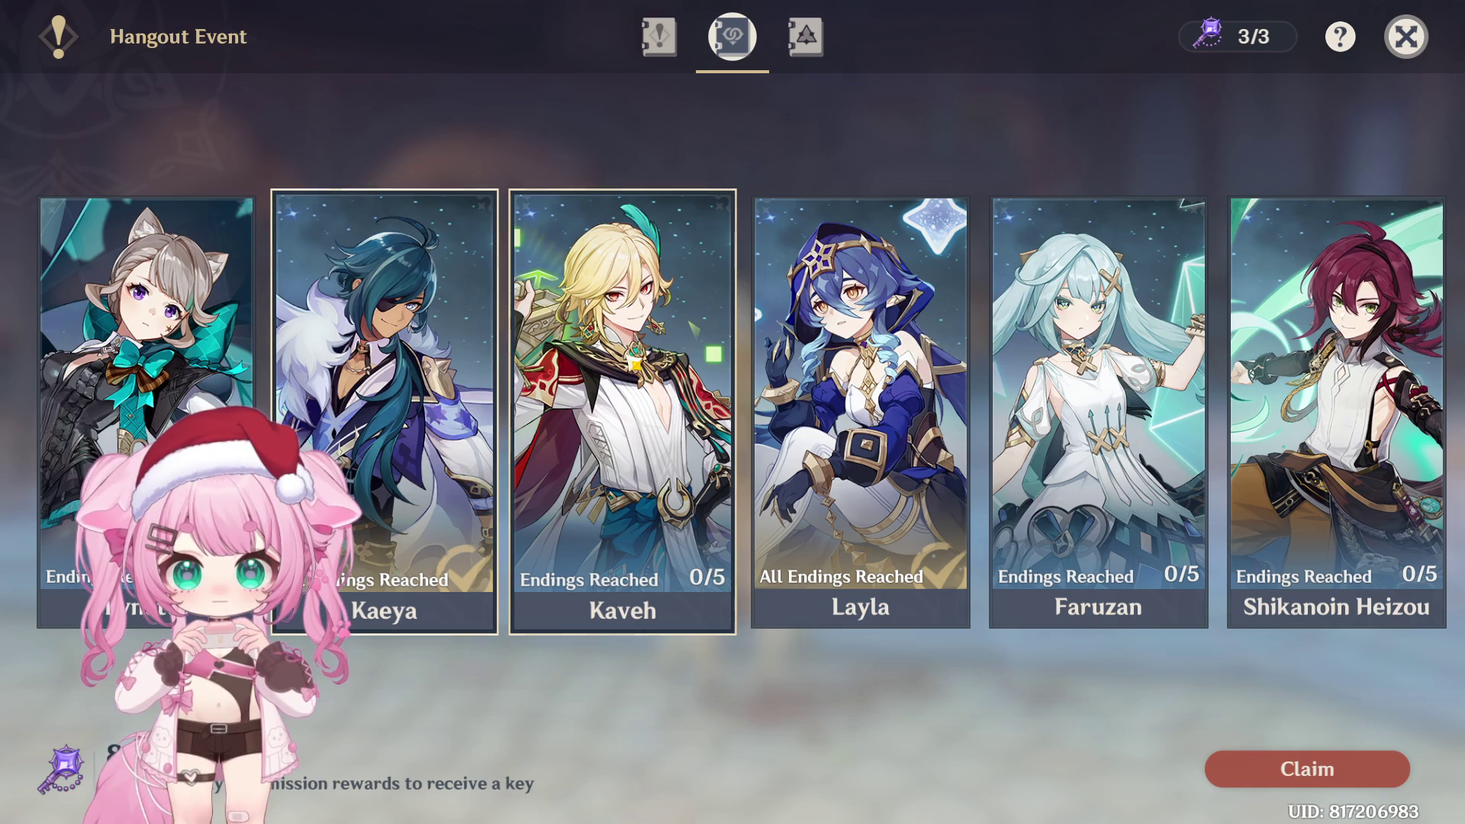
Review Lynette's hangout details and ending rewards, briefly checking Kaveh's too
{"action": "left_click", "coordinate": [145, 343]}
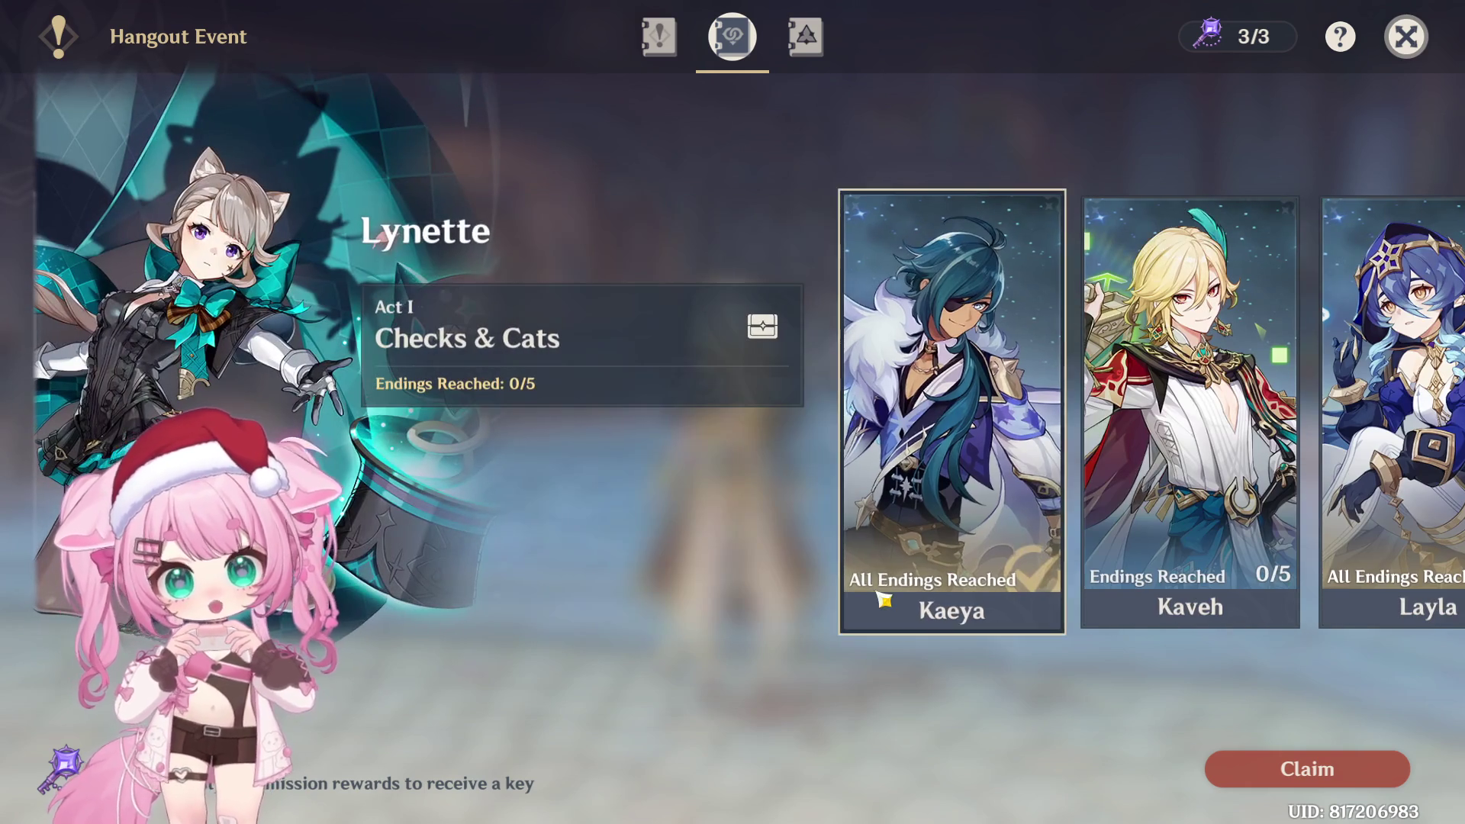
{"action": "left_click", "coordinate": [1305, 767]}
{"action": "left_click", "coordinate": [978, 694]}
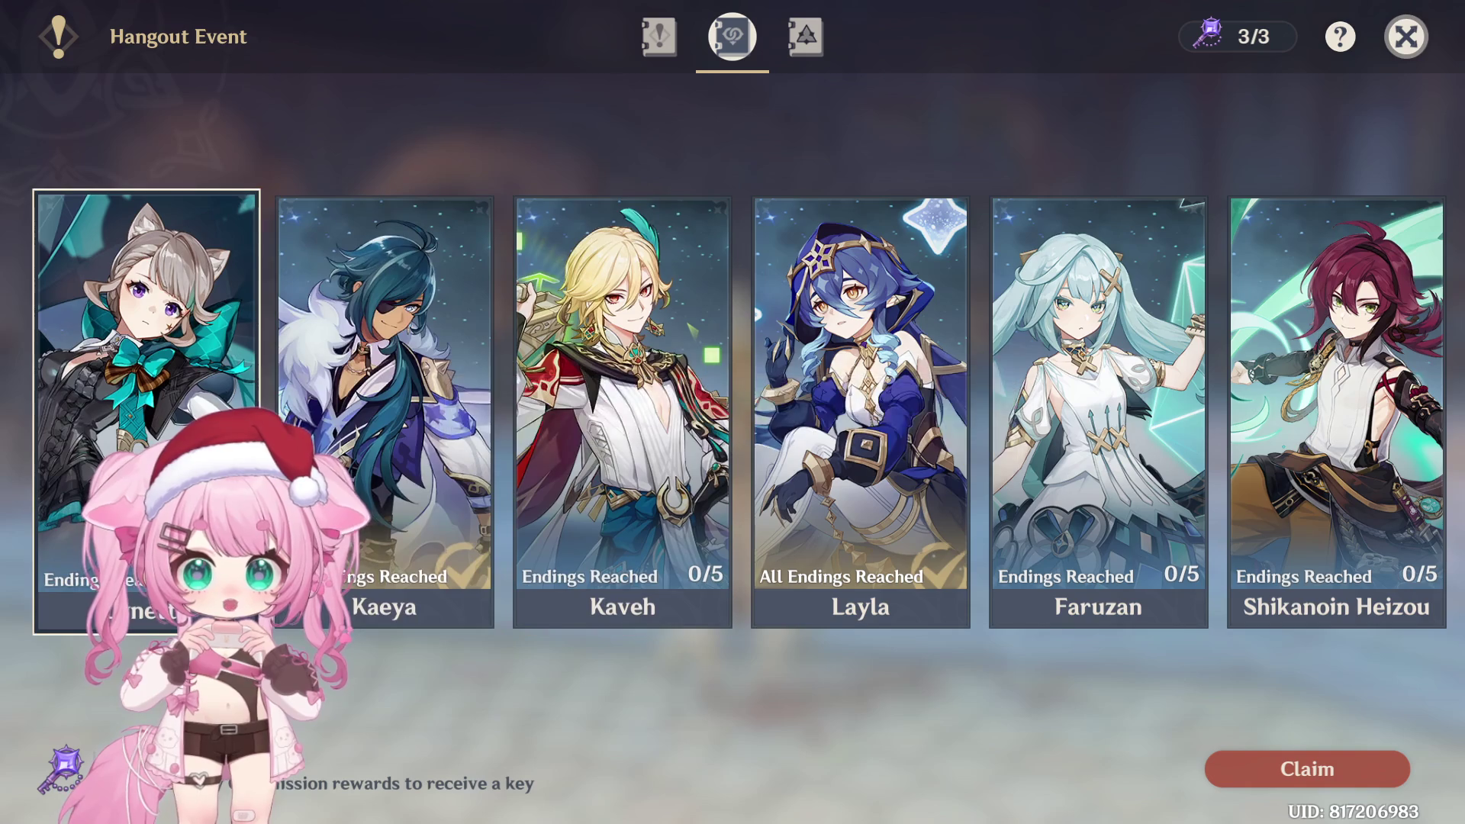
{"action": "left_click", "coordinate": [145, 343]}
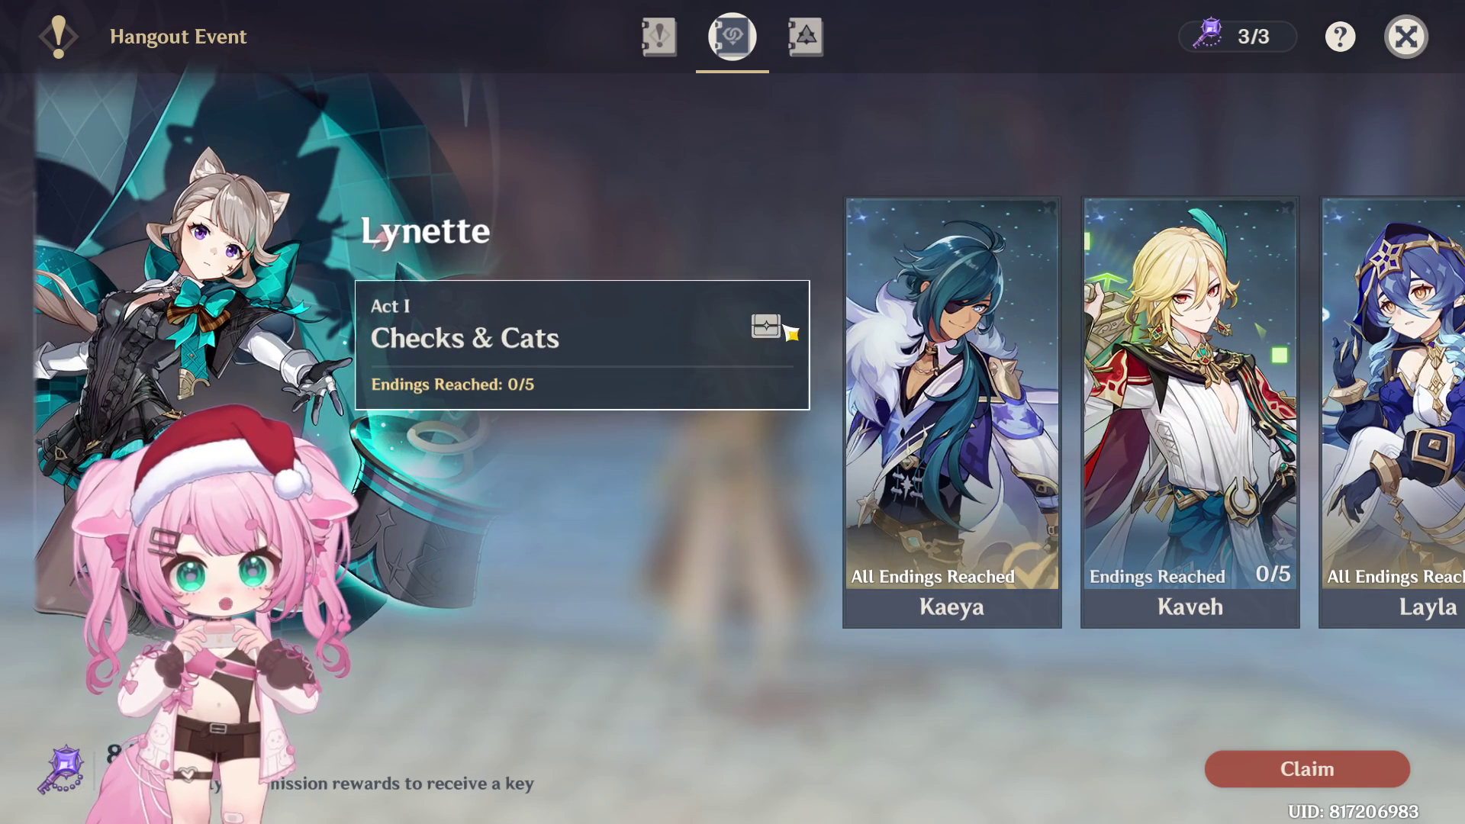
{"action": "left_click", "coordinate": [775, 368]}
{"action": "left_click", "coordinate": [1112, 316]}
{"action": "left_click", "coordinate": [1111, 317]}
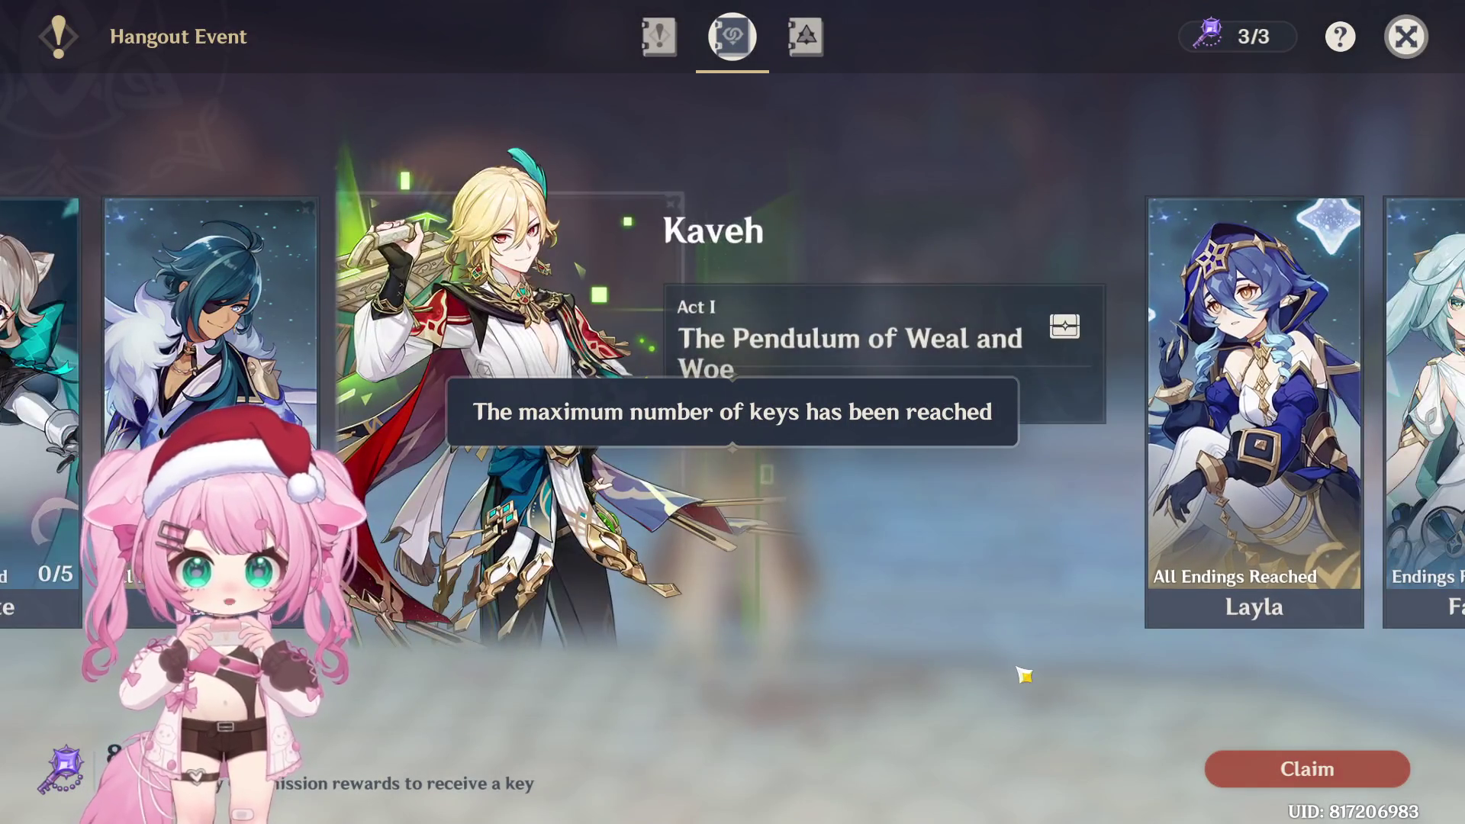
{"action": "left_click", "coordinate": [1022, 676]}
Reopen Lynette's hangout and choose Act I, Checks & Cats
{"action": "left_click", "coordinate": [145, 343]}
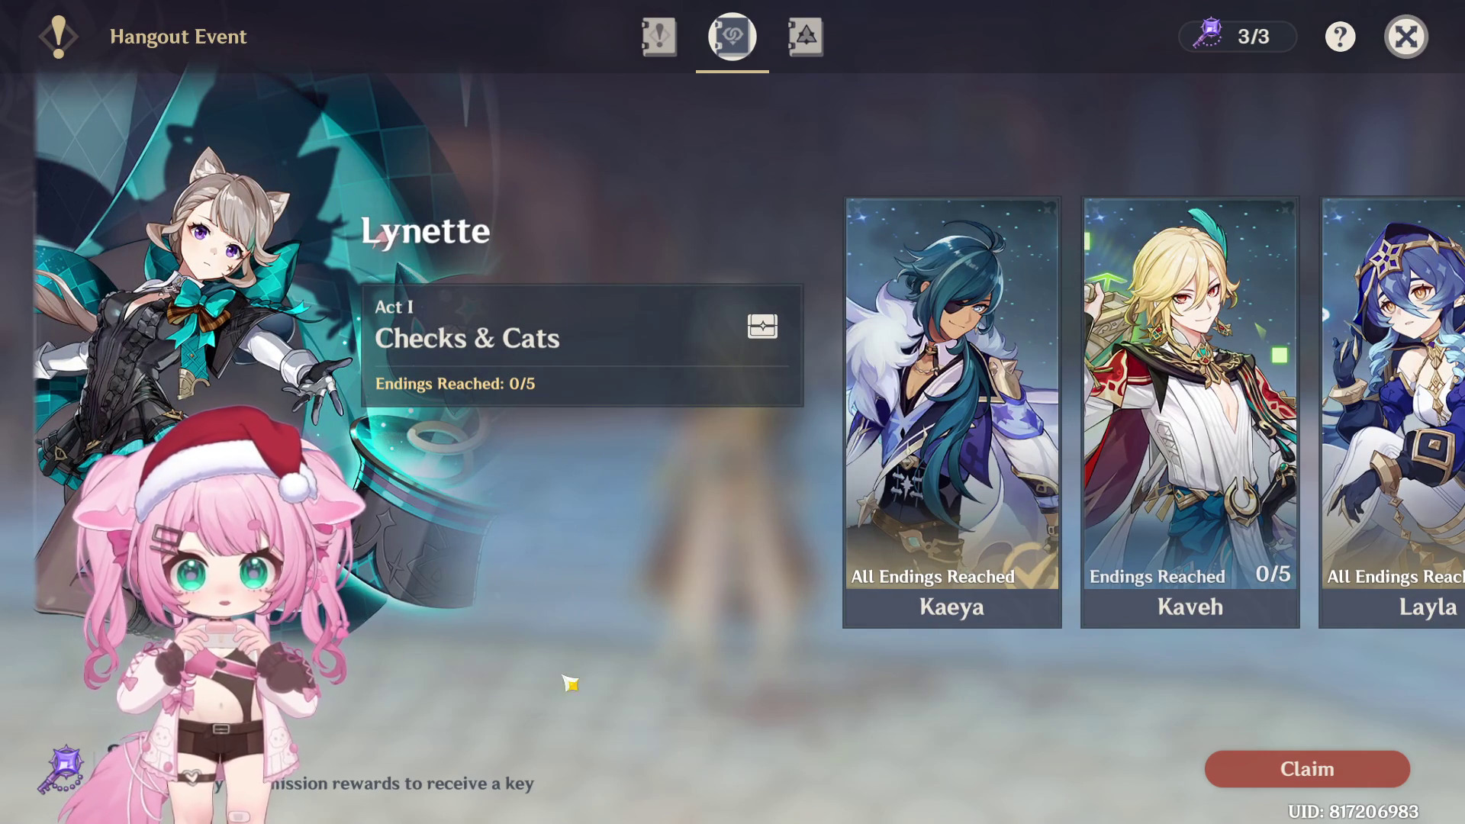
{"action": "left_click", "coordinate": [1228, 772]}
{"action": "left_click", "coordinate": [1013, 700]}
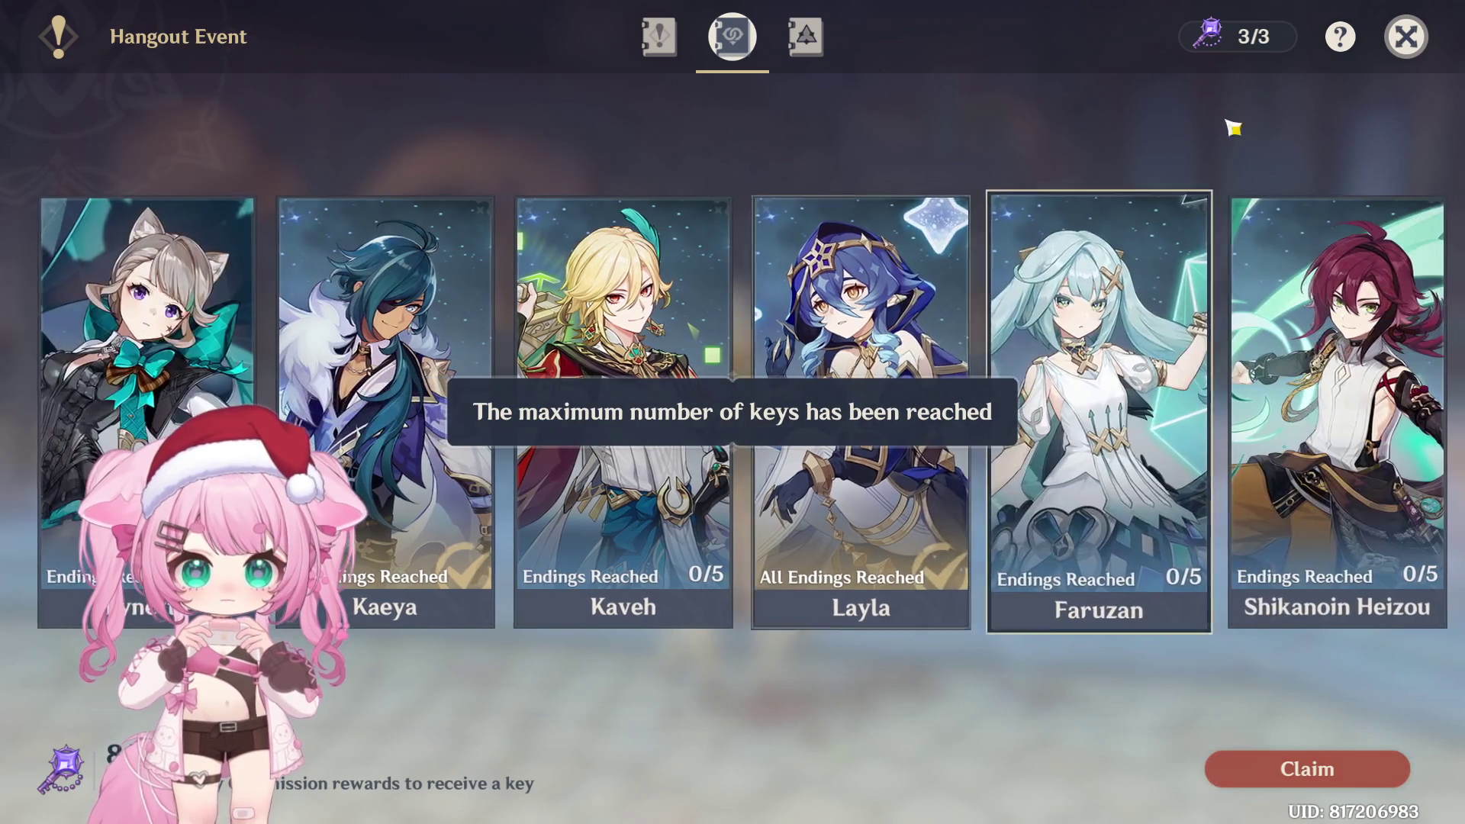
{"action": "left_click", "coordinate": [267, 297]}
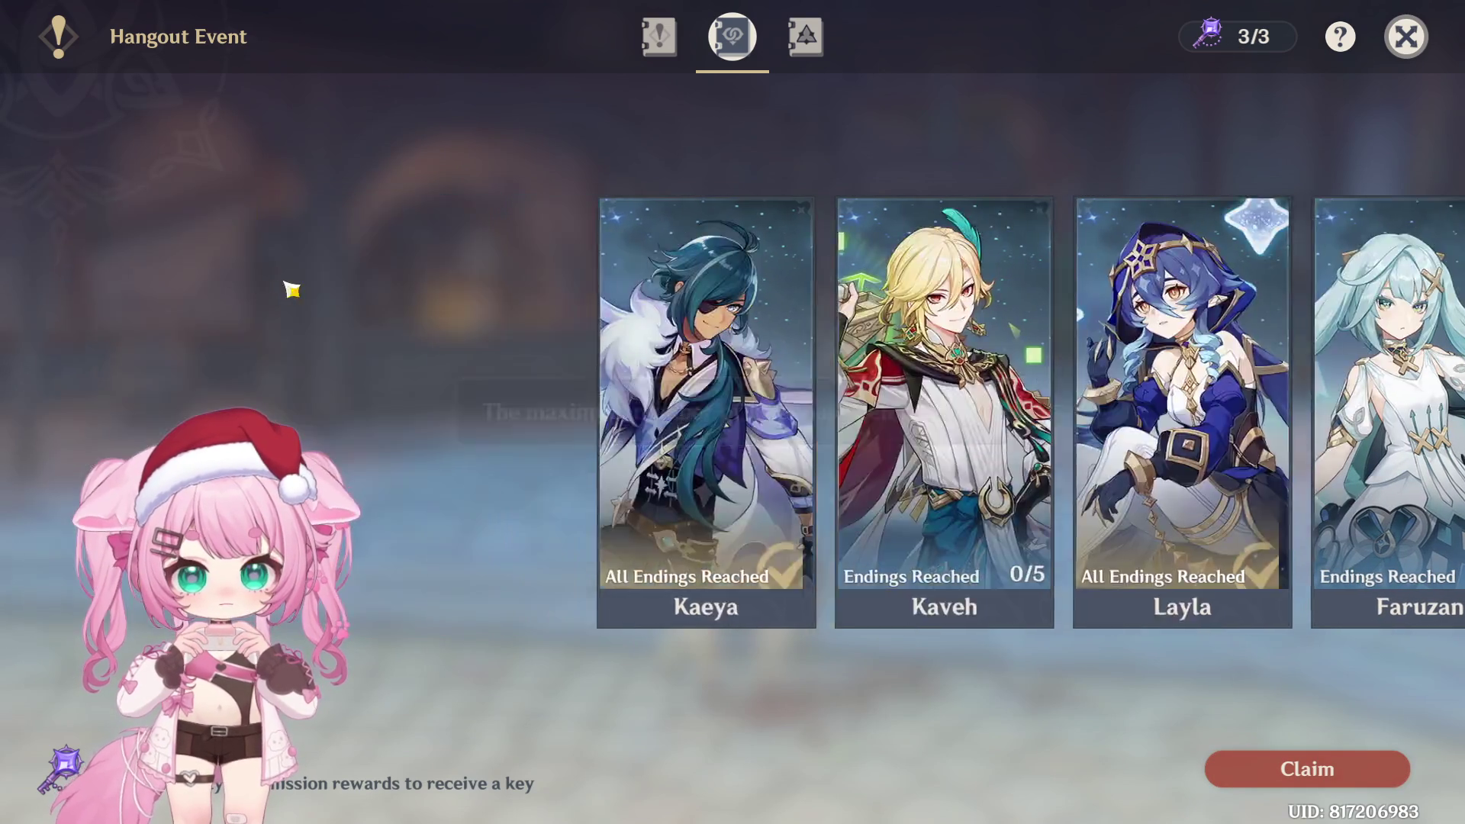
{"action": "left_click", "coordinate": [561, 355]}
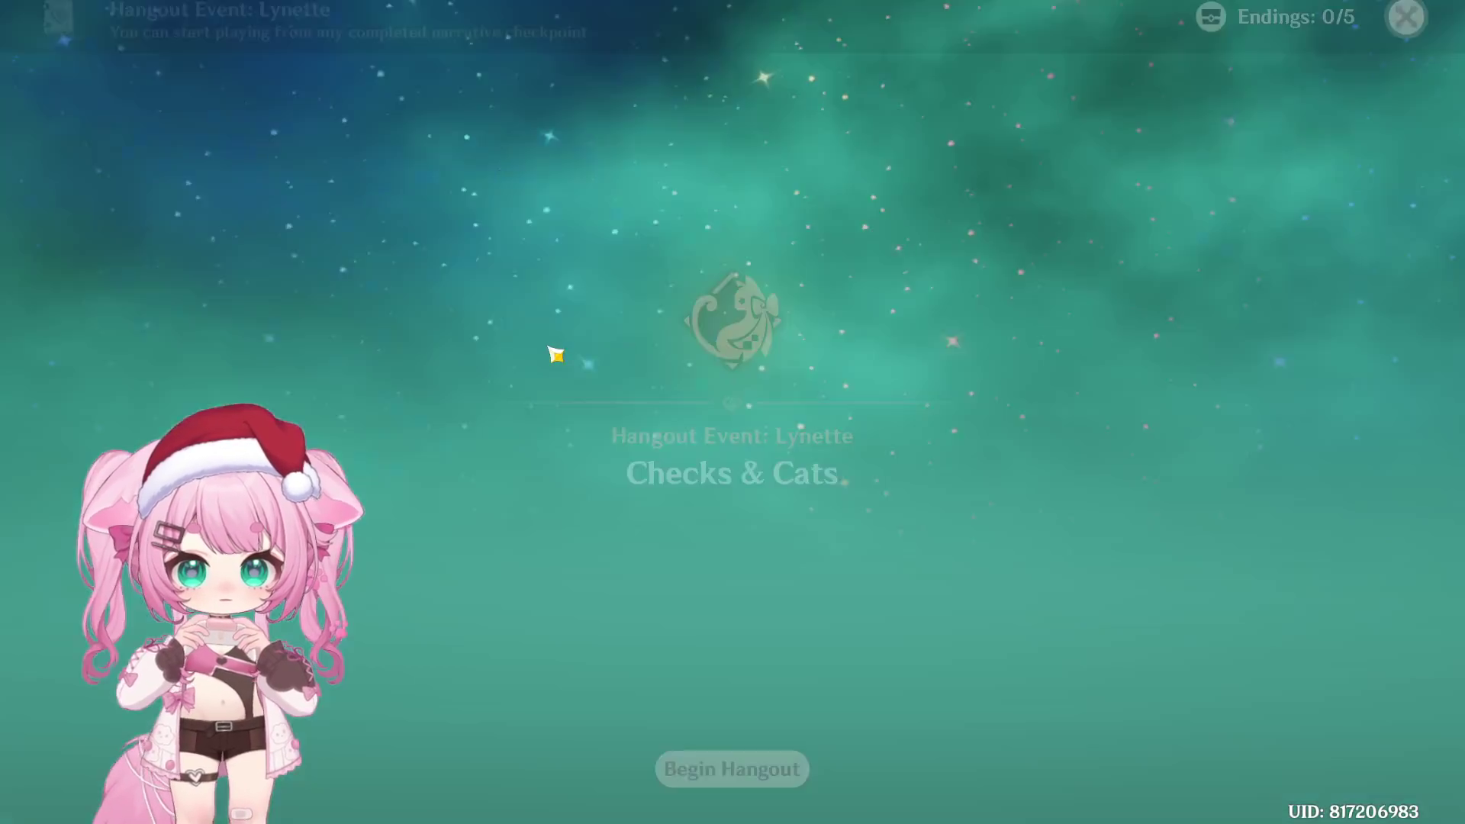
Begin the Checks & Cats hangout and dismiss its title card
{"action": "key", "text": "Return"}
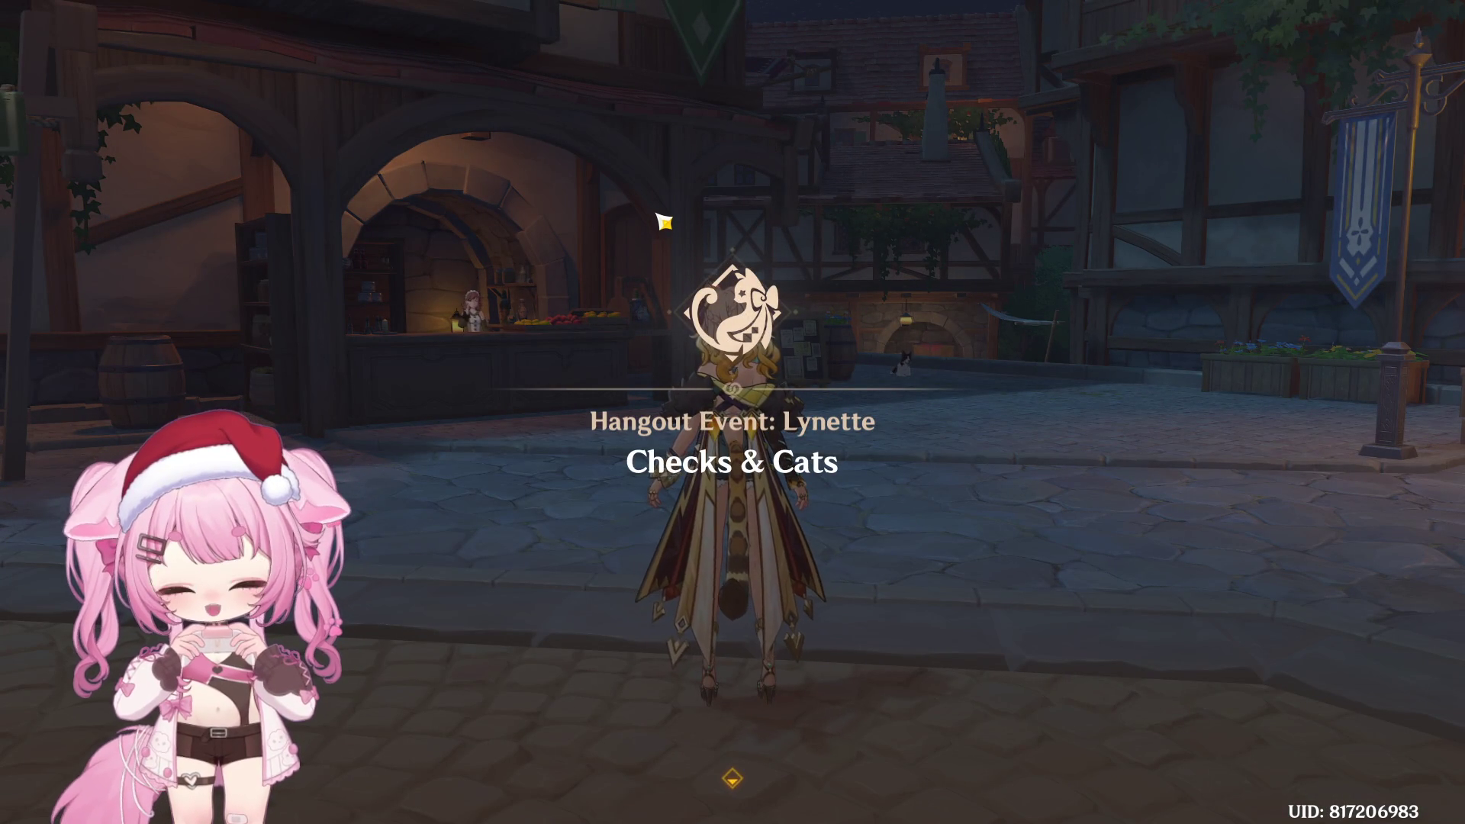
{"action": "left_click", "coordinate": [655, 249]}
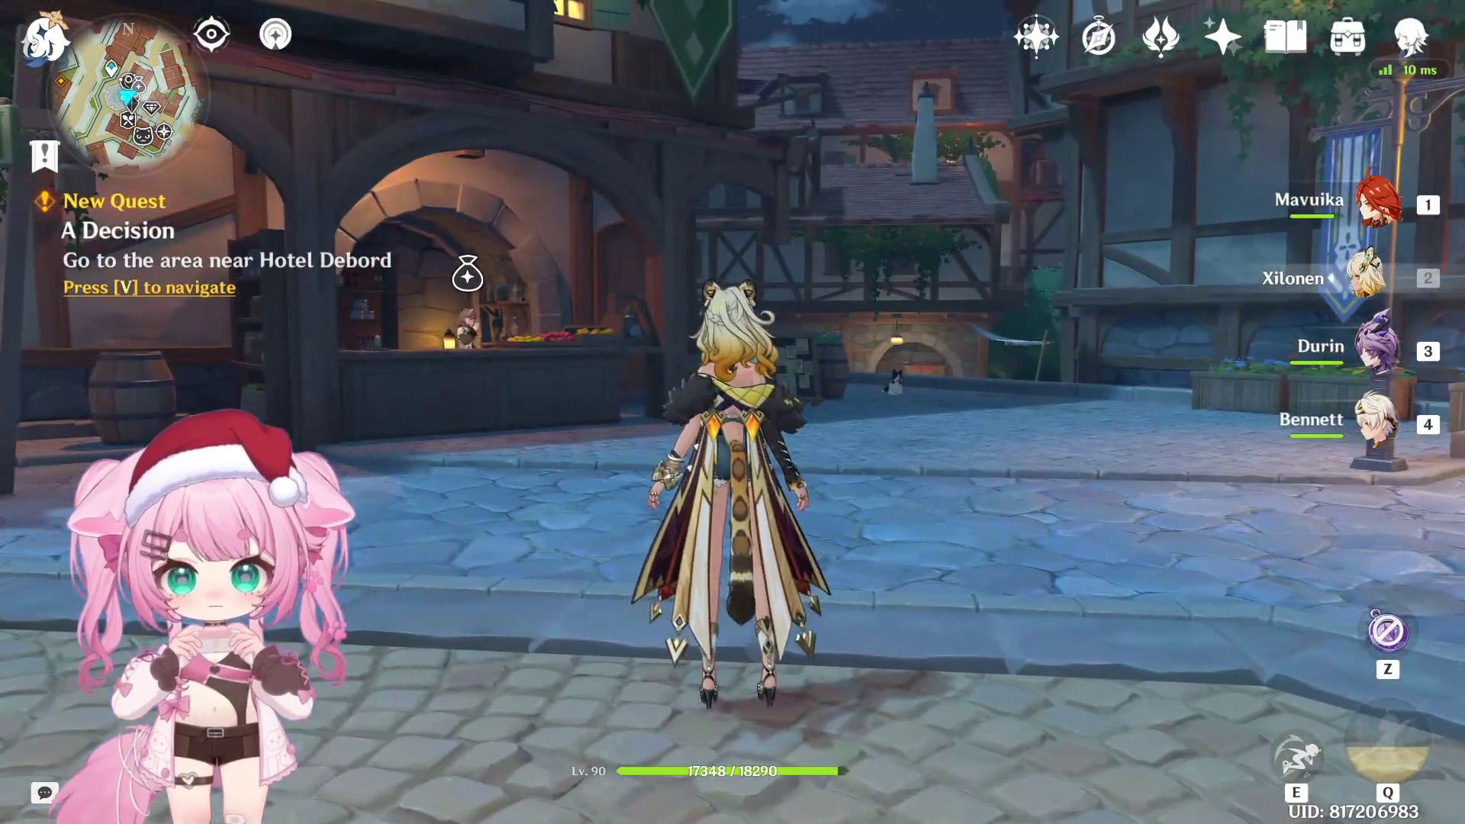
Teleport from the Fontaine region map to the Court of Fontaine city waypoint
{"action": "key", "text": "m"}
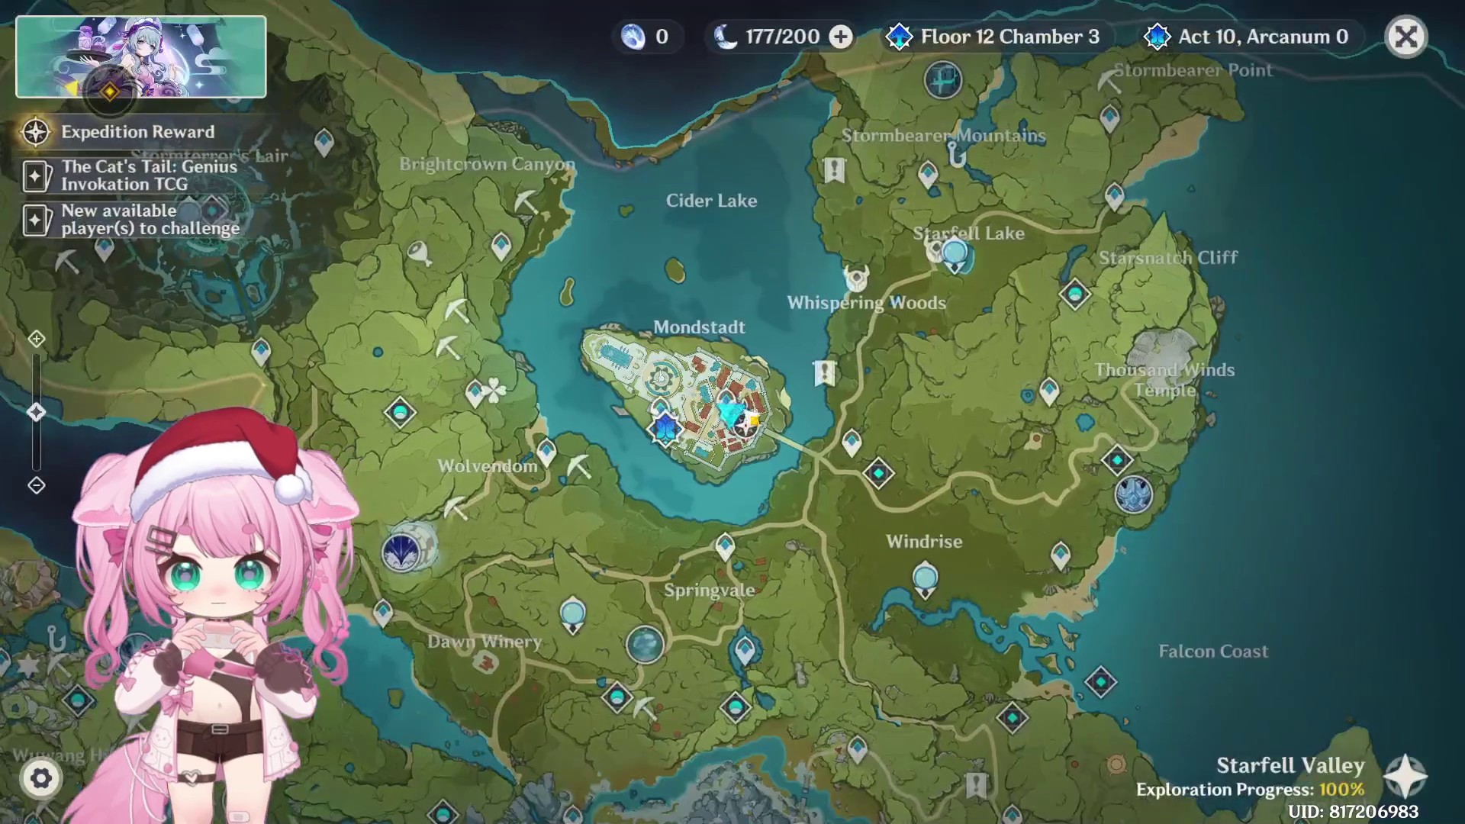
{"action": "left_click", "coordinate": [1404, 776]}
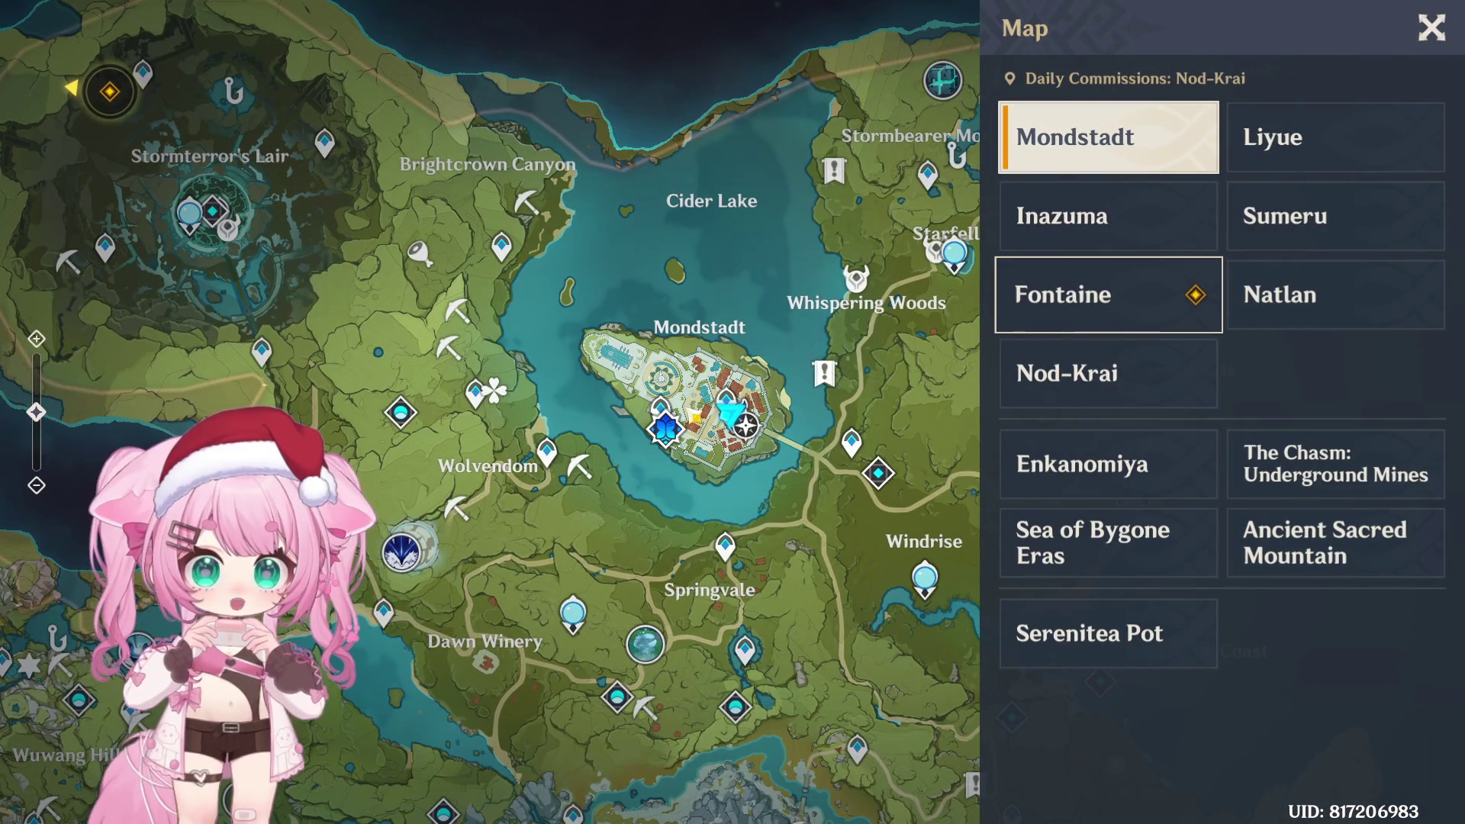
{"action": "left_click", "coordinate": [1056, 306]}
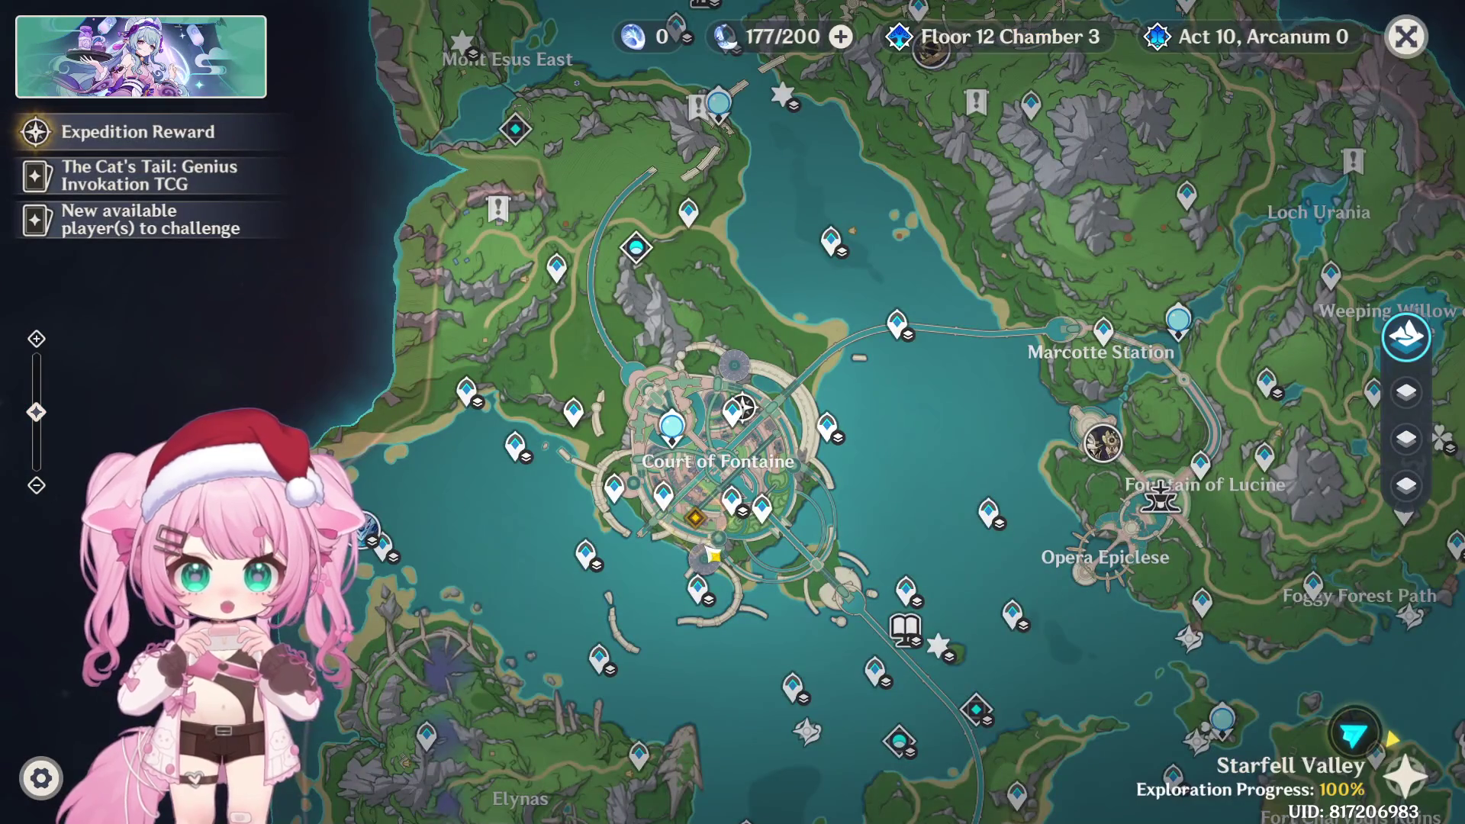
{"action": "scroll", "coordinate": [691, 598], "scroll_direction": "up", "scroll_amount": 1}
{"action": "scroll", "coordinate": [696, 610], "scroll_direction": "up", "scroll_amount": 1}
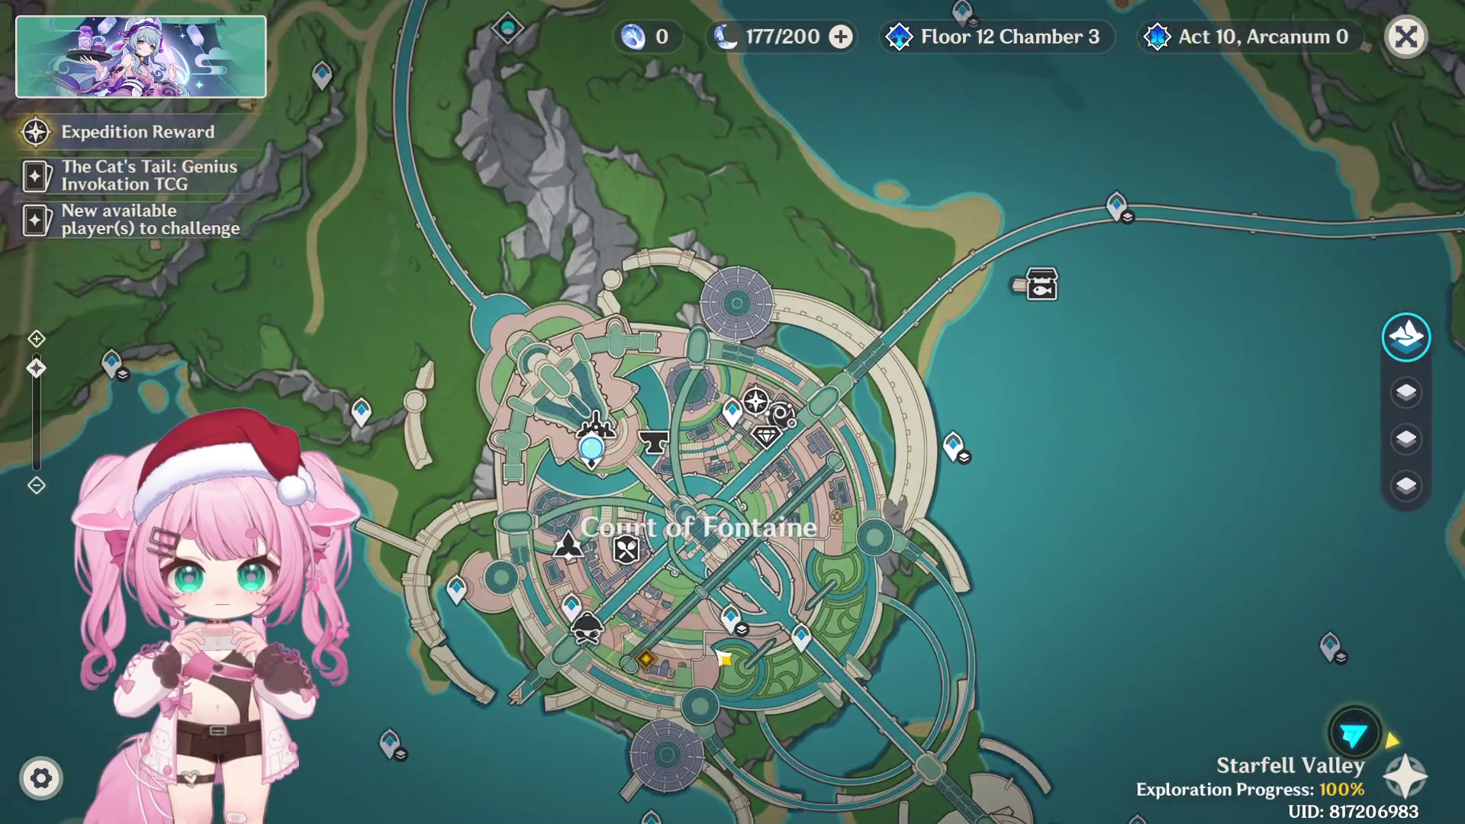
{"action": "left_click_drag", "start_coordinate": [701, 654], "coordinate": [705, 502]}
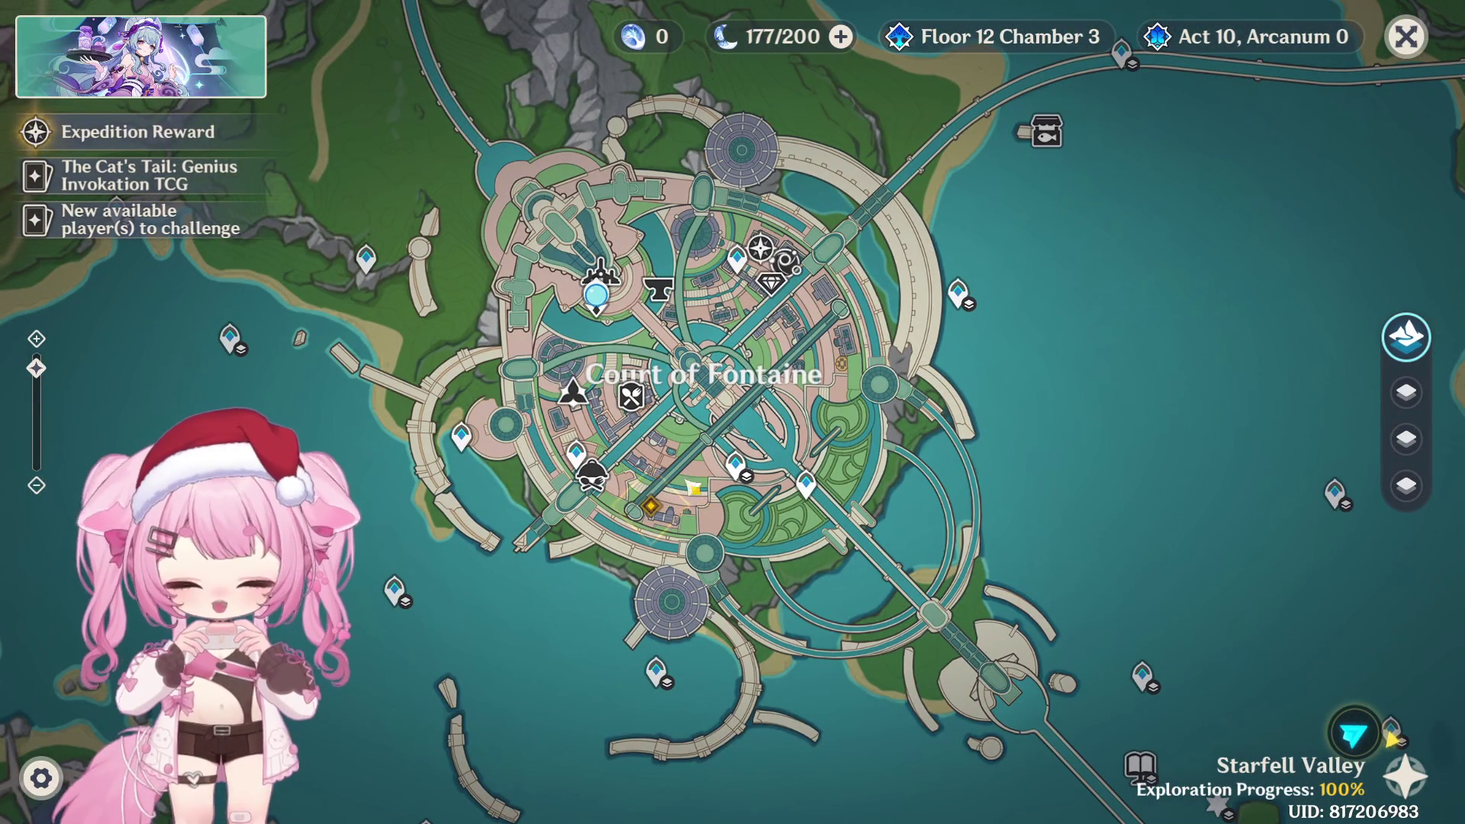
{"action": "left_click", "coordinate": [578, 455]}
{"action": "left_click", "coordinate": [1041, 558]}
{"action": "left_click", "coordinate": [1229, 768]}
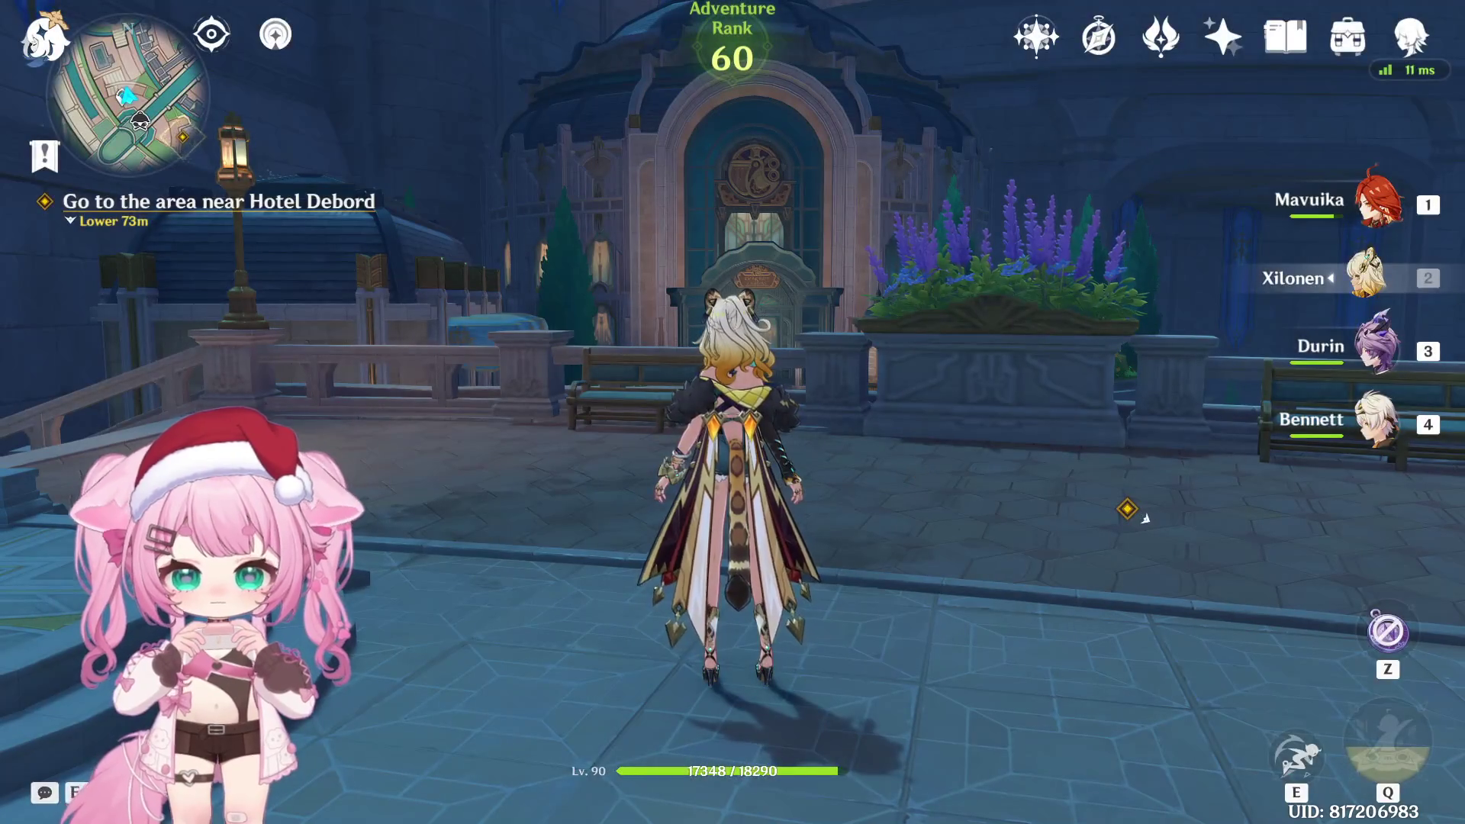
Raise the Music Volume to 3 in the Audio settings
{"action": "key", "text": "Escape"}
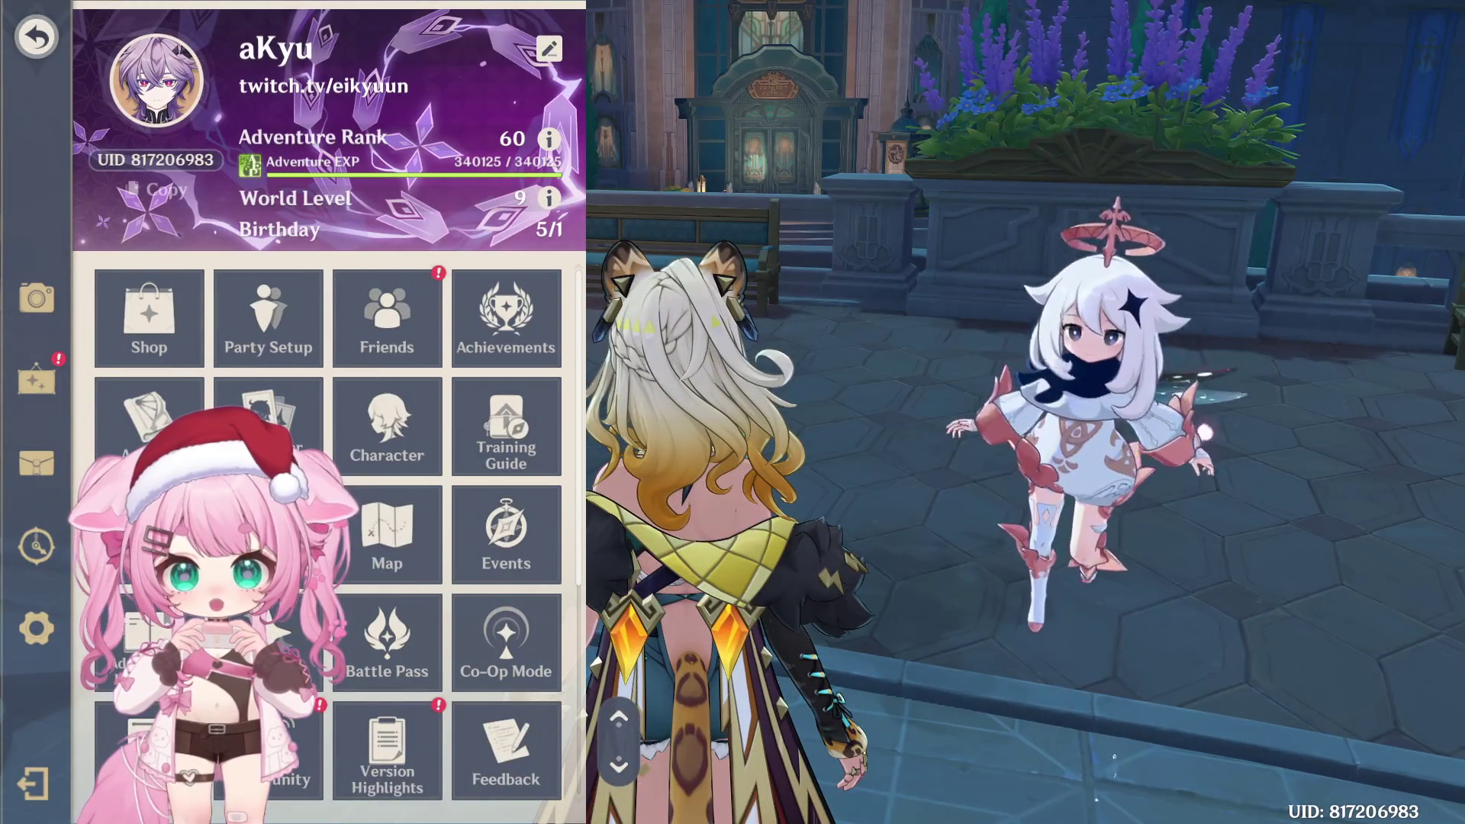
{"action": "key", "text": "Escape"}
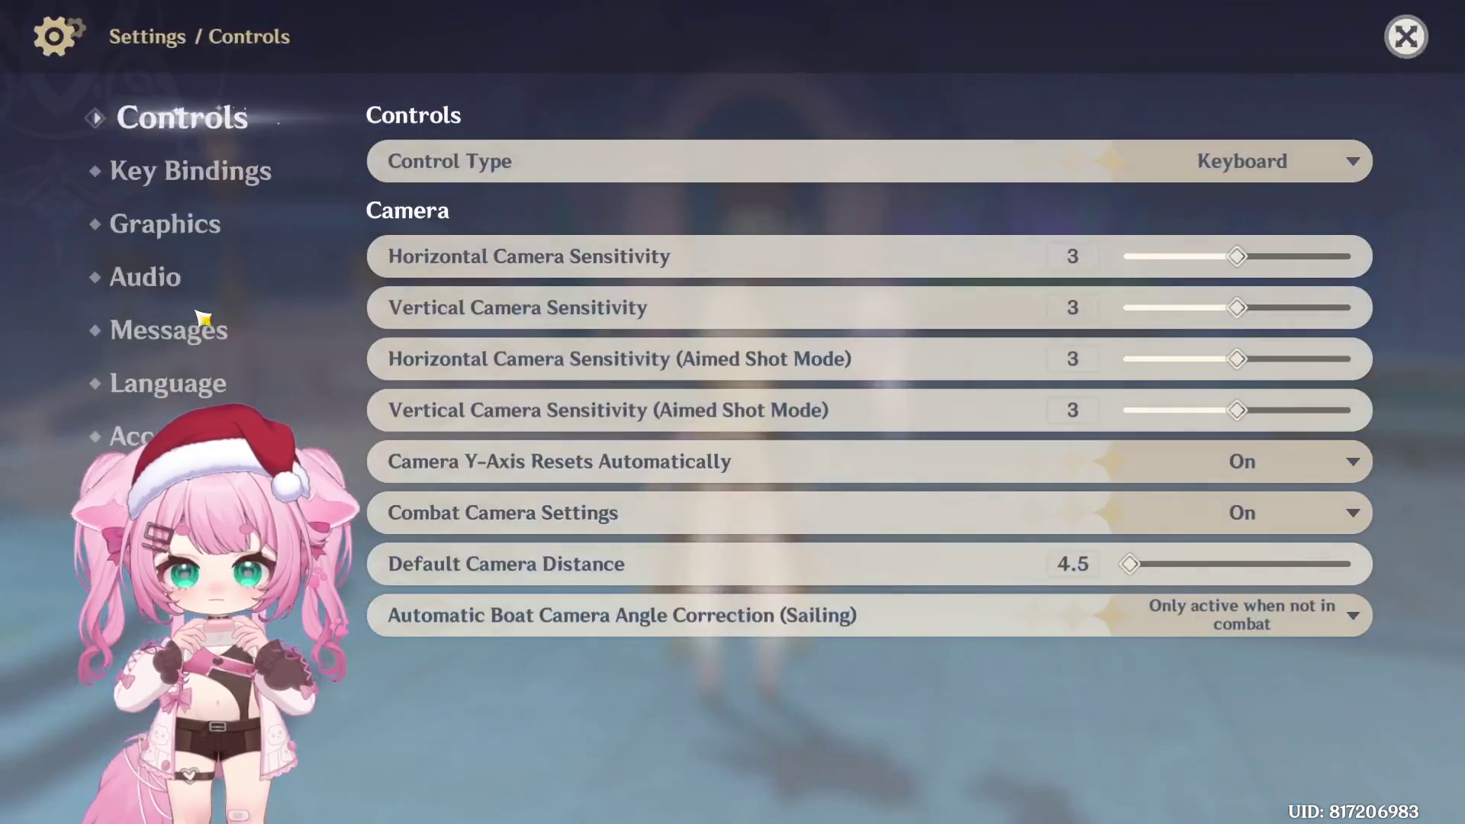
{"action": "left_click", "coordinate": [183, 278]}
{"action": "left_click_drag", "start_coordinate": [1099, 264], "coordinate": [1297, 261]}
{"action": "left_click", "coordinate": [1407, 36]}
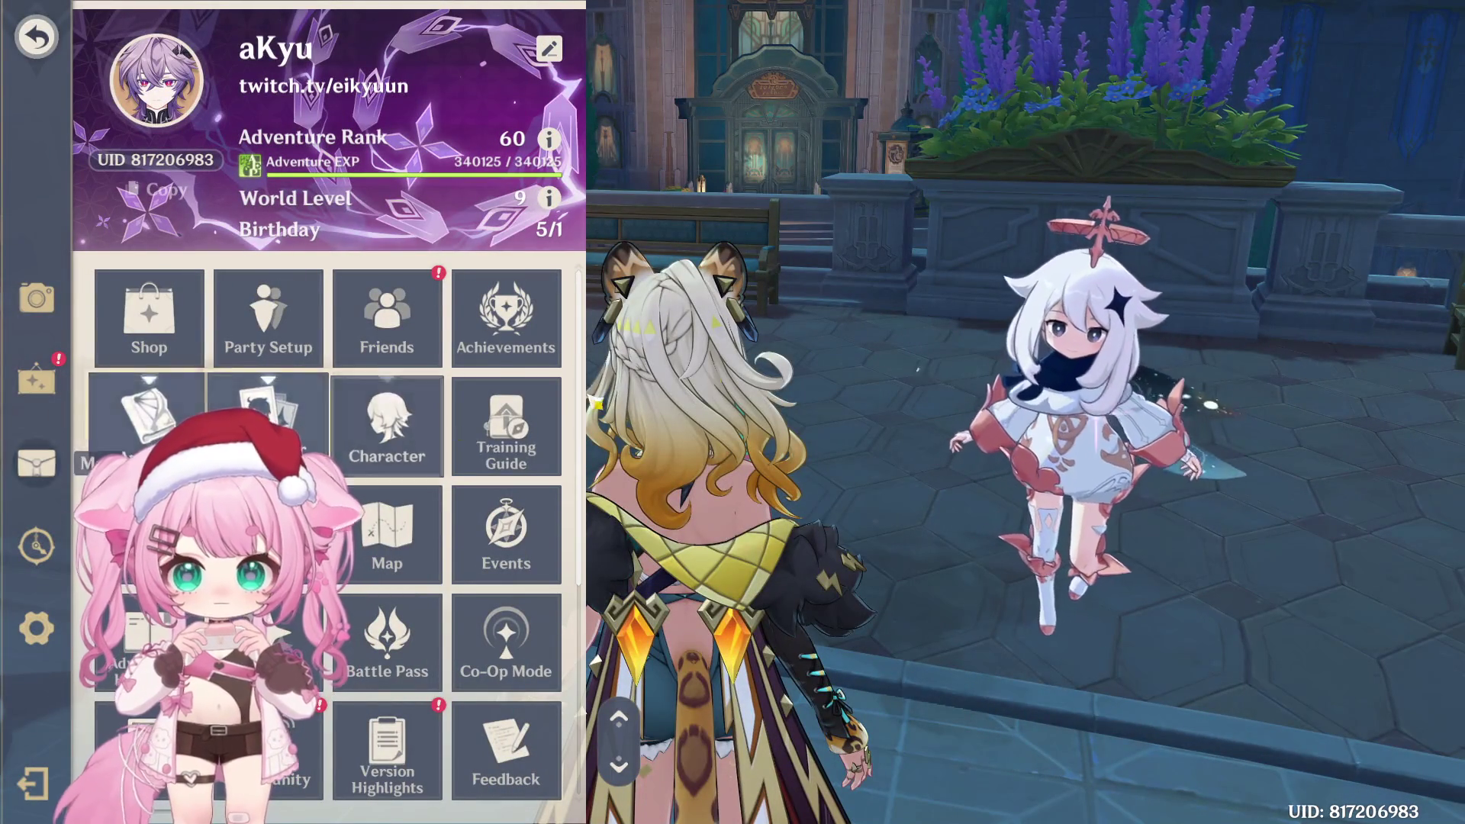
Run toward Hotel Debord, switching Xilonen into roller-skate Nightsoul mode
{"action": "key", "text": "Escape"}
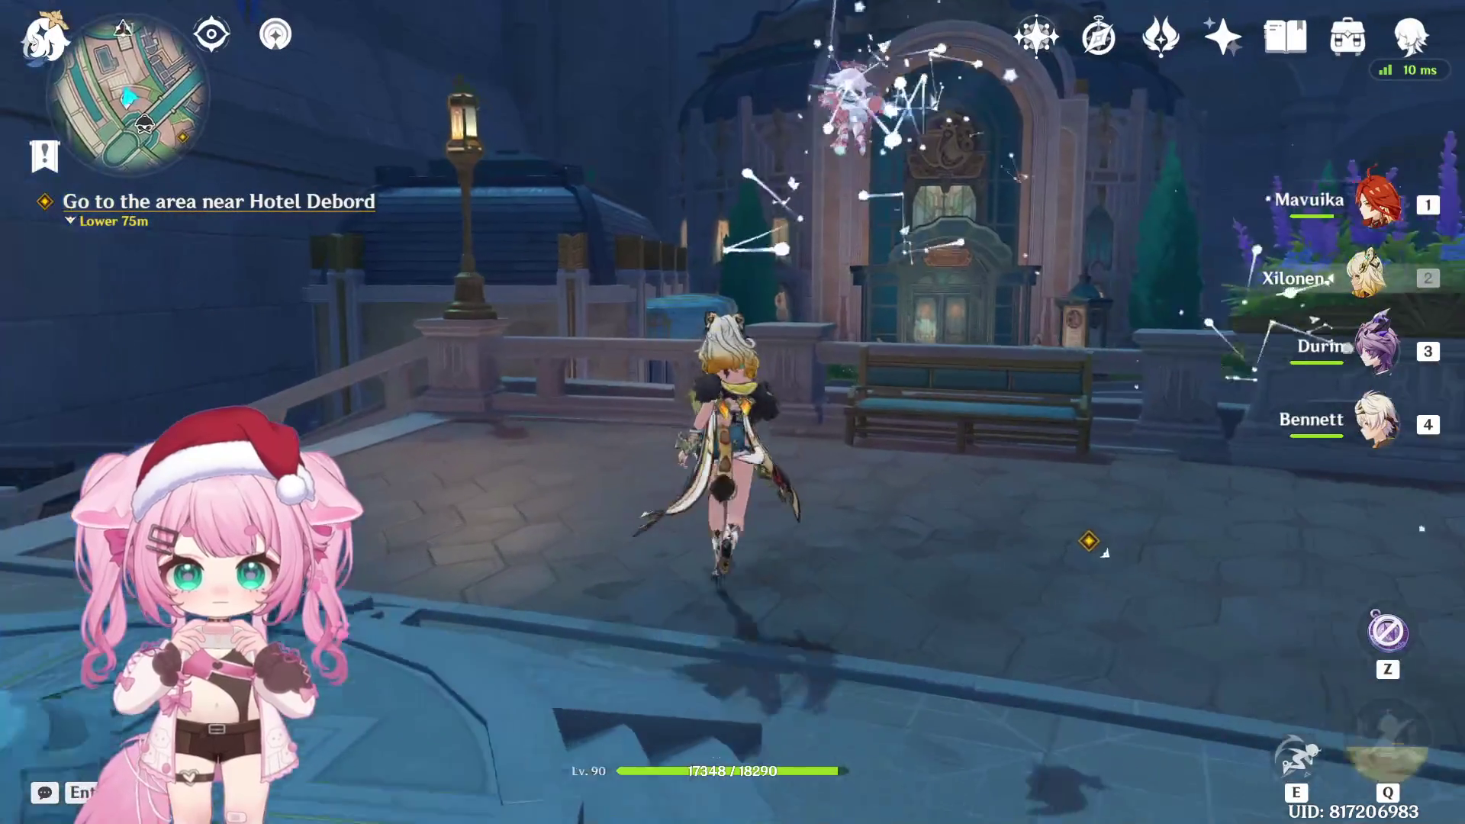
{"action": "key", "text": "w"}
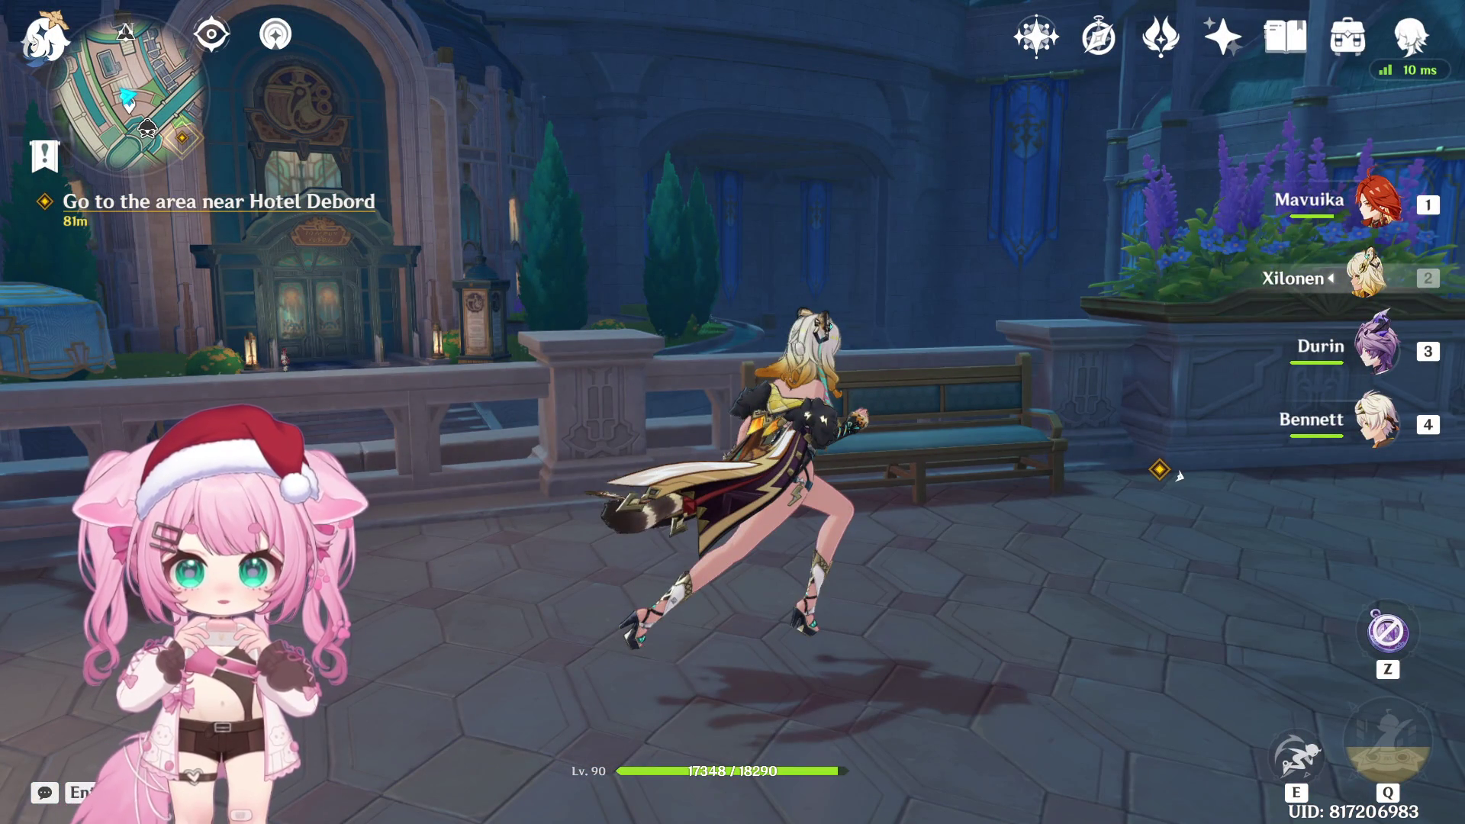
{"action": "key", "text": "e"}
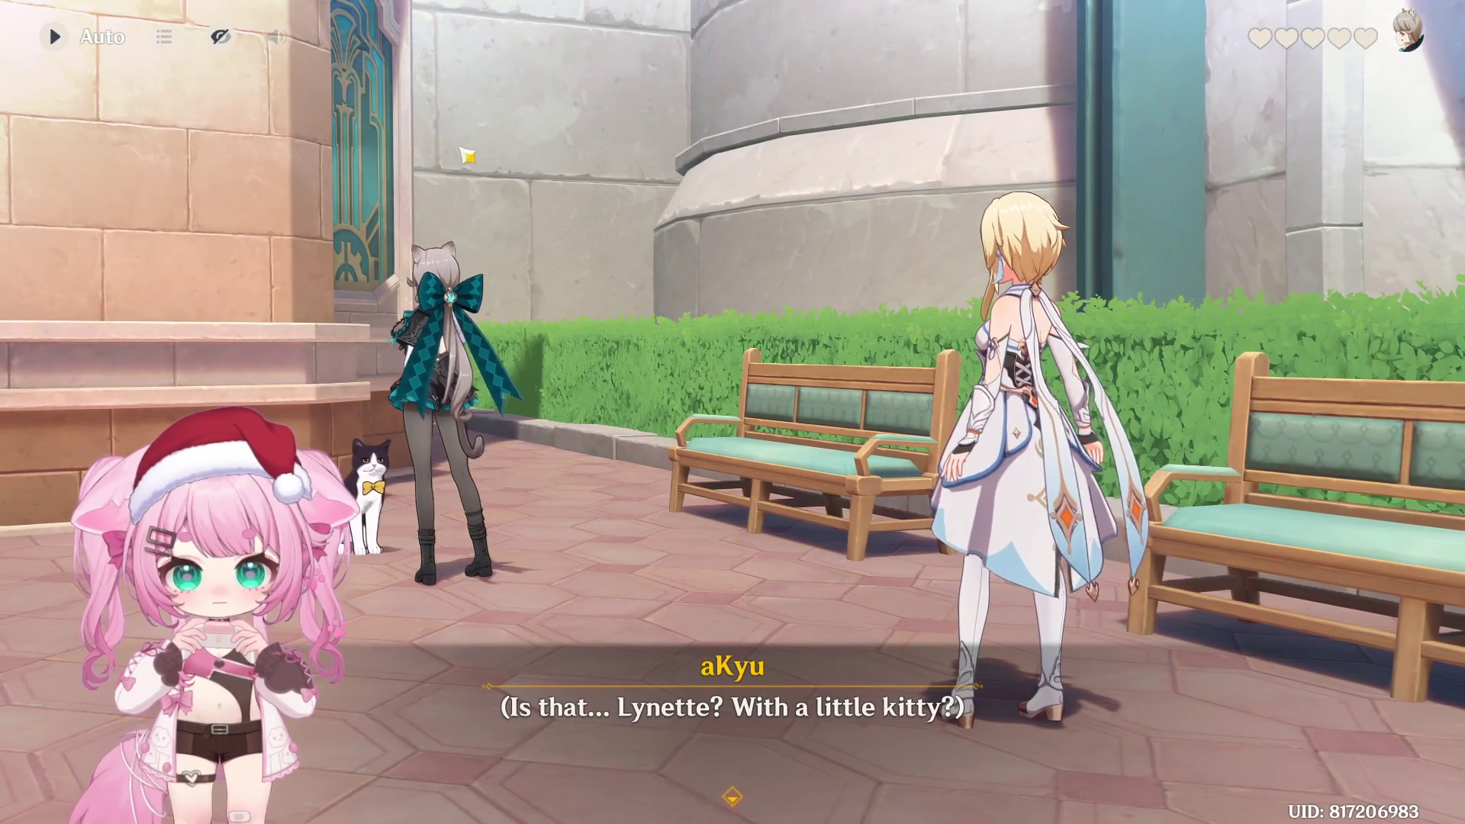
Turn on Auto dialogue and ask Lynette "What are you up to?"
{"action": "left_click", "coordinate": [69, 38]}
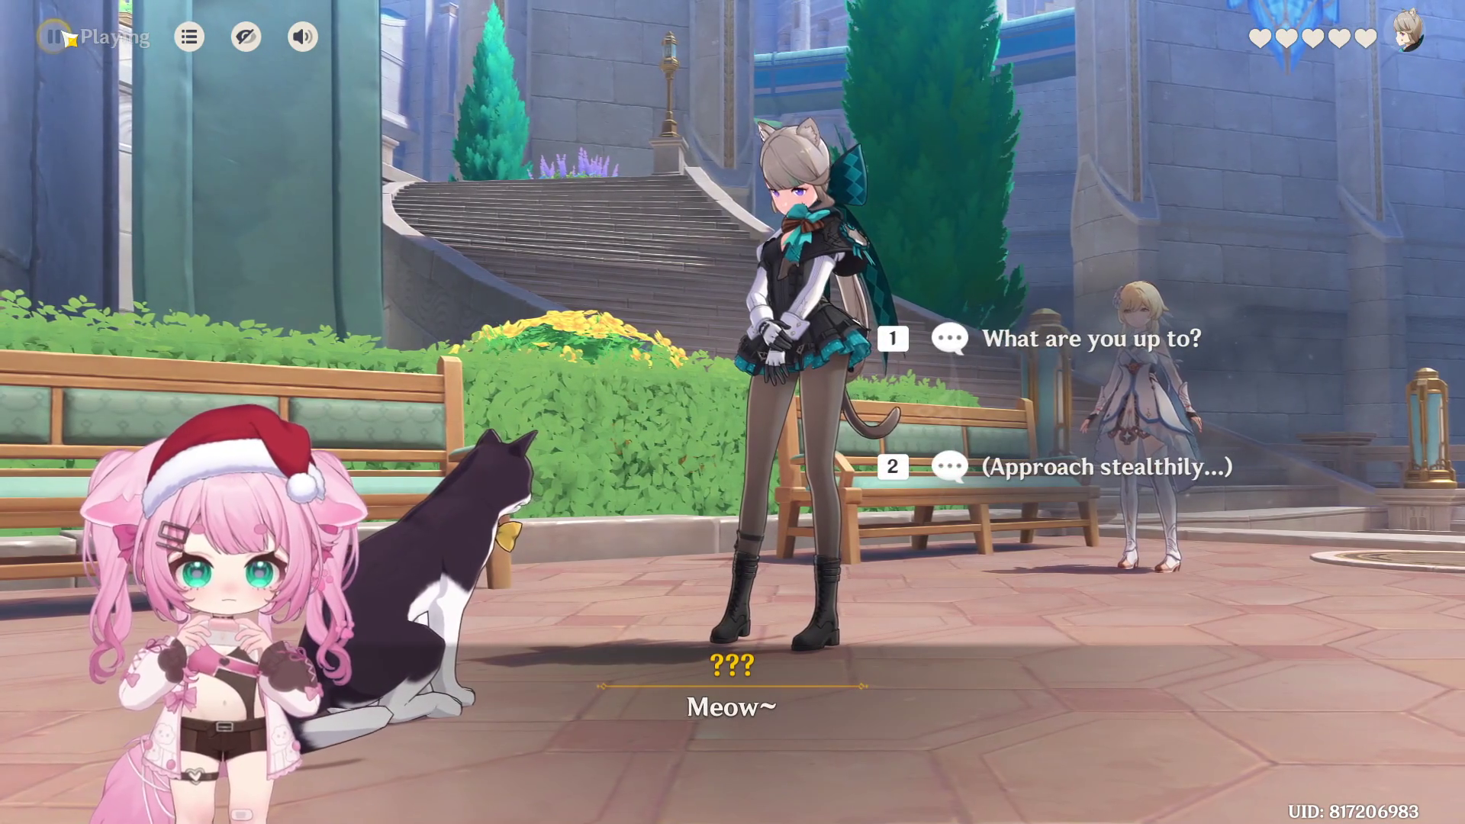
{"action": "left_click", "coordinate": [992, 338]}
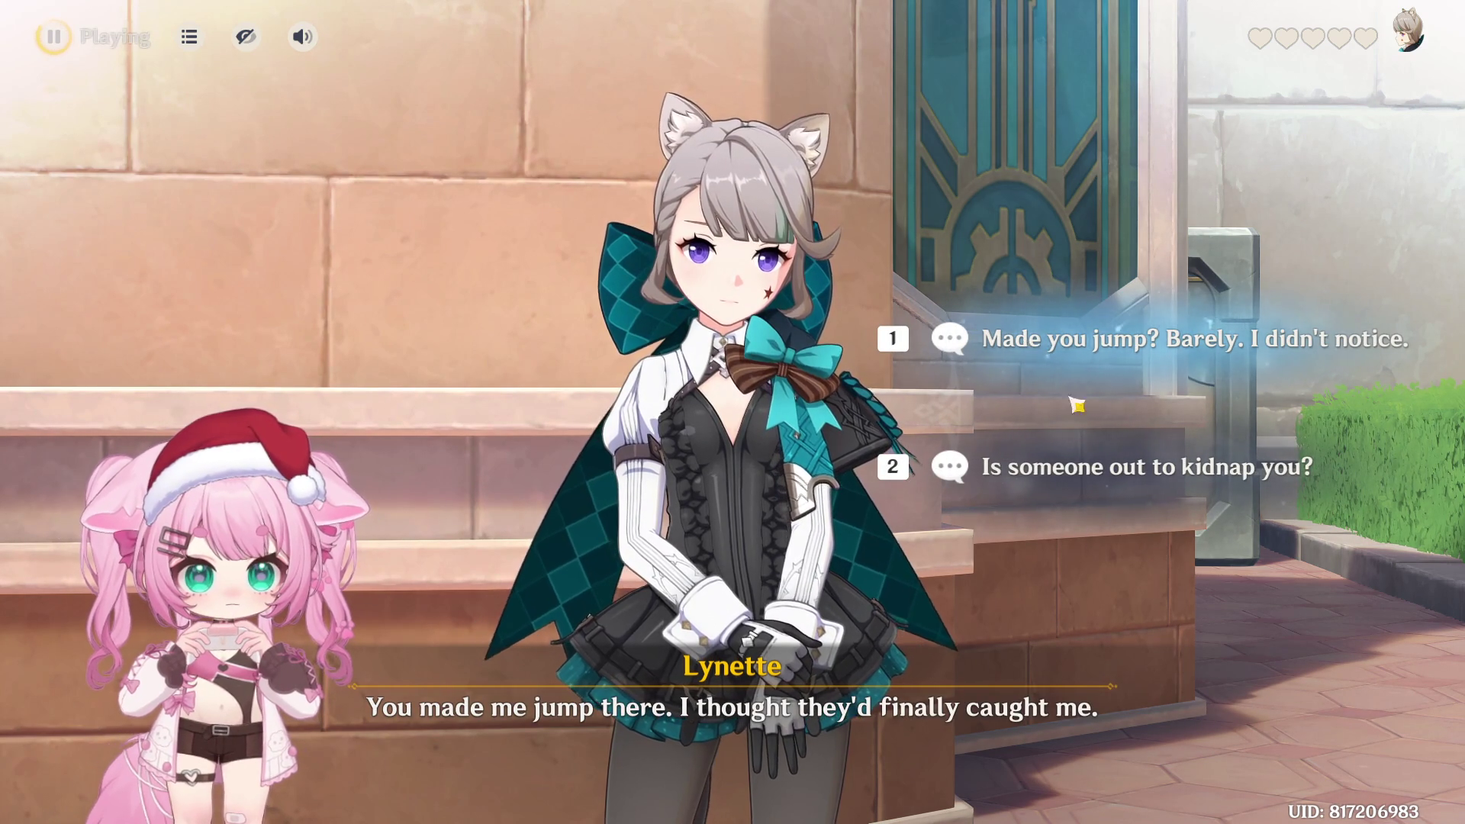
Ask "Is someone out to kidnap you?" and tease that Lyney can't be her shield
{"action": "left_click", "coordinate": [1115, 479]}
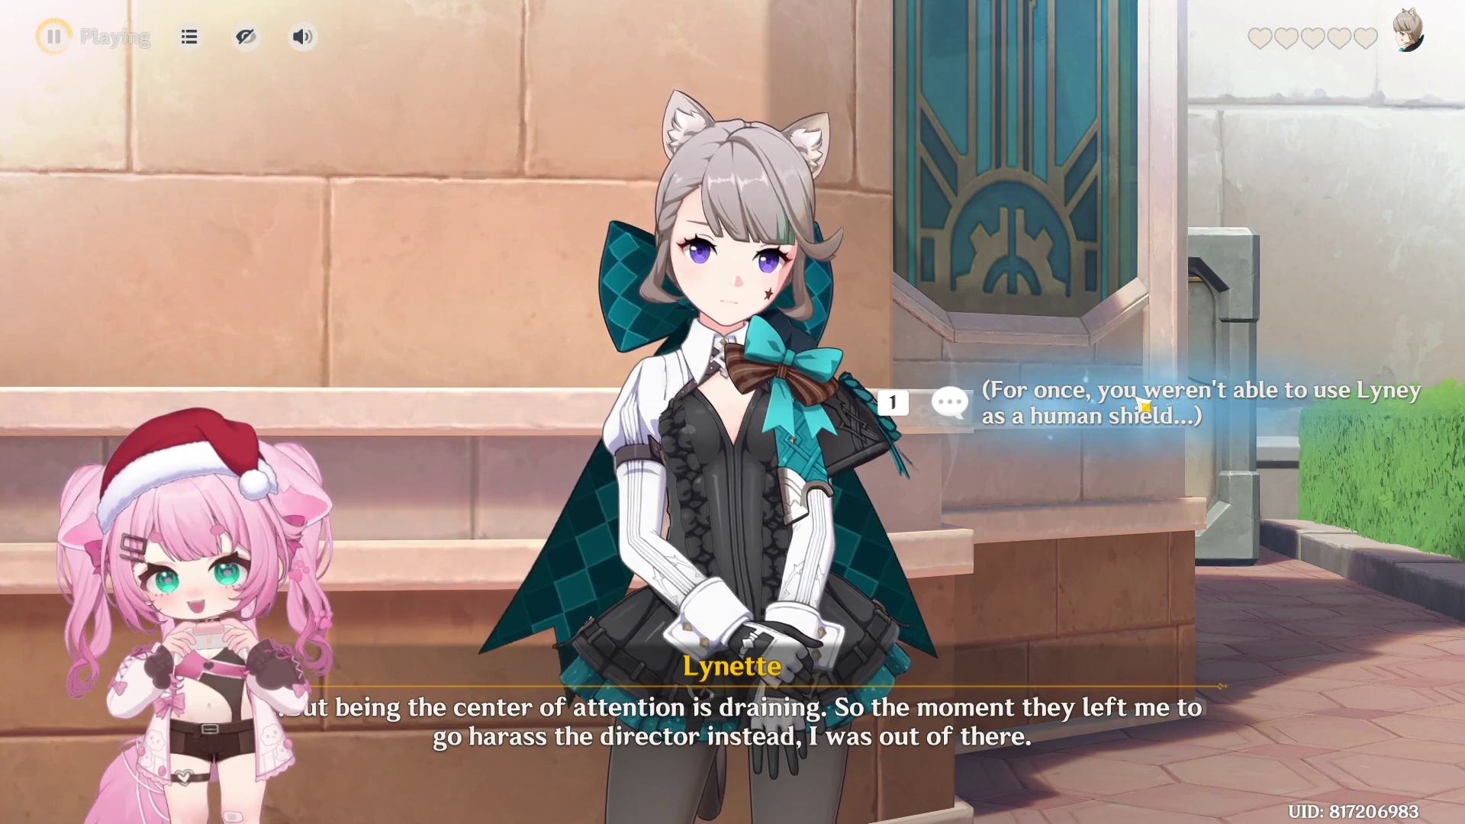
{"action": "left_click", "coordinate": [1143, 404]}
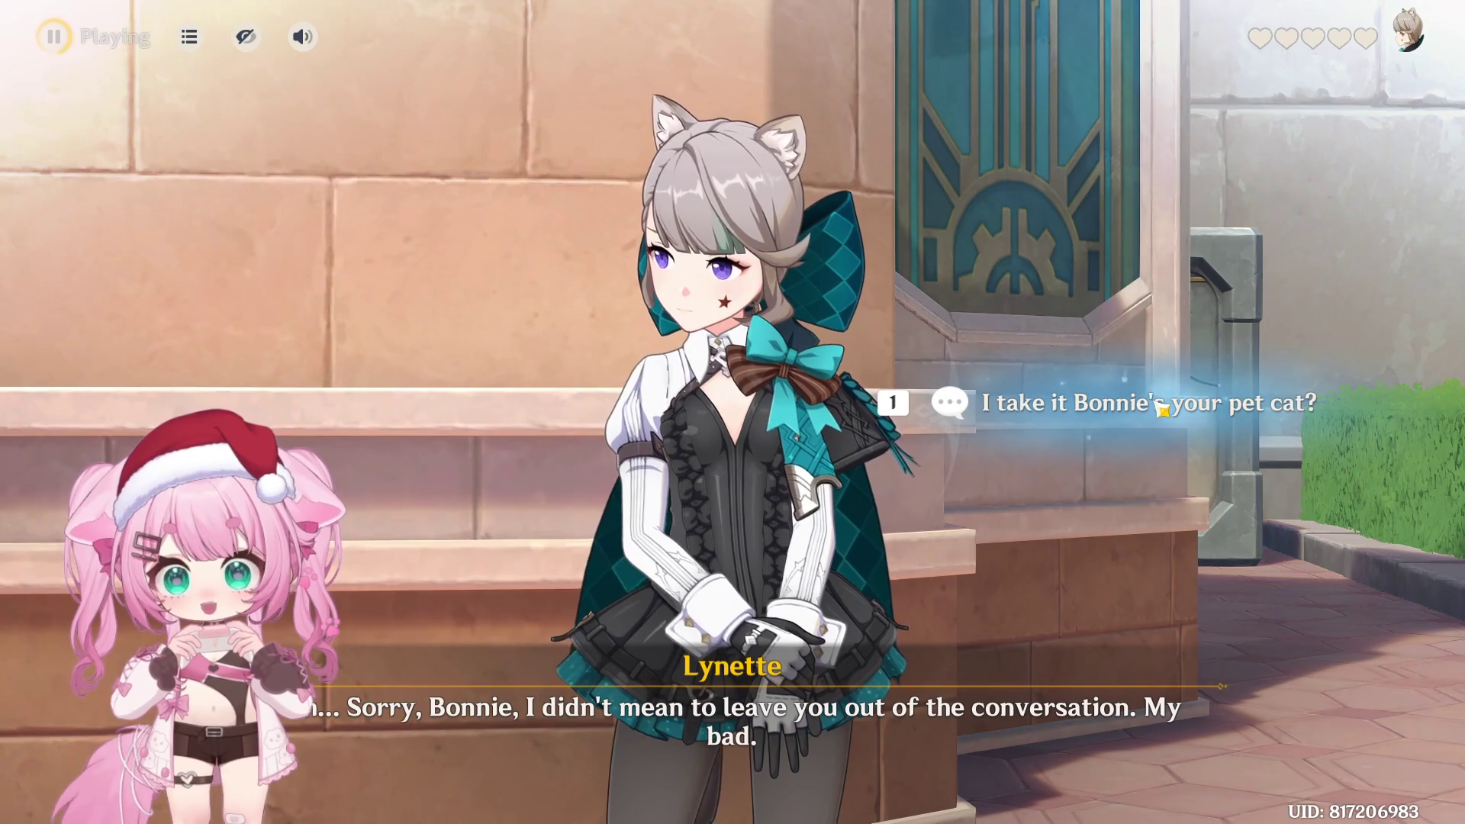
Ask whether Bonnie is her pet, react to the name, and ask about Bonnie's owner
{"action": "left_click", "coordinate": [1110, 414]}
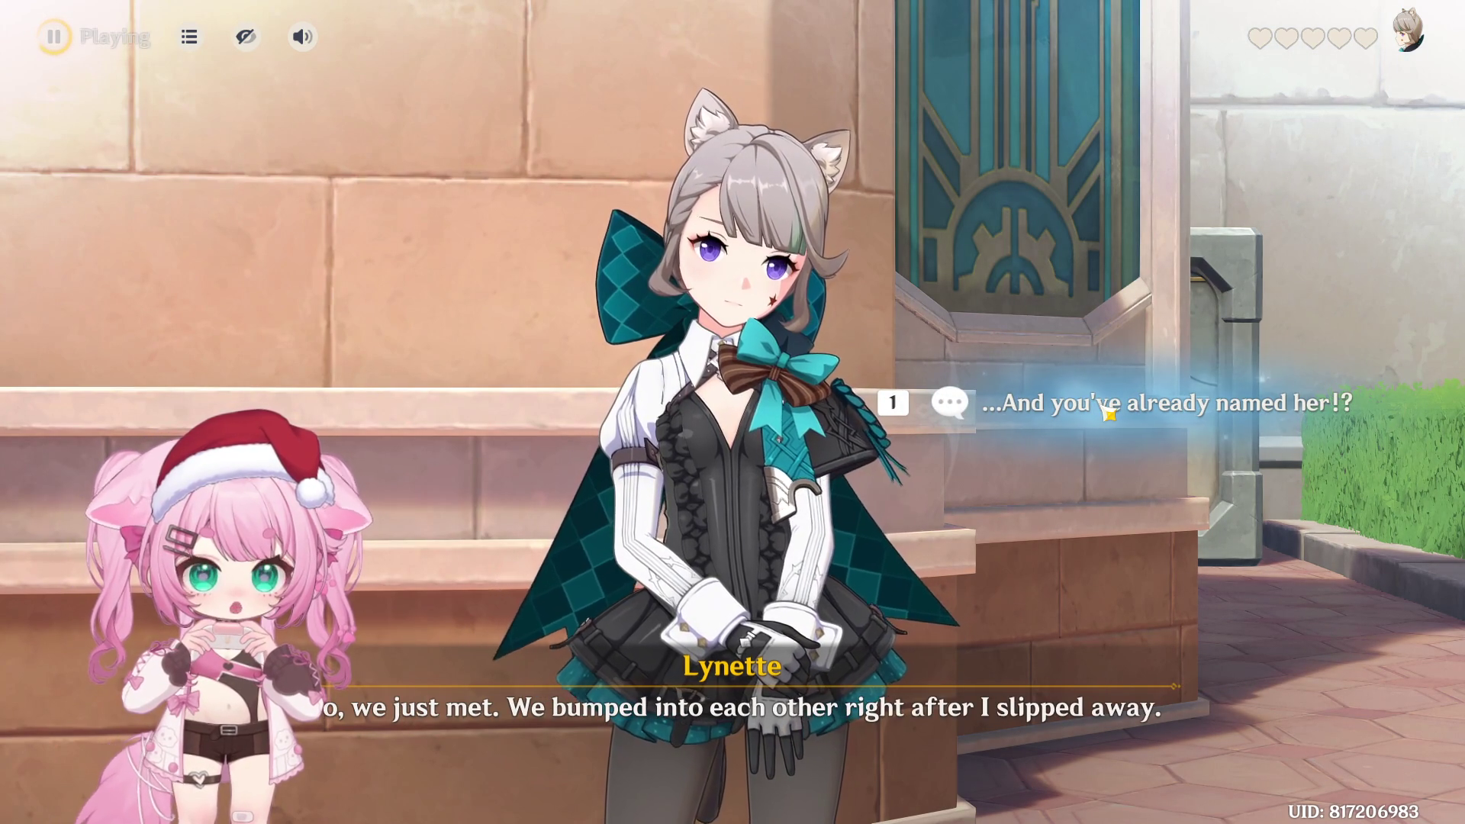
{"action": "left_click", "coordinate": [1177, 417]}
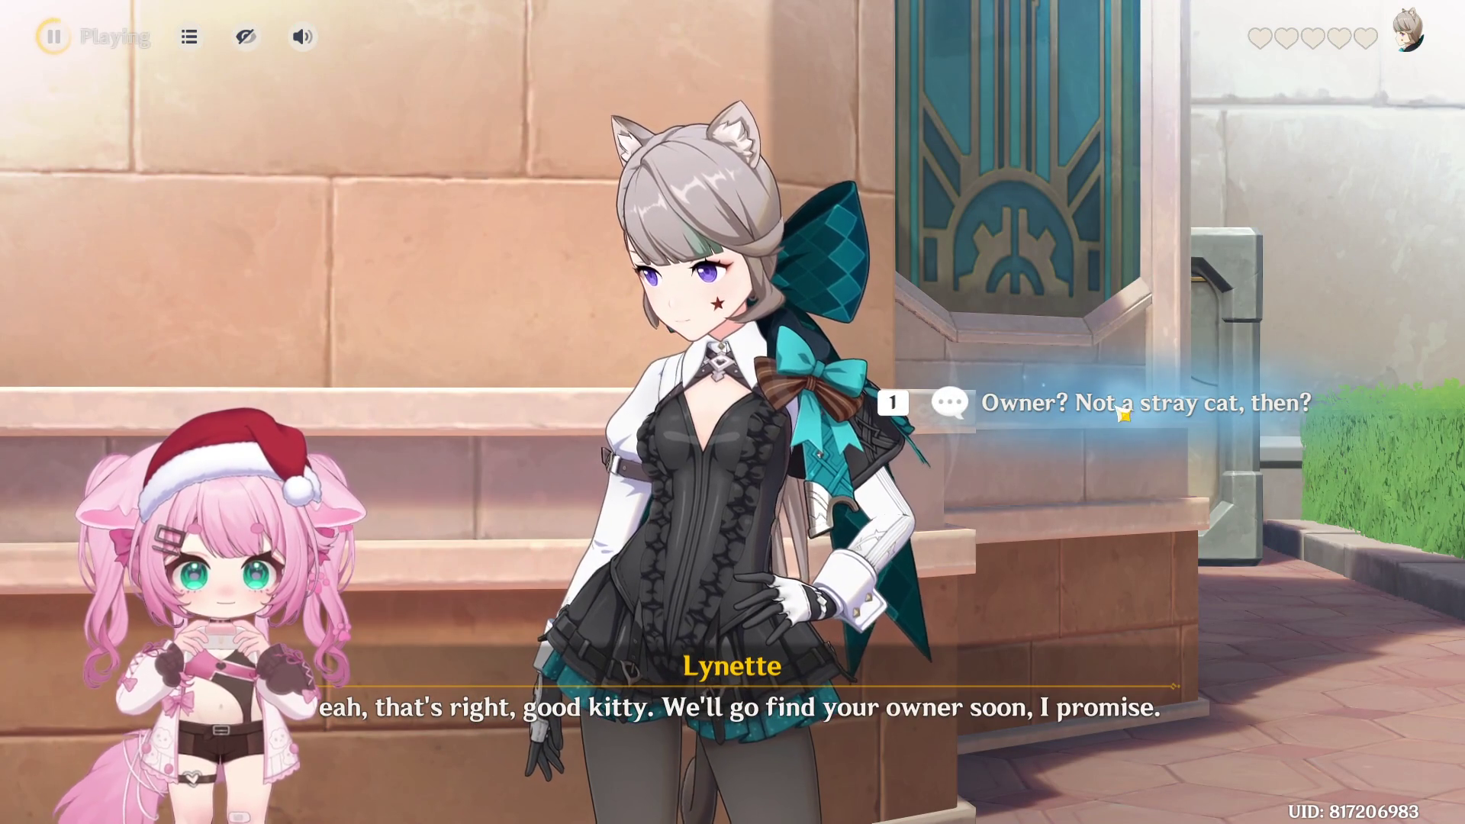
{"action": "left_click", "coordinate": [1119, 412]}
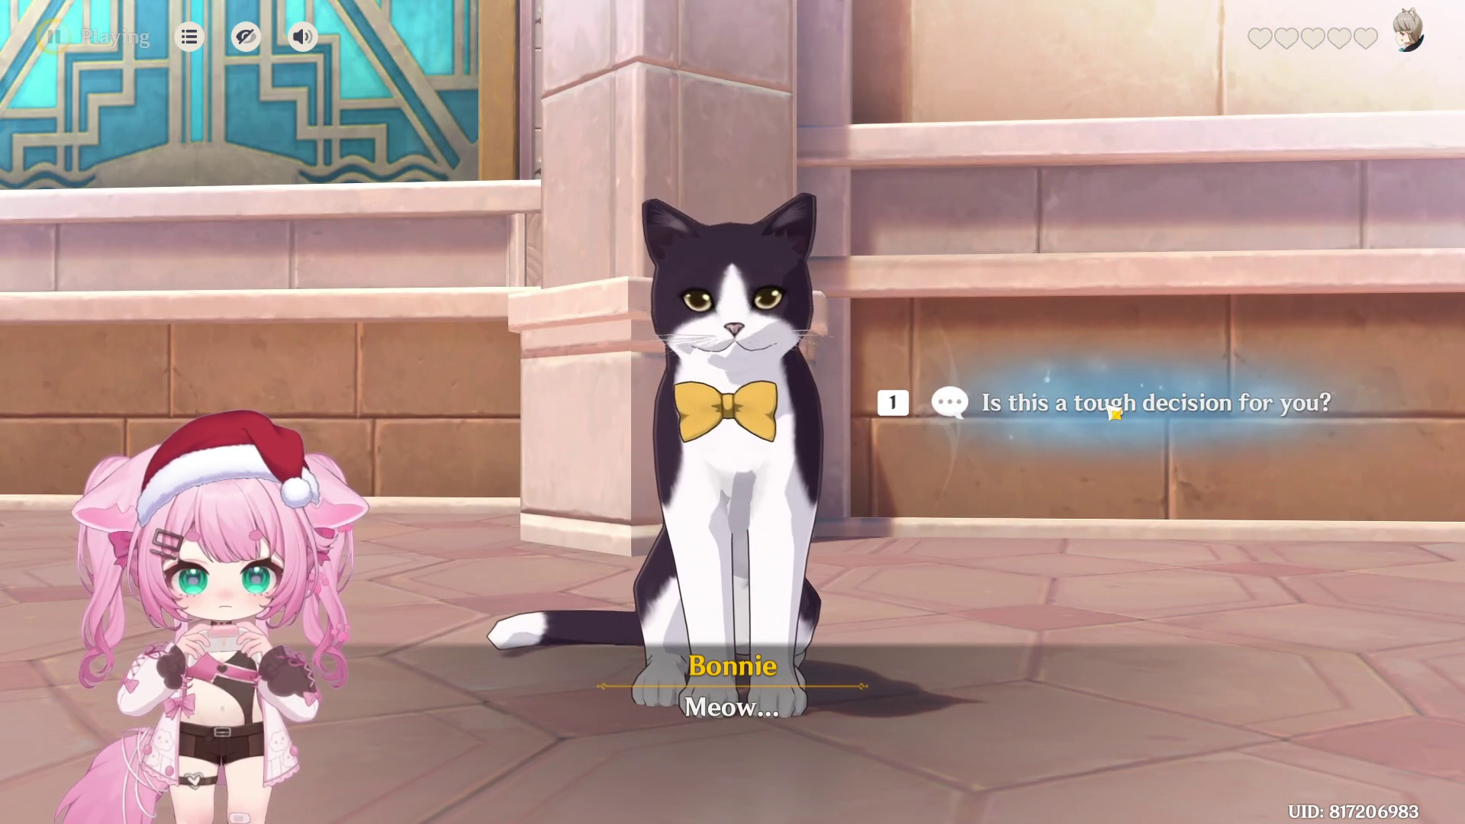
Ask "Is this a tough decision for you?" and remark Lyney isn't here to help
{"action": "left_click", "coordinate": [1183, 398]}
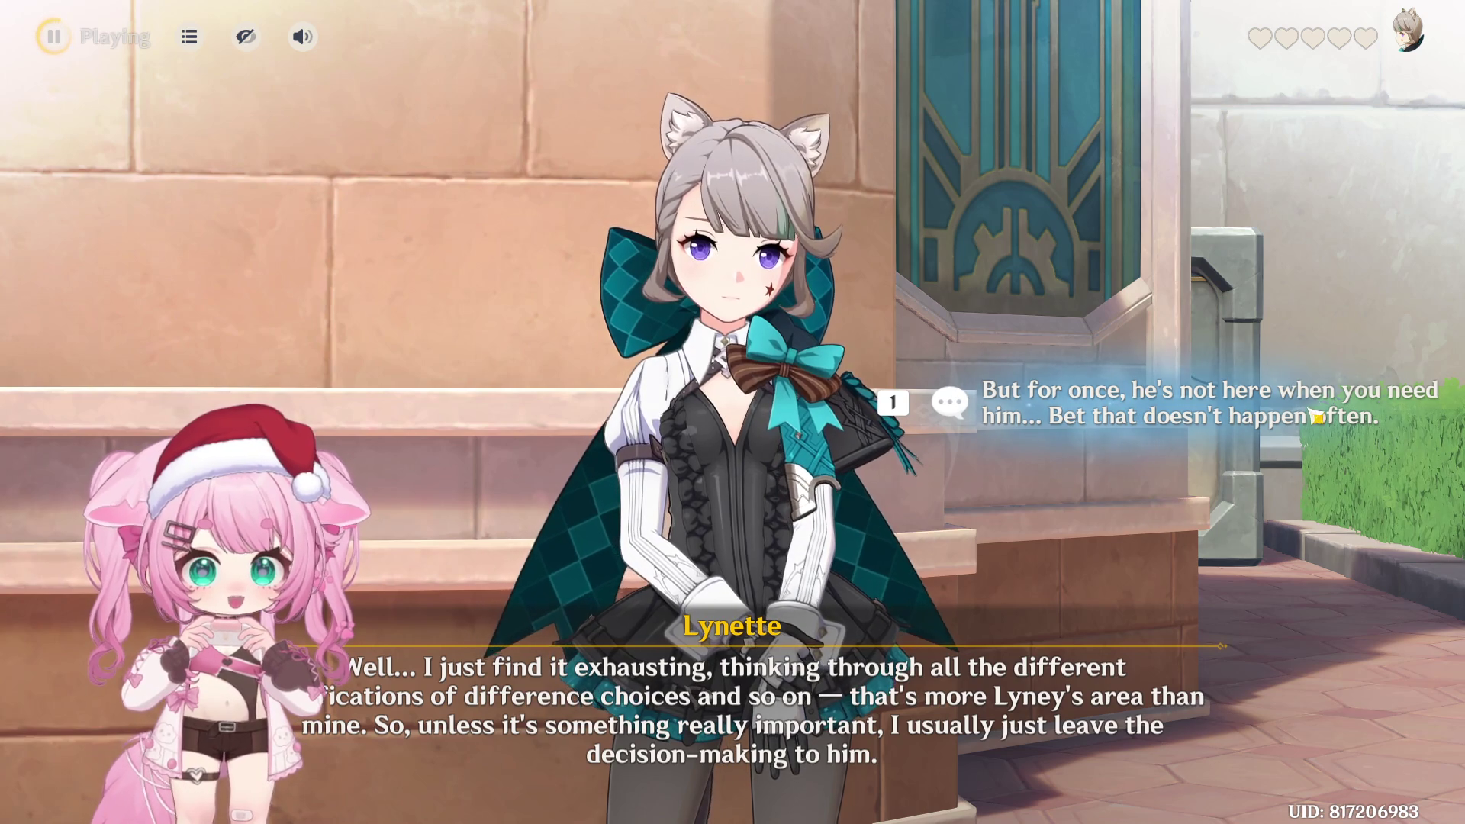
{"action": "left_click", "coordinate": [1358, 415]}
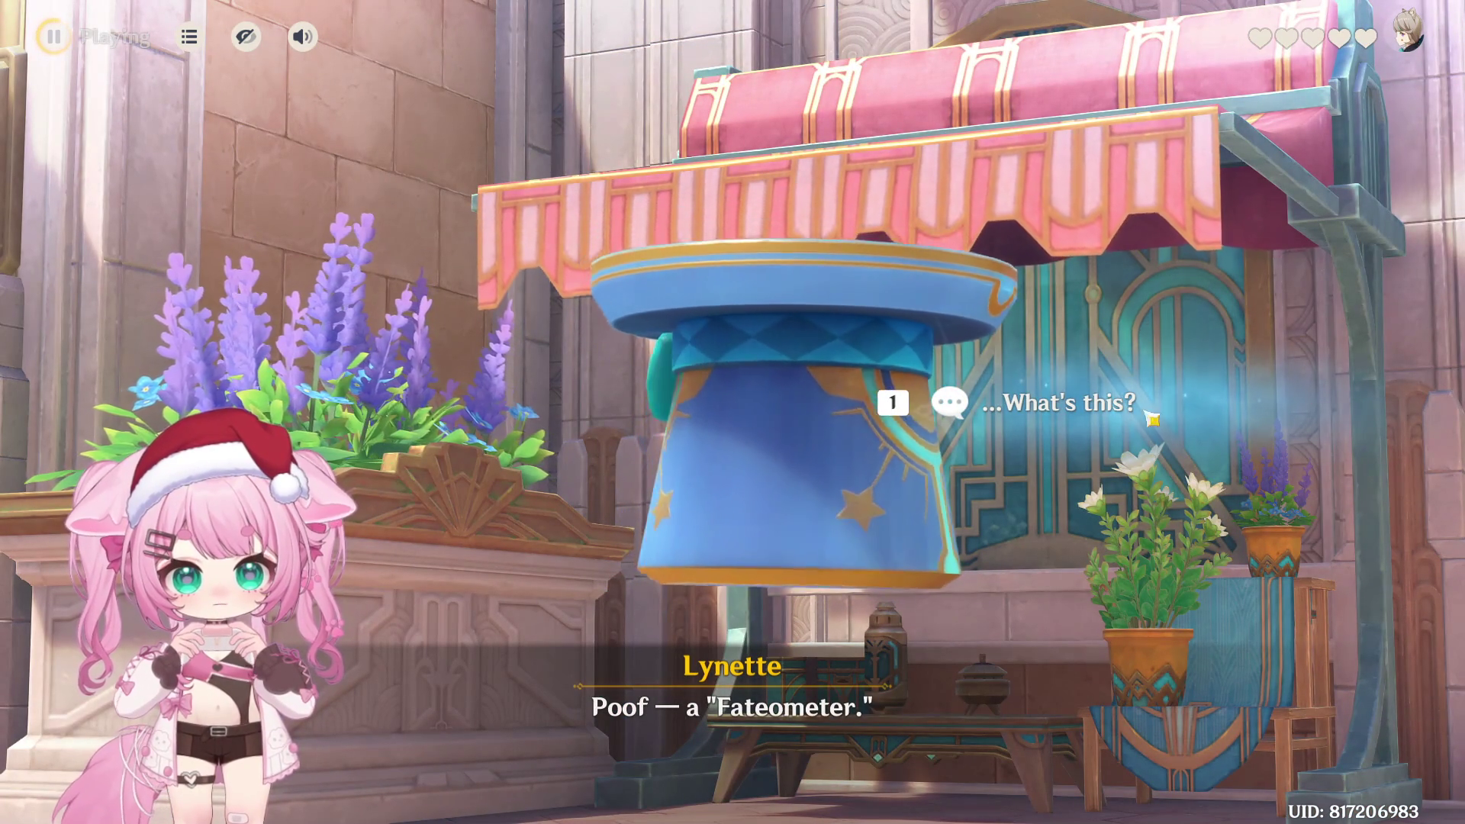
Ask what the Fateometer is, how it helps decide, and call it "Simple and straightforward!"
{"action": "left_click", "coordinate": [1116, 412]}
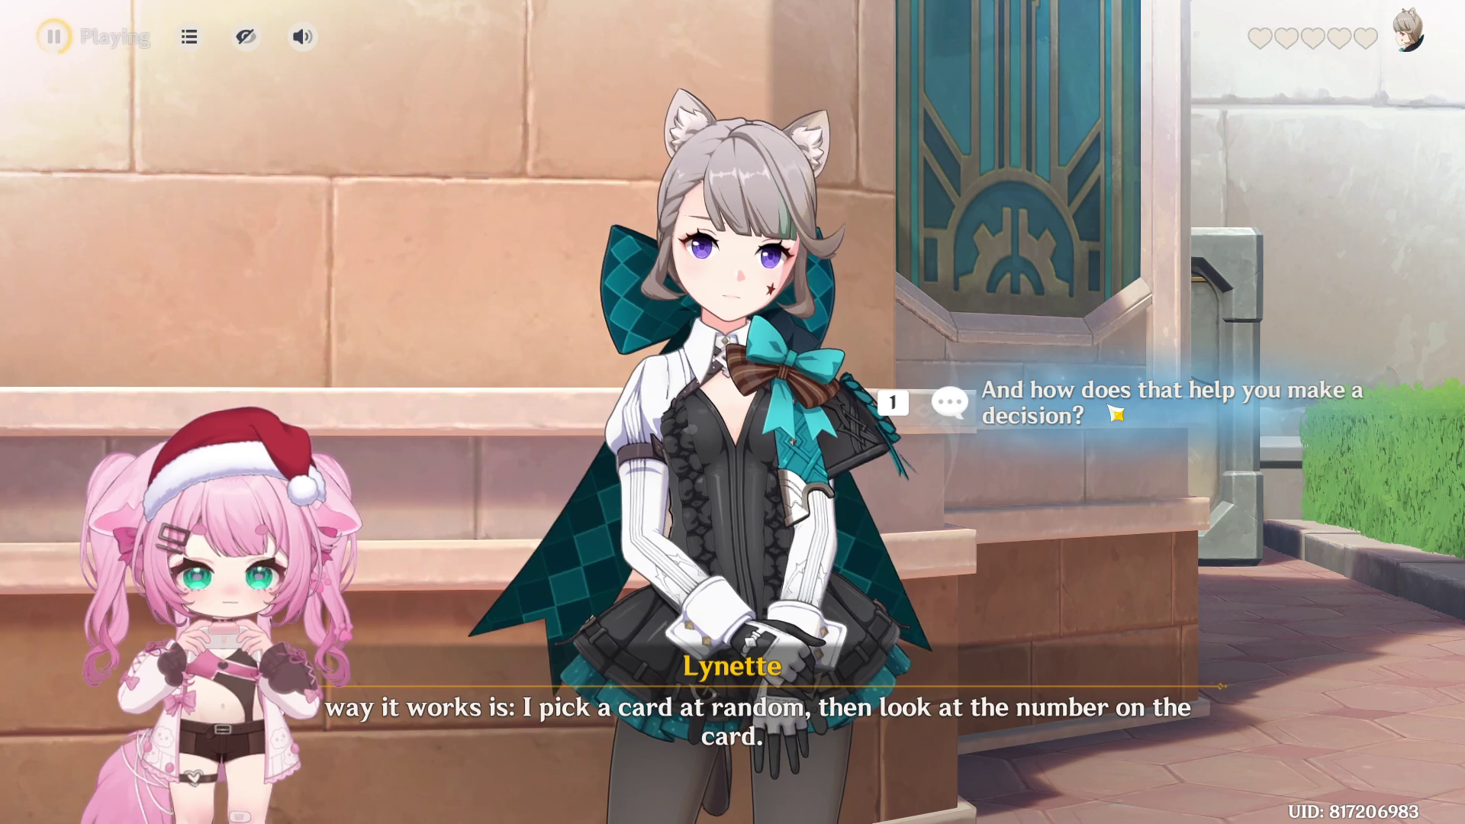
{"action": "left_click", "coordinate": [1112, 412]}
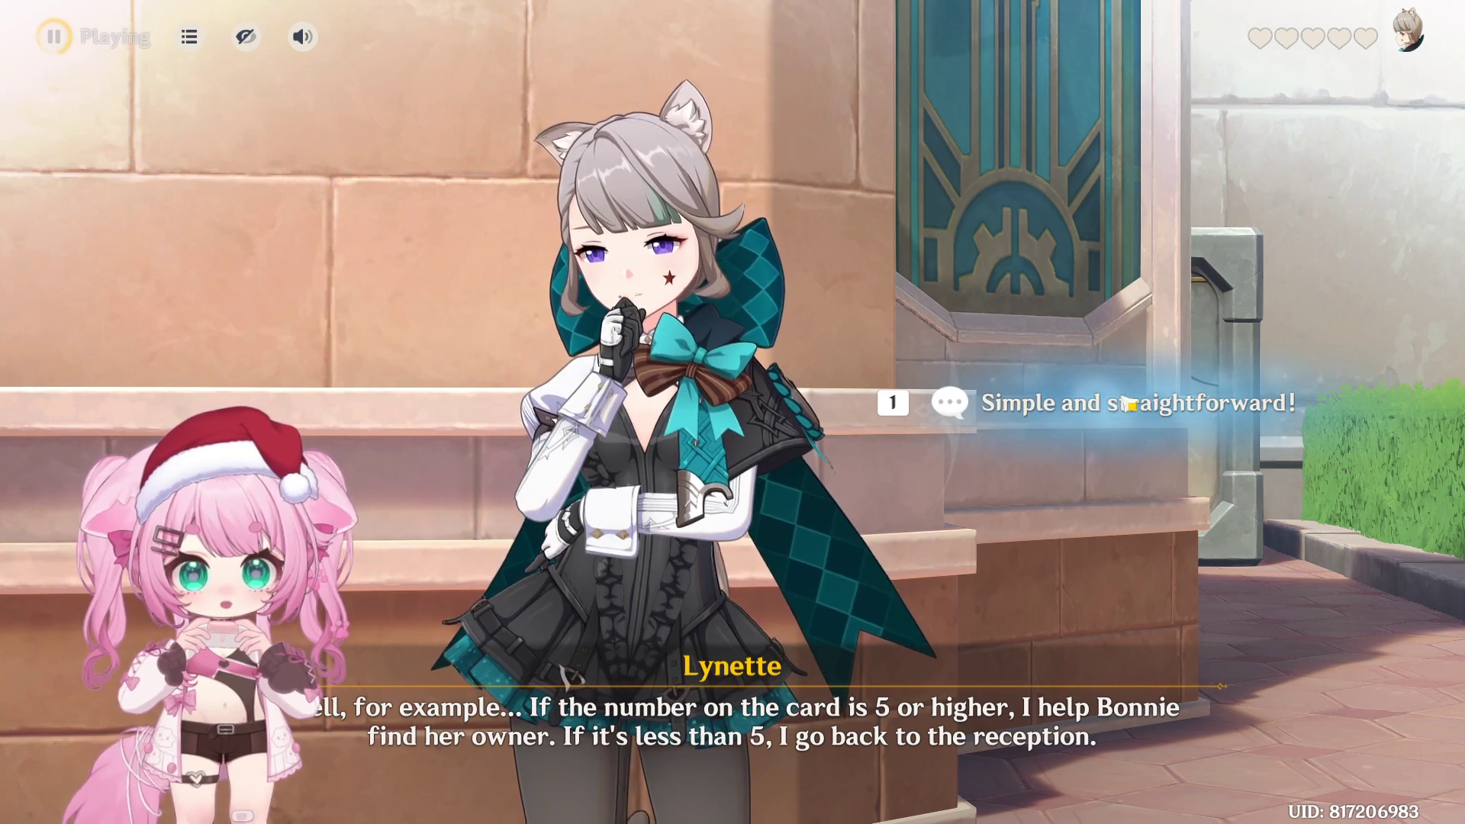
{"action": "left_click", "coordinate": [1166, 413]}
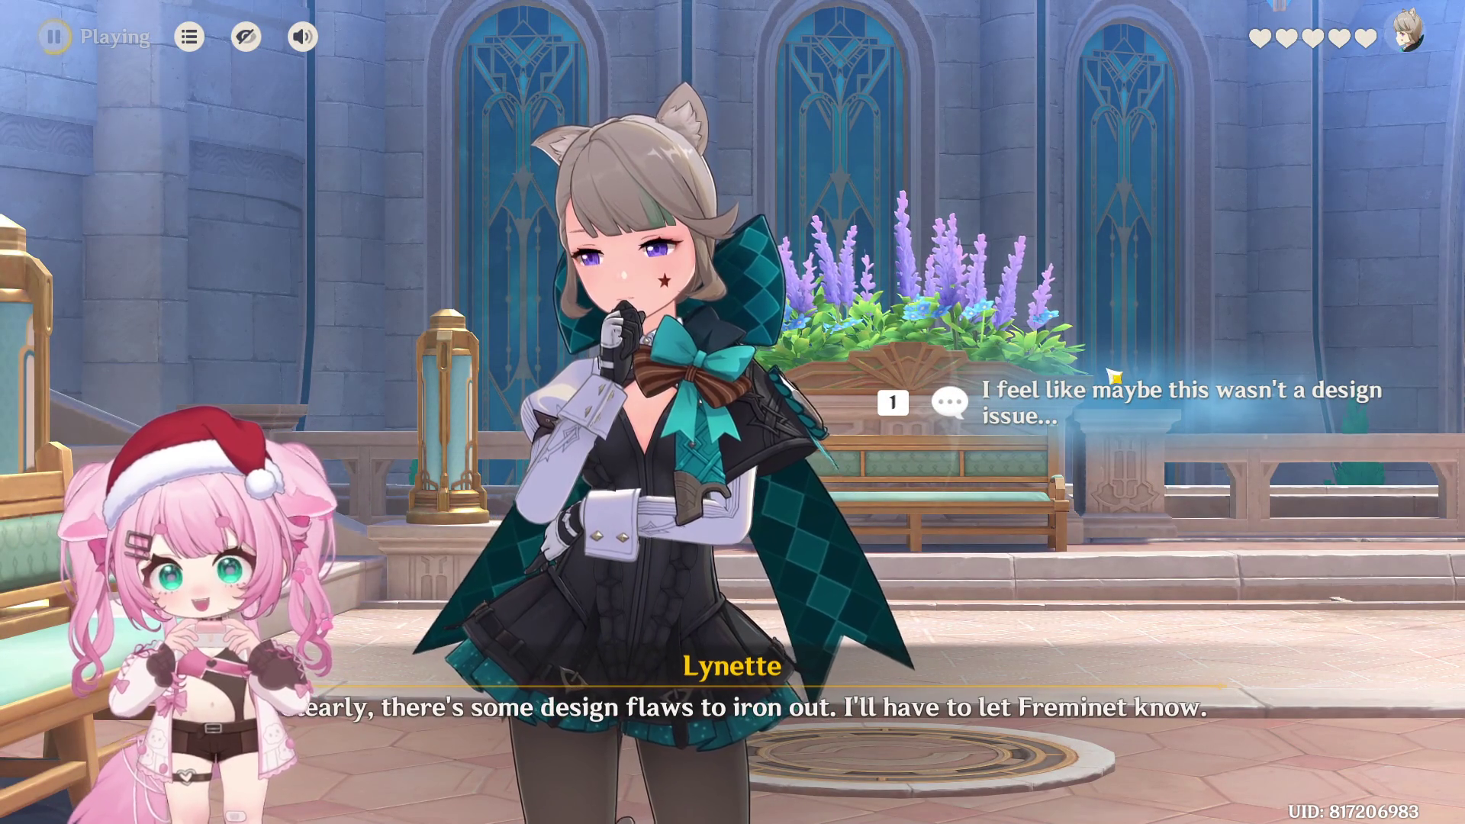
Suggest it wasn't a design issue, note the card is under 5, then urge accepting unwanted answers
{"action": "left_click", "coordinate": [1095, 390]}
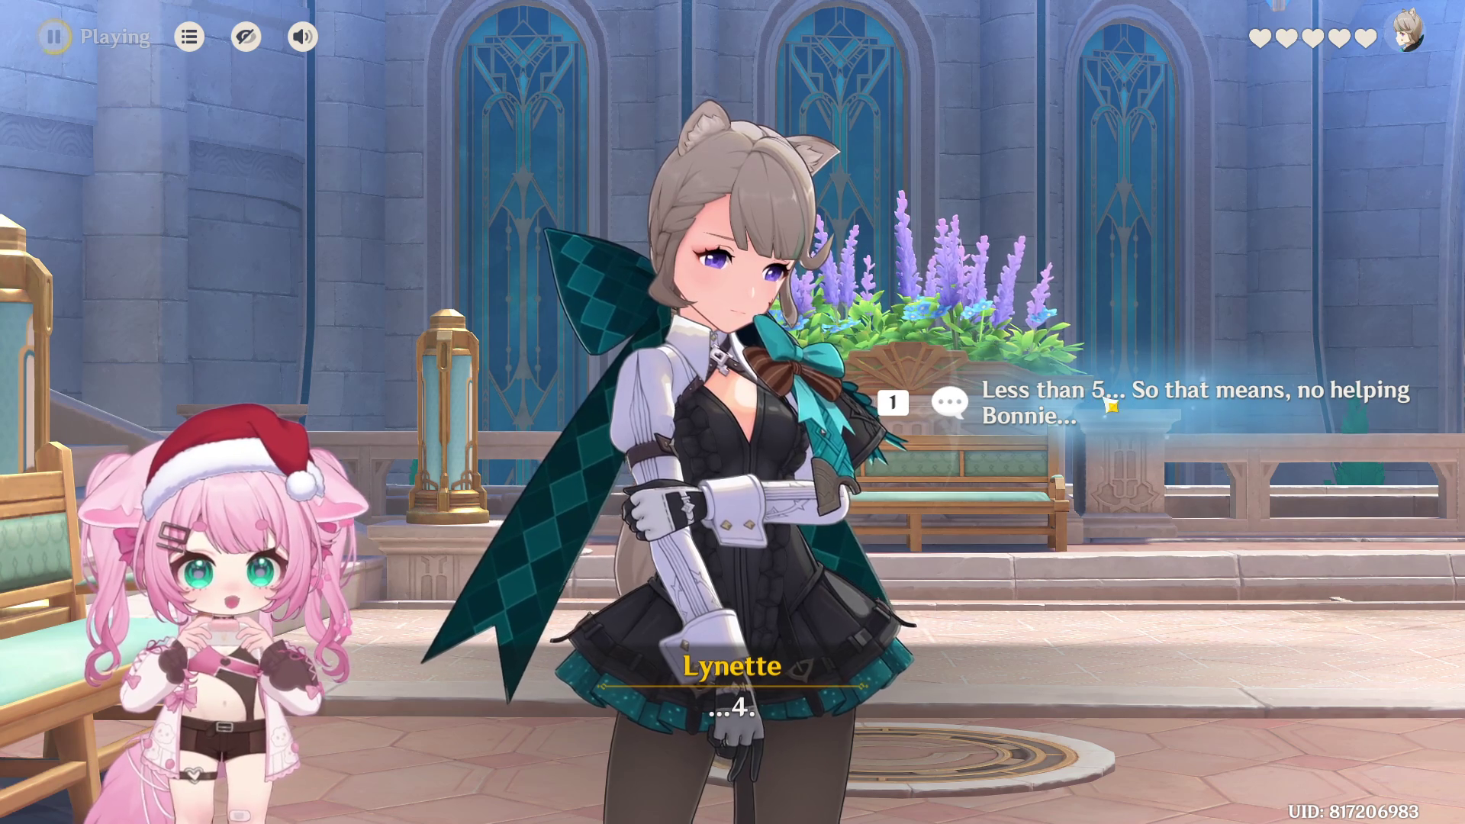
{"action": "left_click", "coordinate": [1107, 406]}
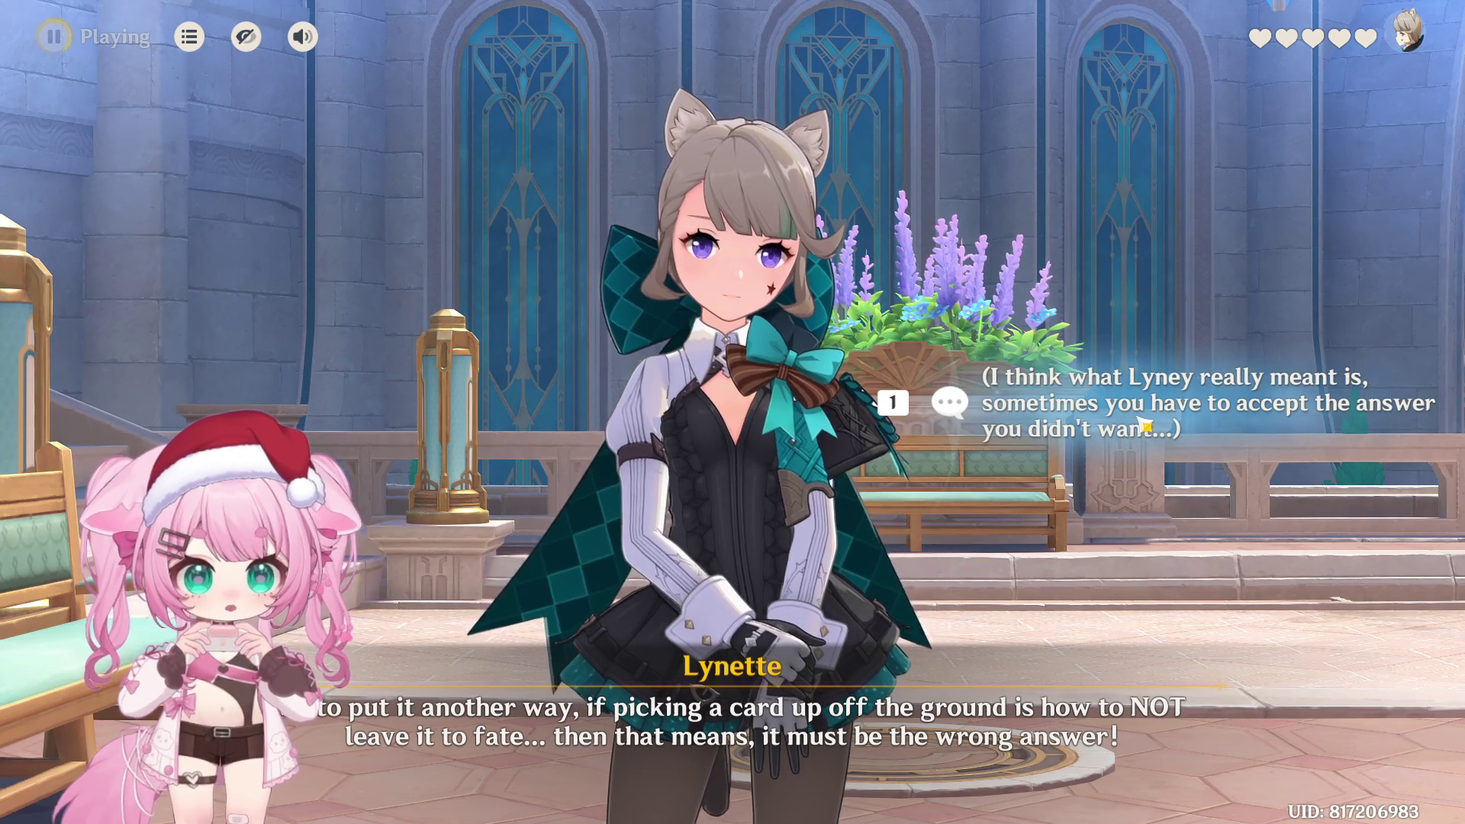
{"action": "left_click", "coordinate": [1066, 411]}
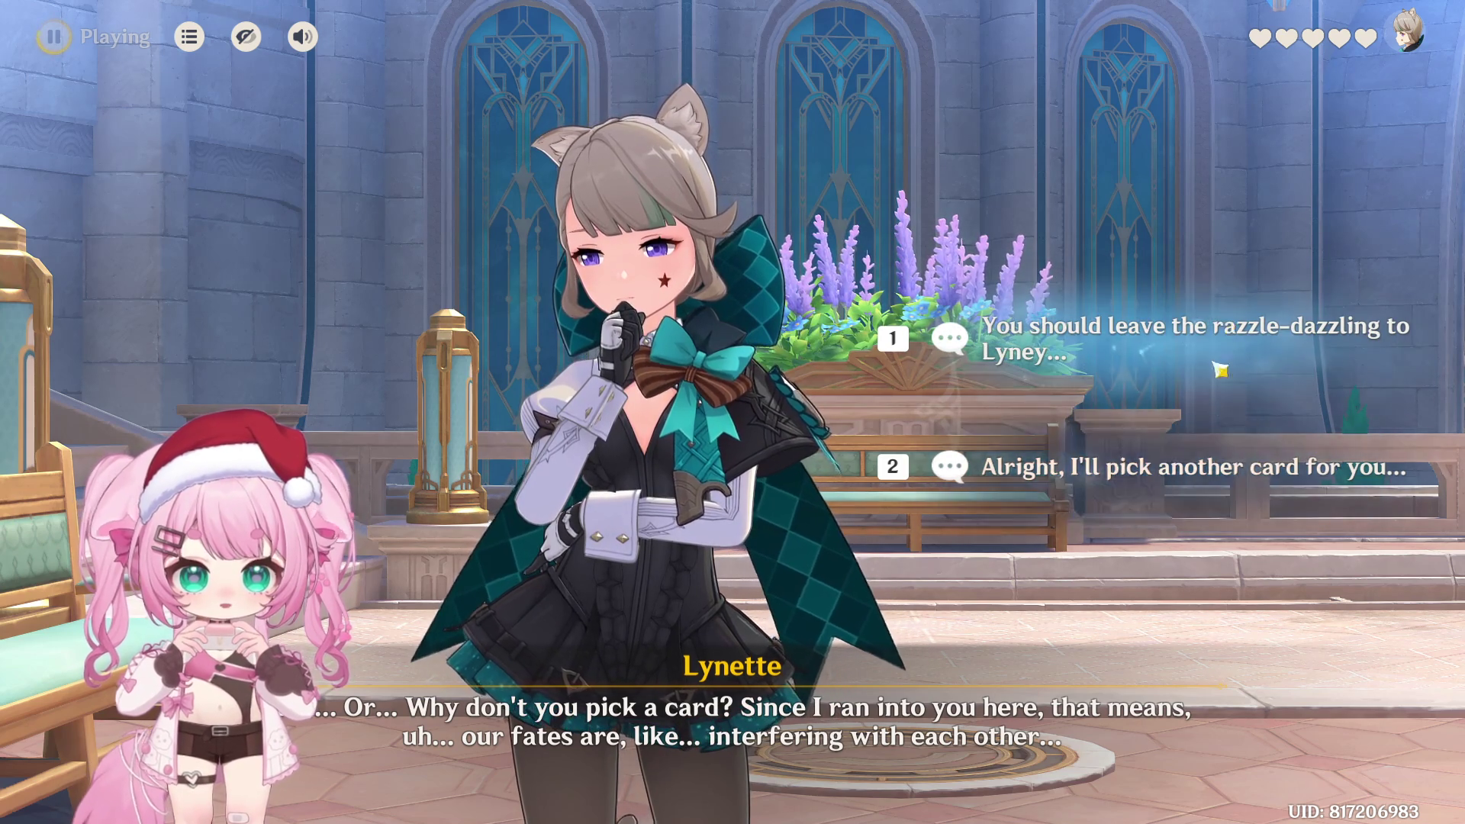
Offer another card, discuss the drinks reception, and agree to go together for the quest Mask
{"action": "left_click", "coordinate": [1254, 479]}
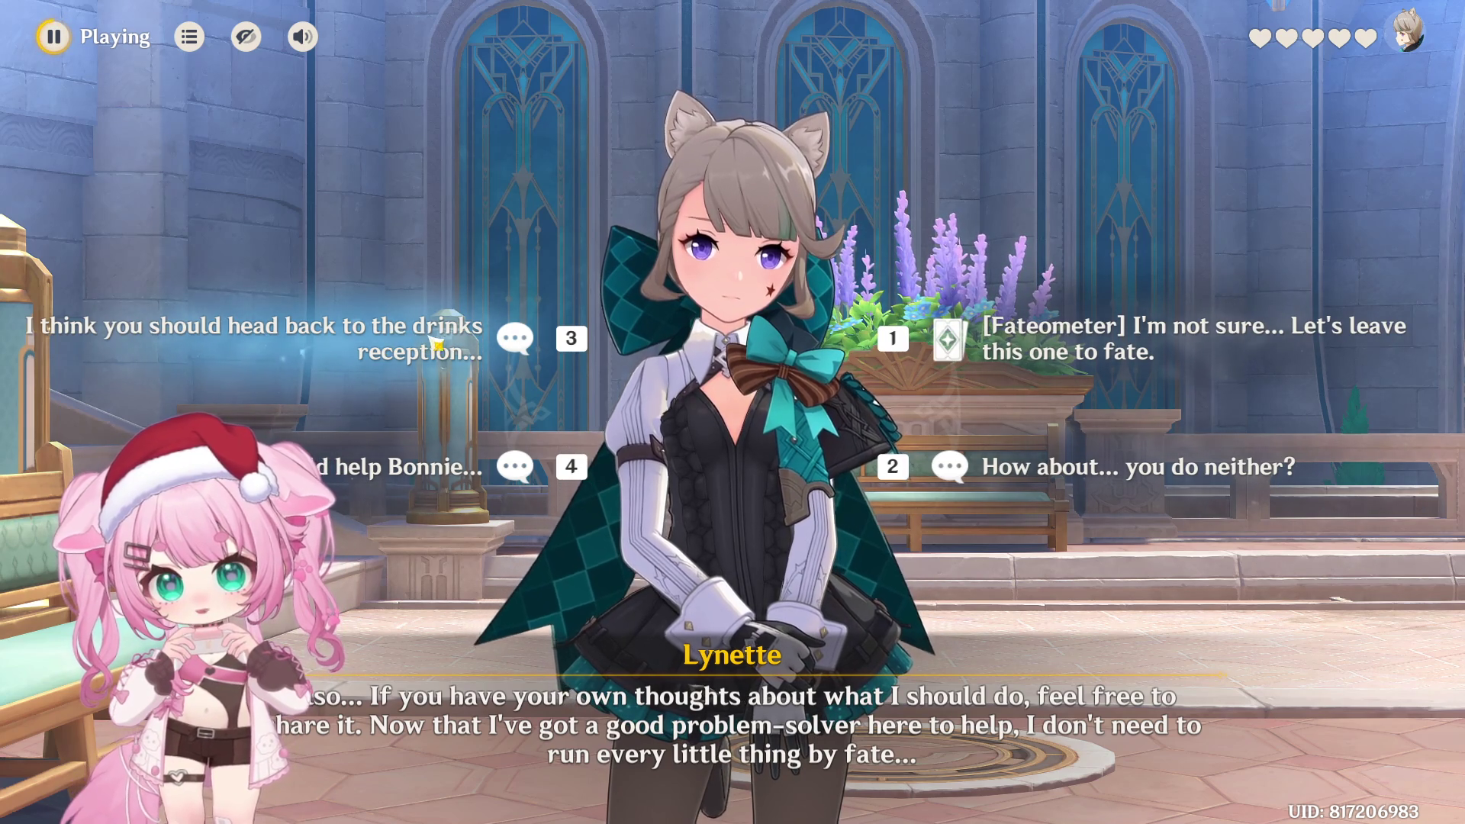
{"action": "left_click", "coordinate": [435, 344]}
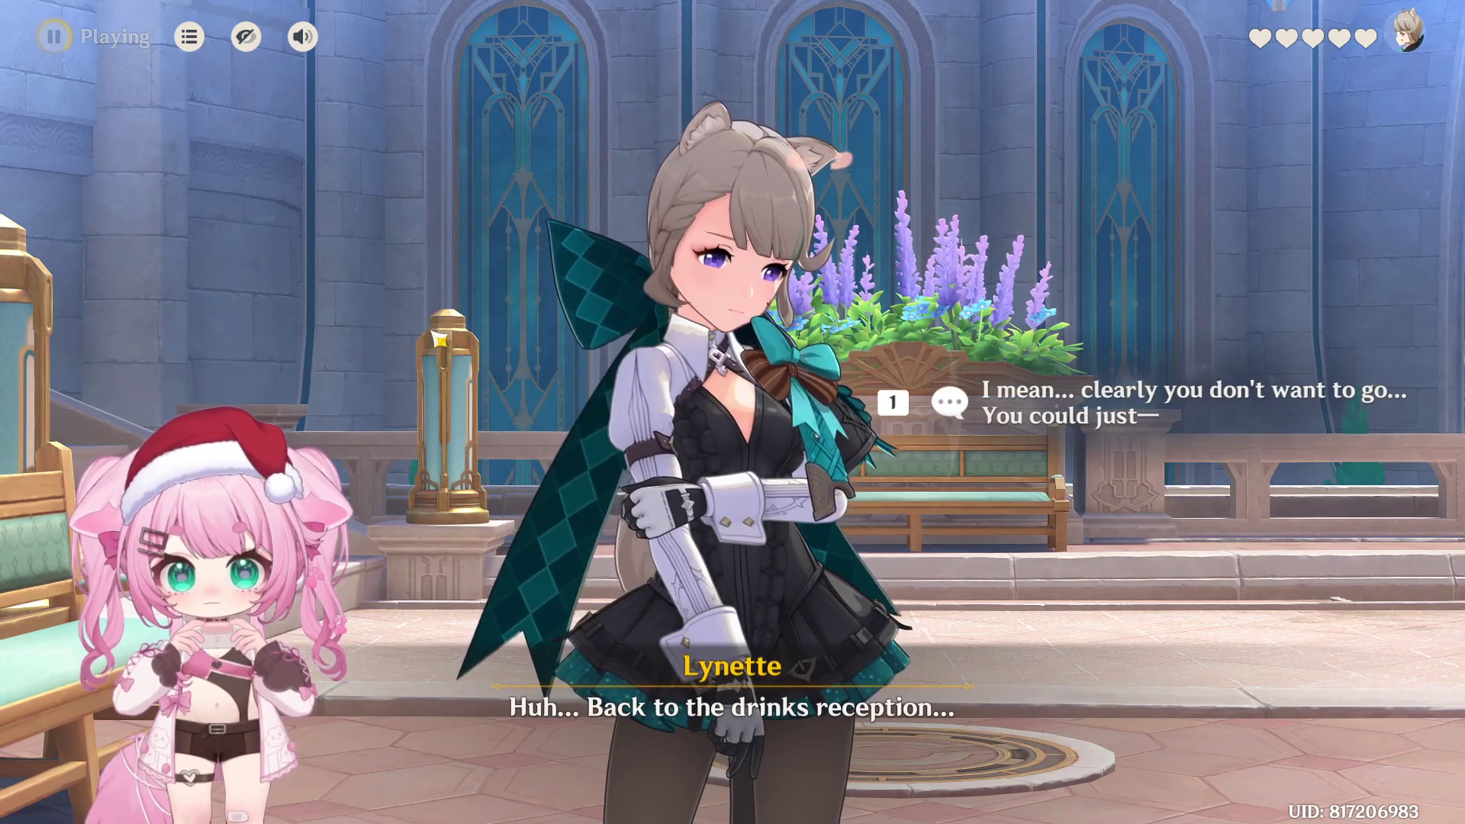
{"action": "left_click", "coordinate": [1122, 412]}
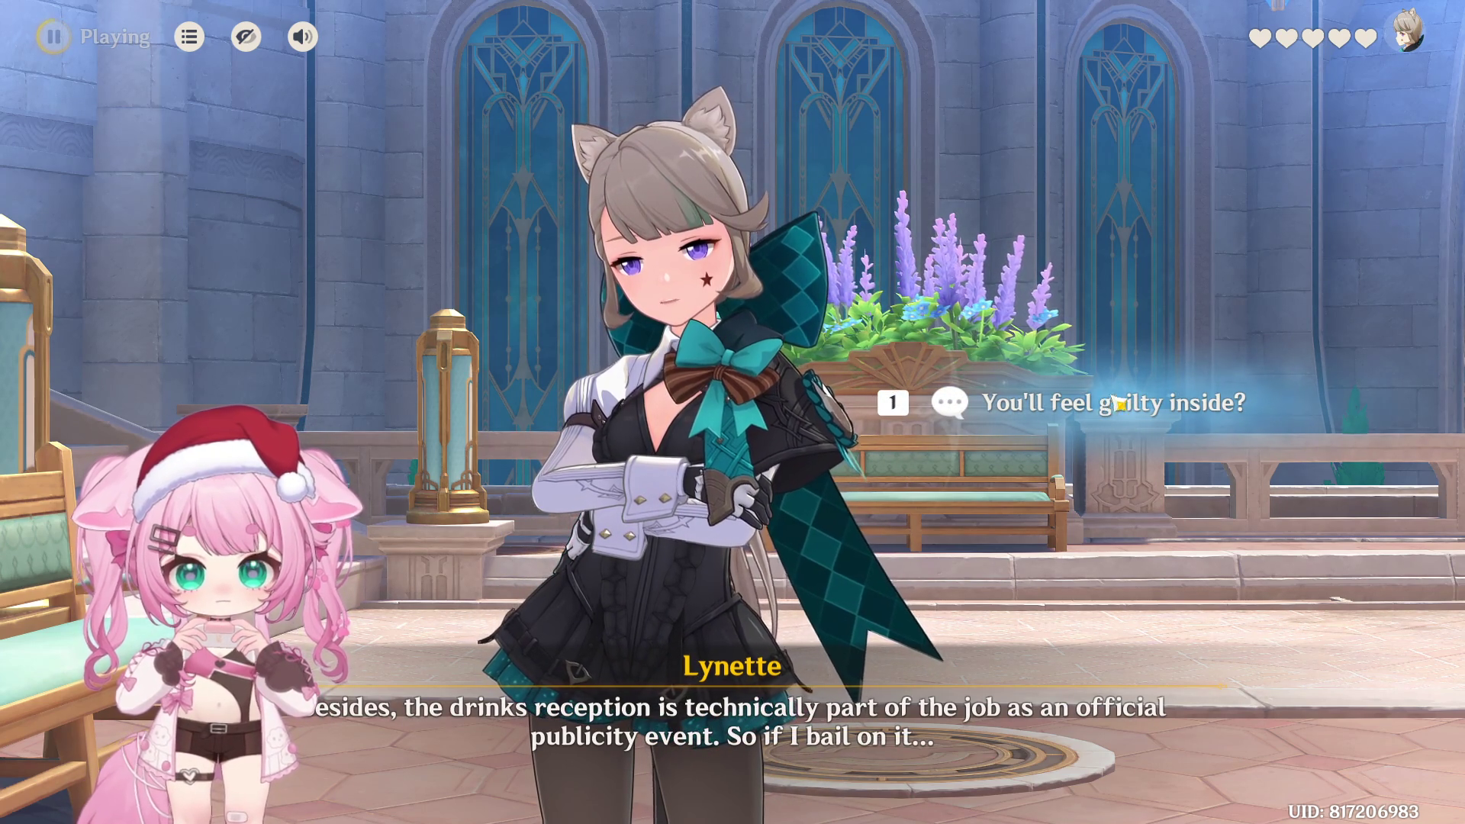
{"action": "left_click", "coordinate": [1140, 412]}
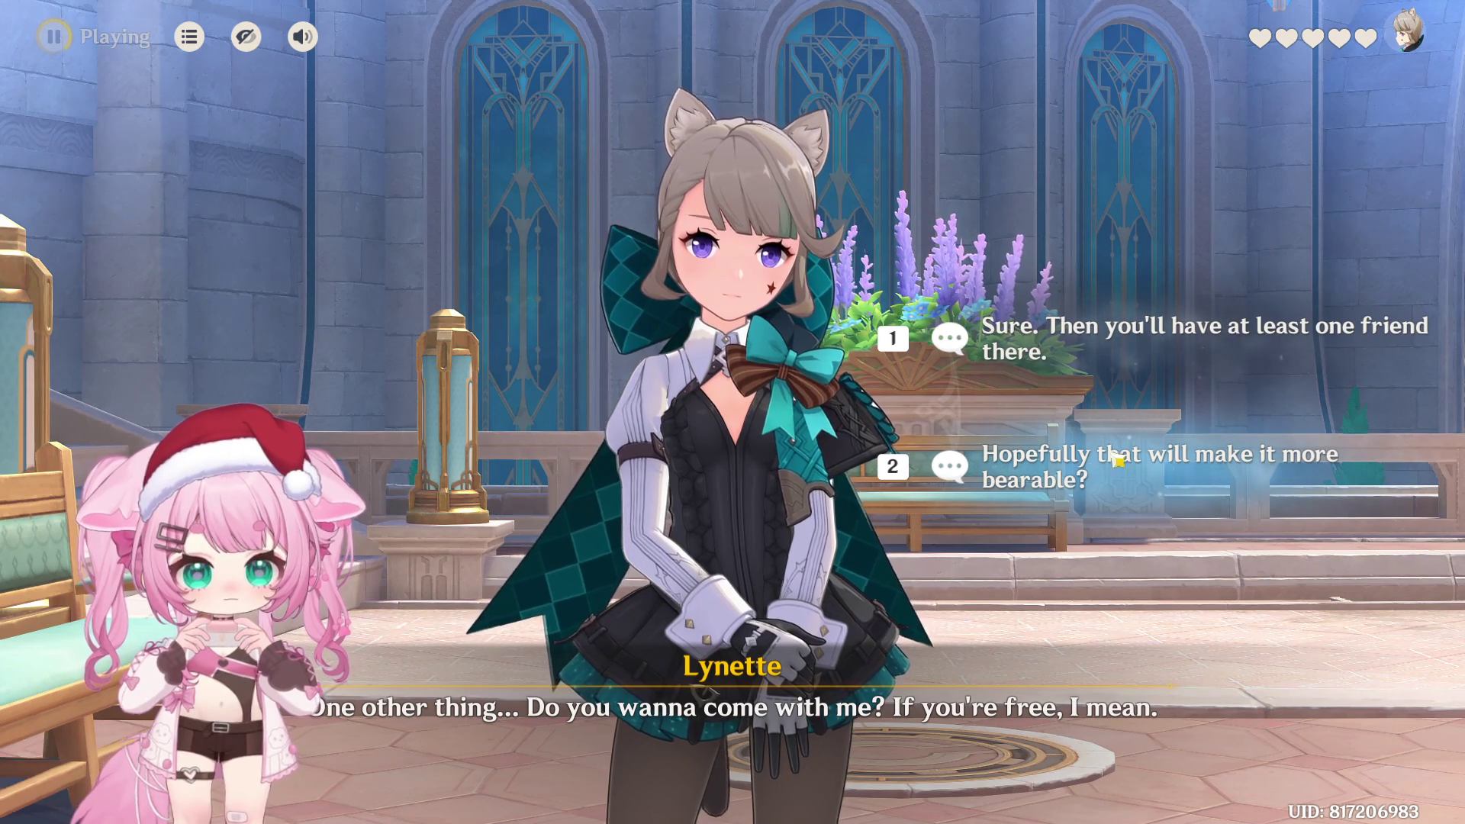
{"action": "left_click", "coordinate": [1087, 471]}
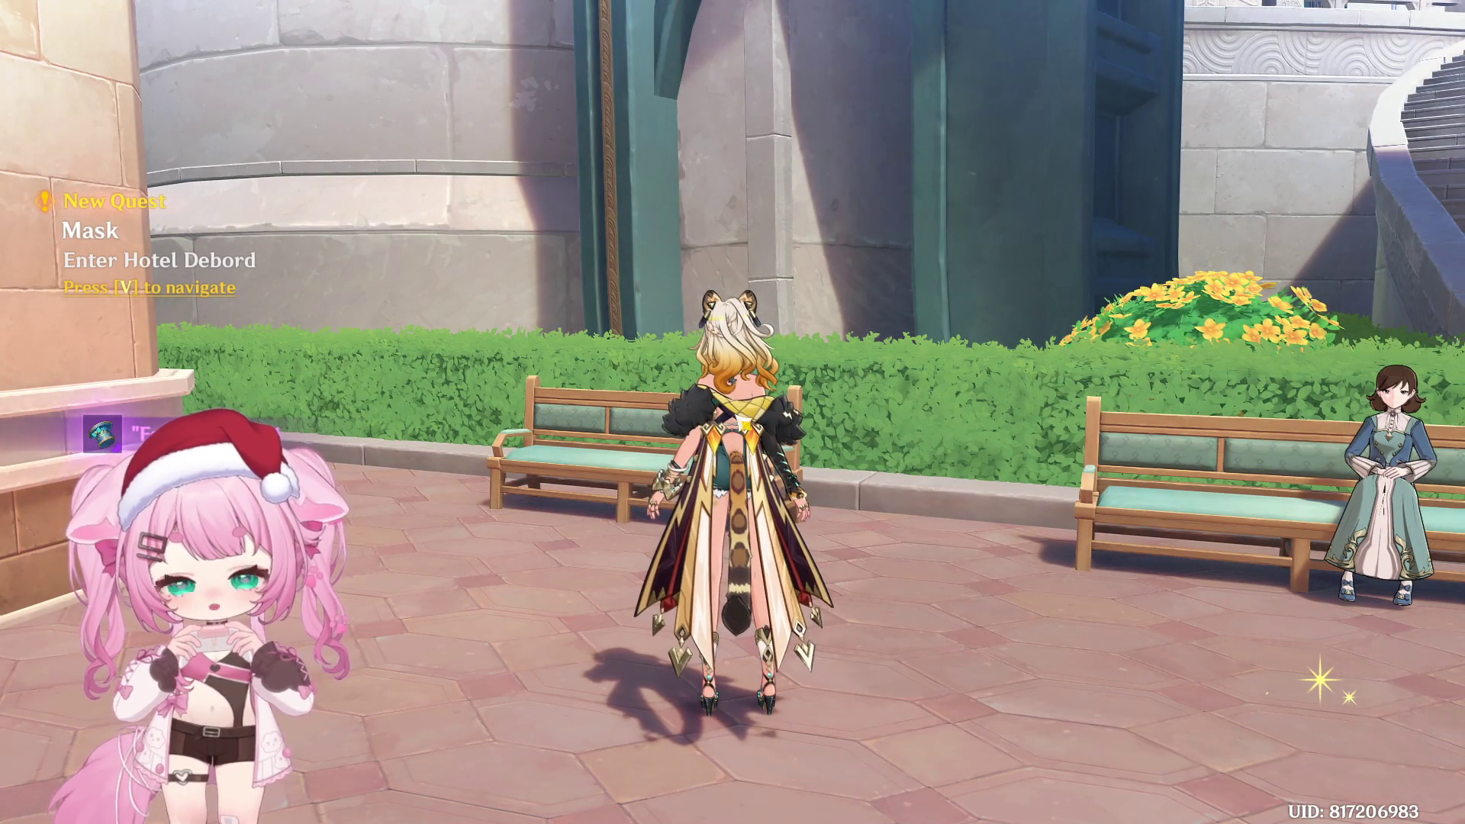
Place the Fateometer gadget from the inventory's Gadget tab on the plaza
{"action": "key", "text": "b"}
{"action": "left_click", "coordinate": [805, 37]}
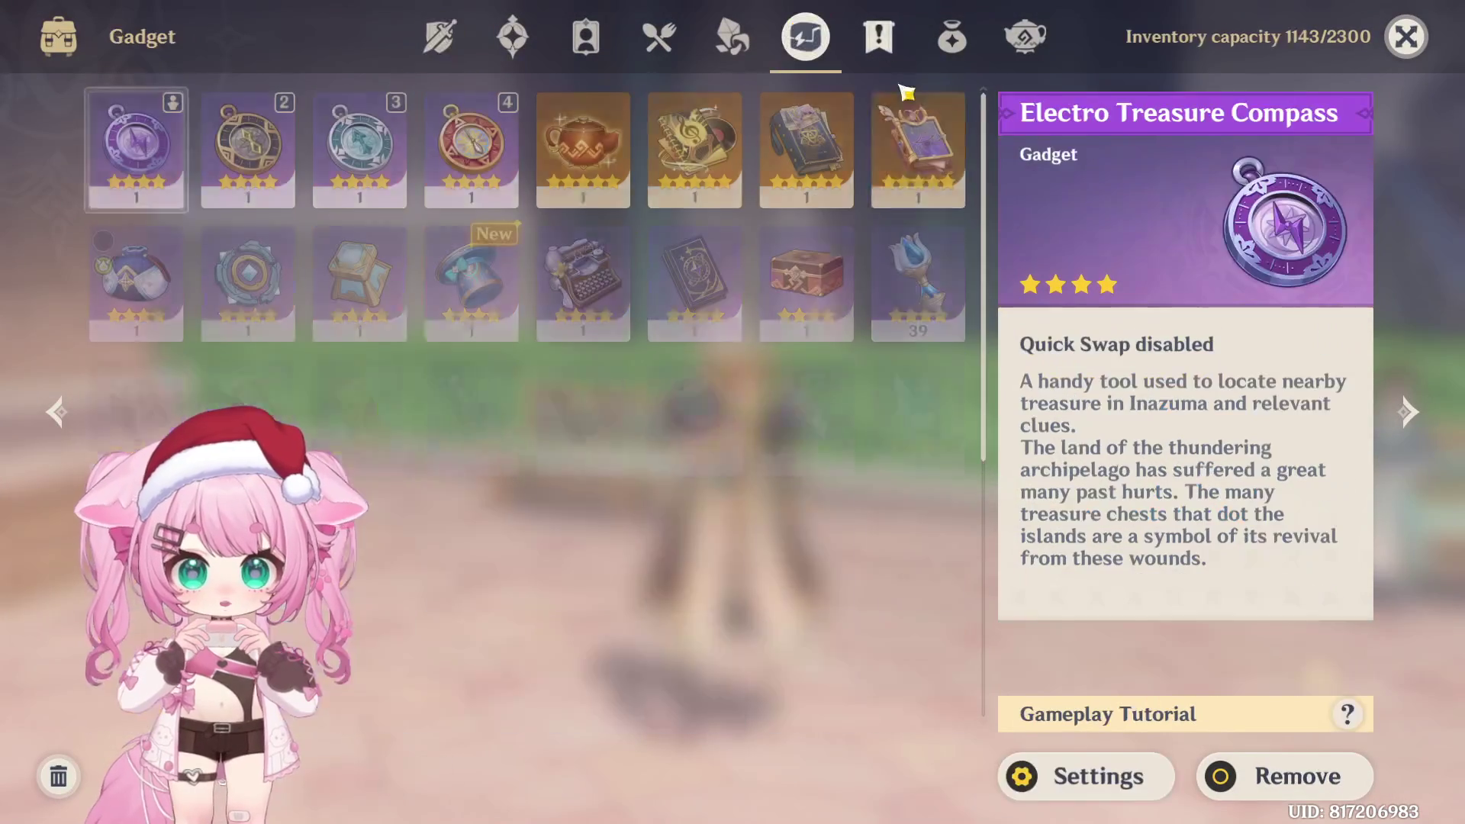
{"action": "scroll", "coordinate": [803, 155], "scroll_direction": "down", "scroll_amount": 5}
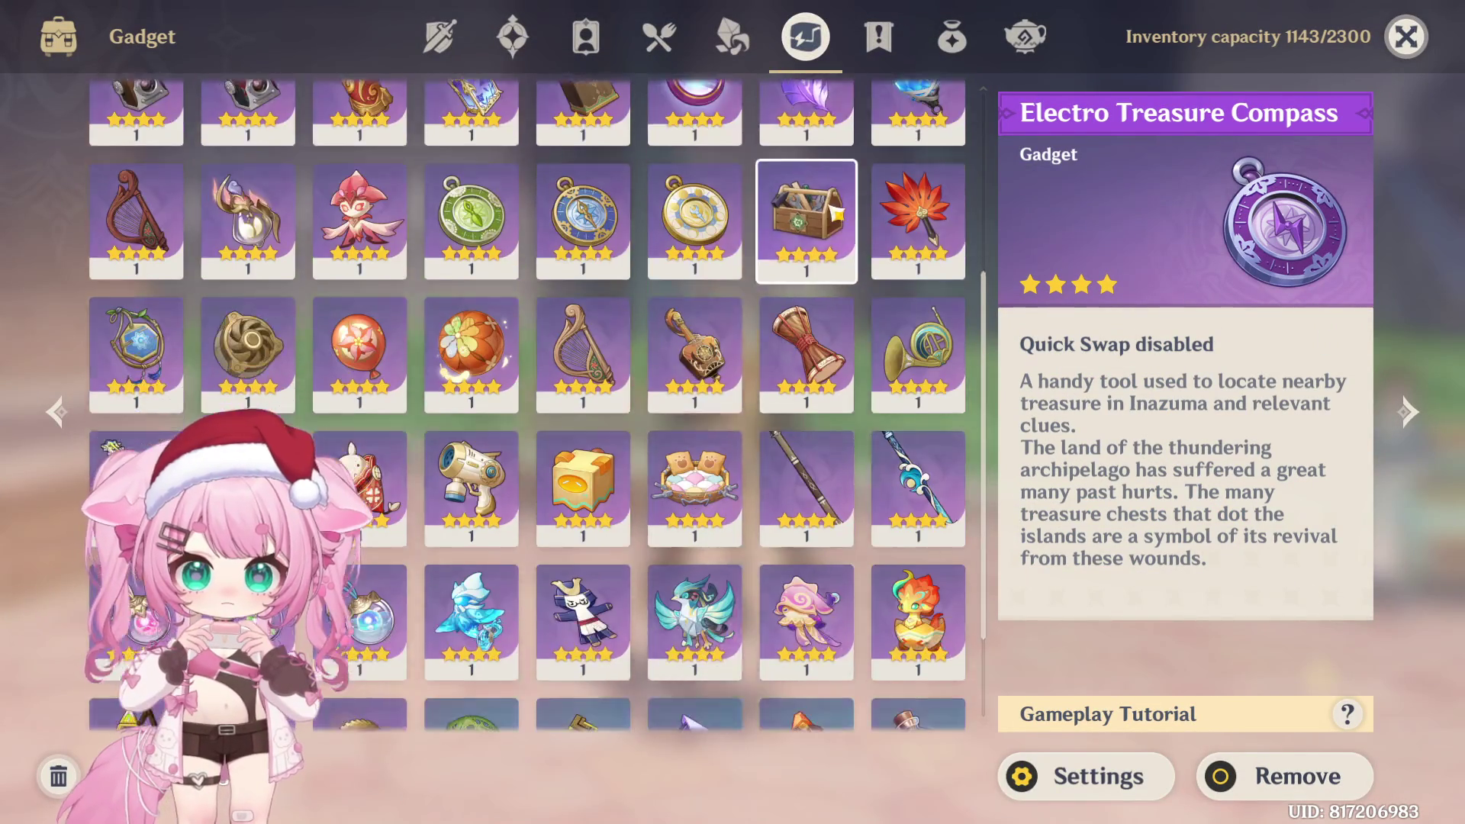
{"action": "scroll", "coordinate": [806, 174], "scroll_direction": "up", "scroll_amount": 5}
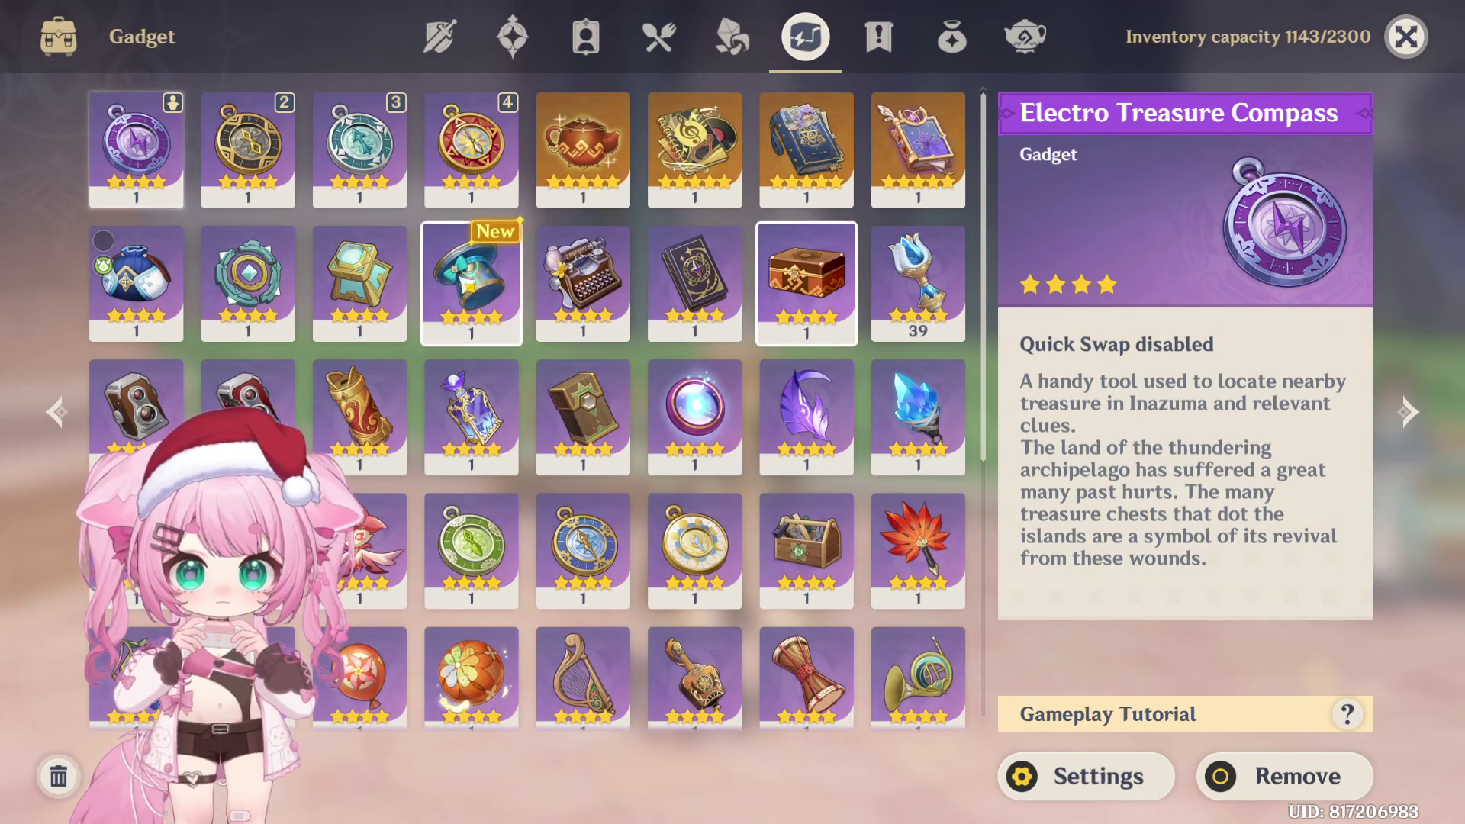
{"action": "left_click", "coordinate": [472, 282]}
{"action": "left_click", "coordinate": [1243, 760]}
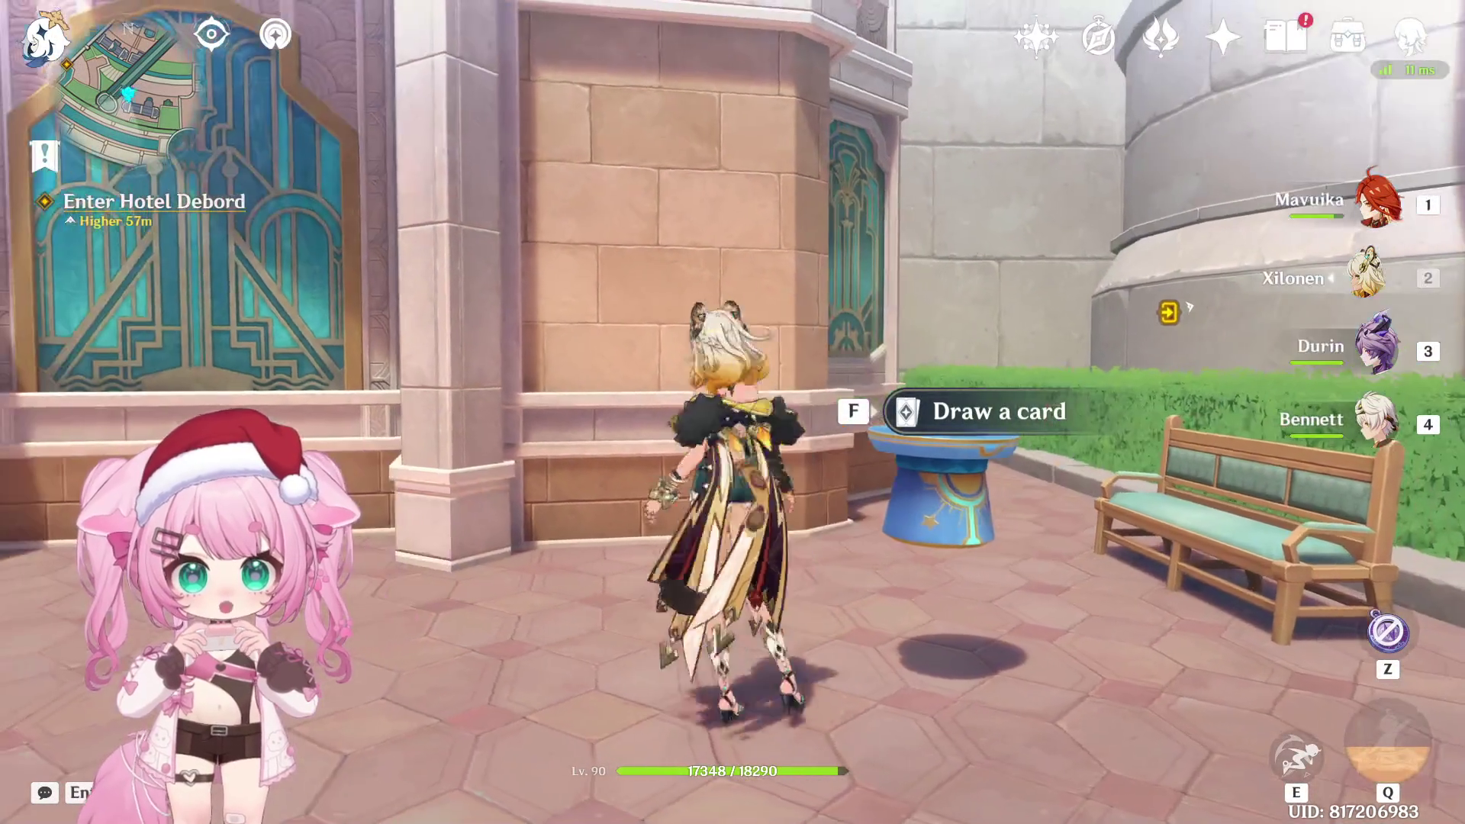
Walk to the Fateometer, draw a card that shows 18, and reopen the gadget inventory
{"action": "key", "text": "a"}
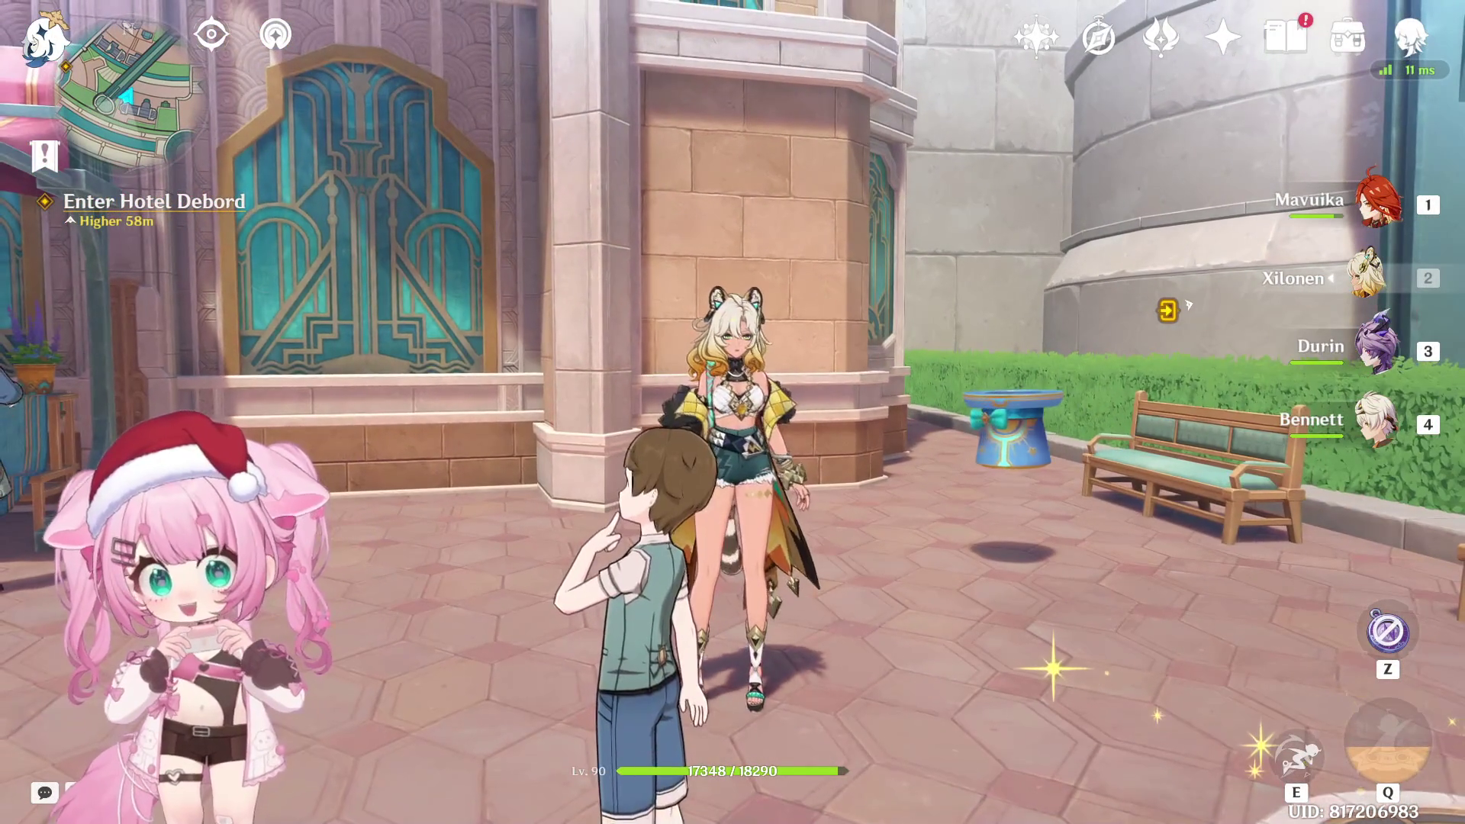
{"action": "key", "text": "w"}
{"action": "key", "text": "f"}
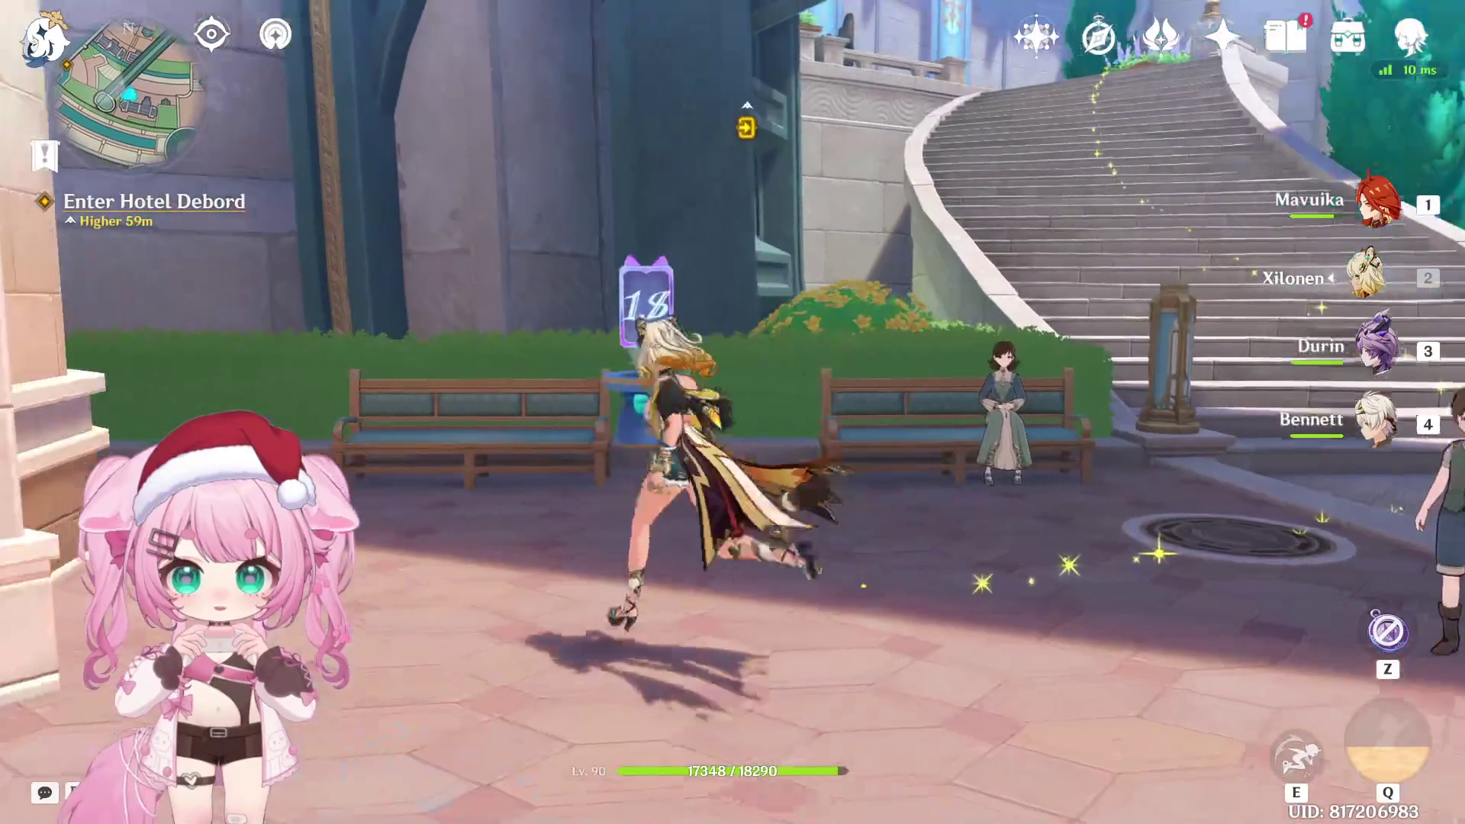
{"action": "key", "text": "f"}
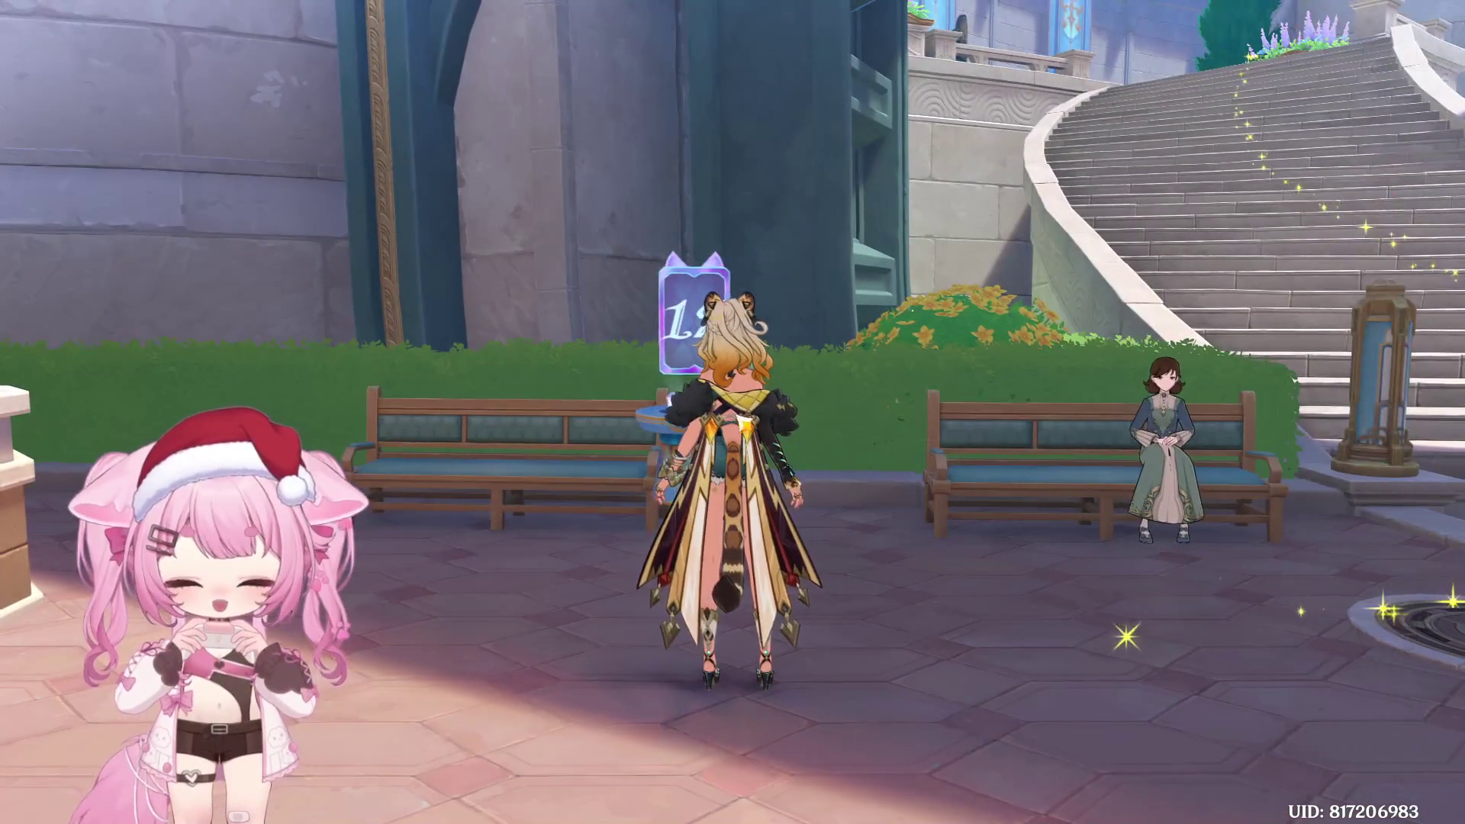
{"action": "key", "text": "b"}
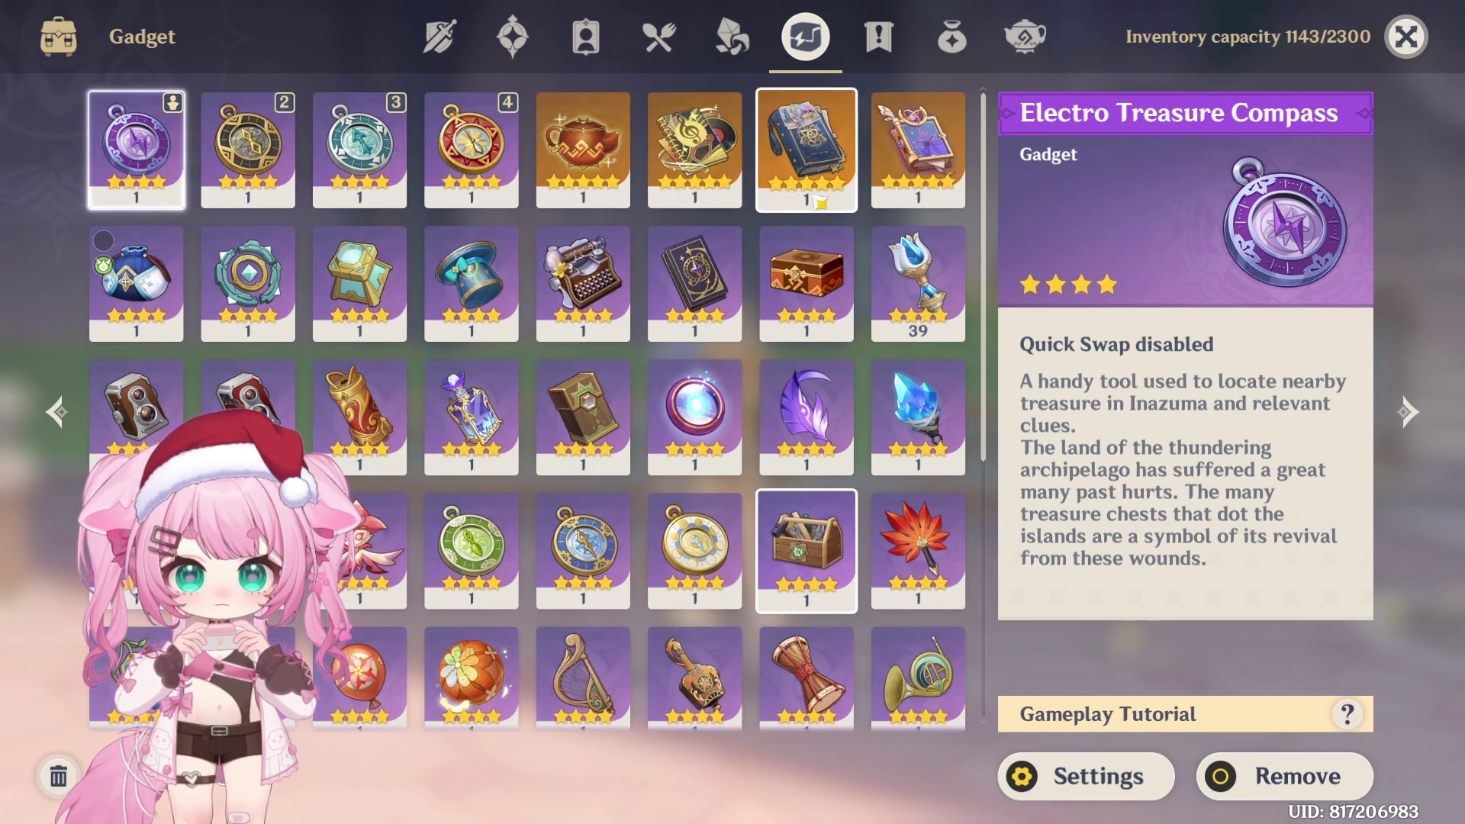
Look through the Precious Items and Gadget lists, select the Fateometer, and close the inventory
{"action": "scroll", "coordinate": [824, 275], "scroll_direction": "down", "scroll_amount": 5}
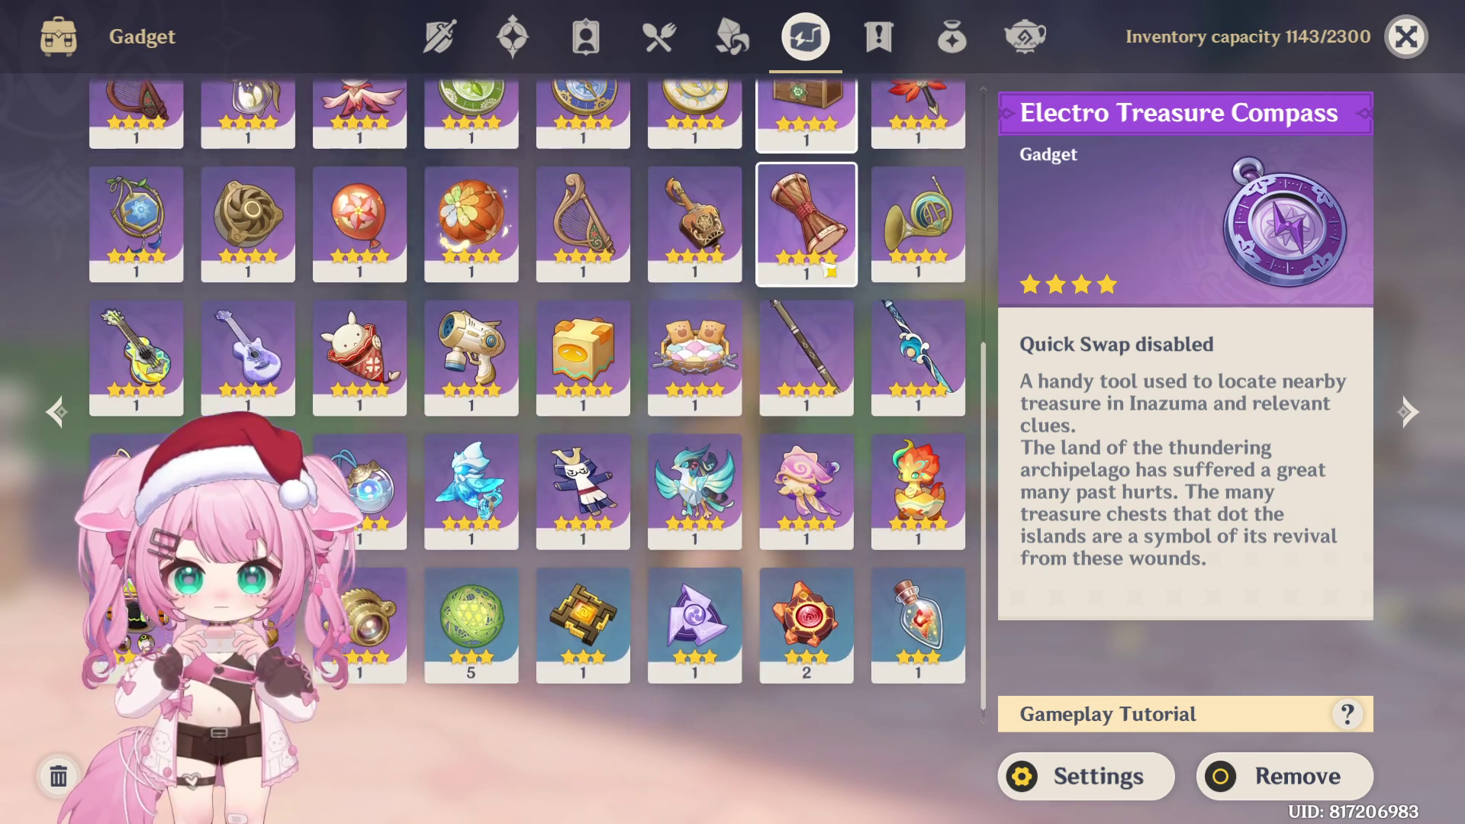
{"action": "left_click", "coordinate": [953, 37]}
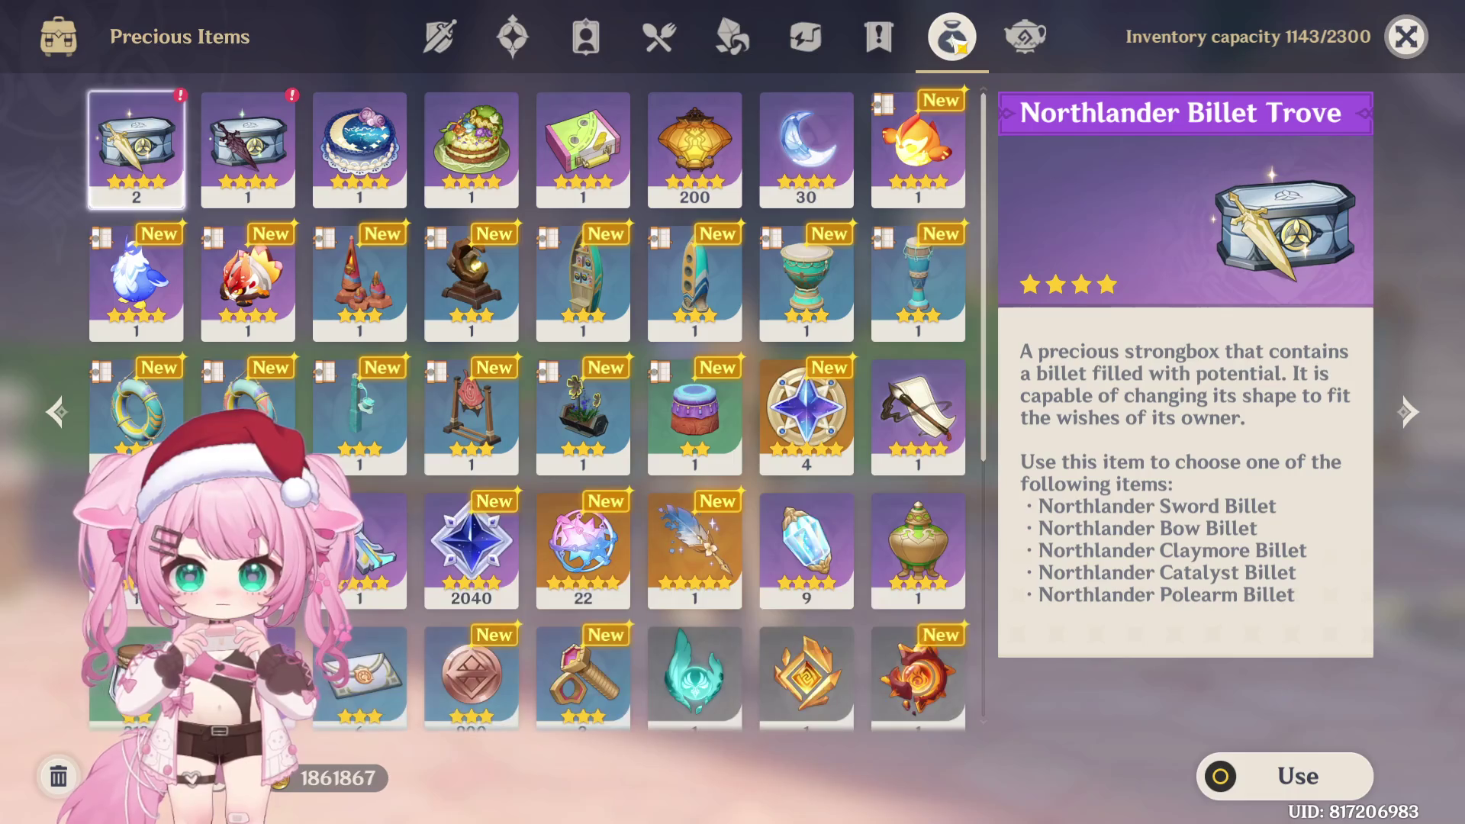
{"action": "left_click", "coordinate": [821, 33]}
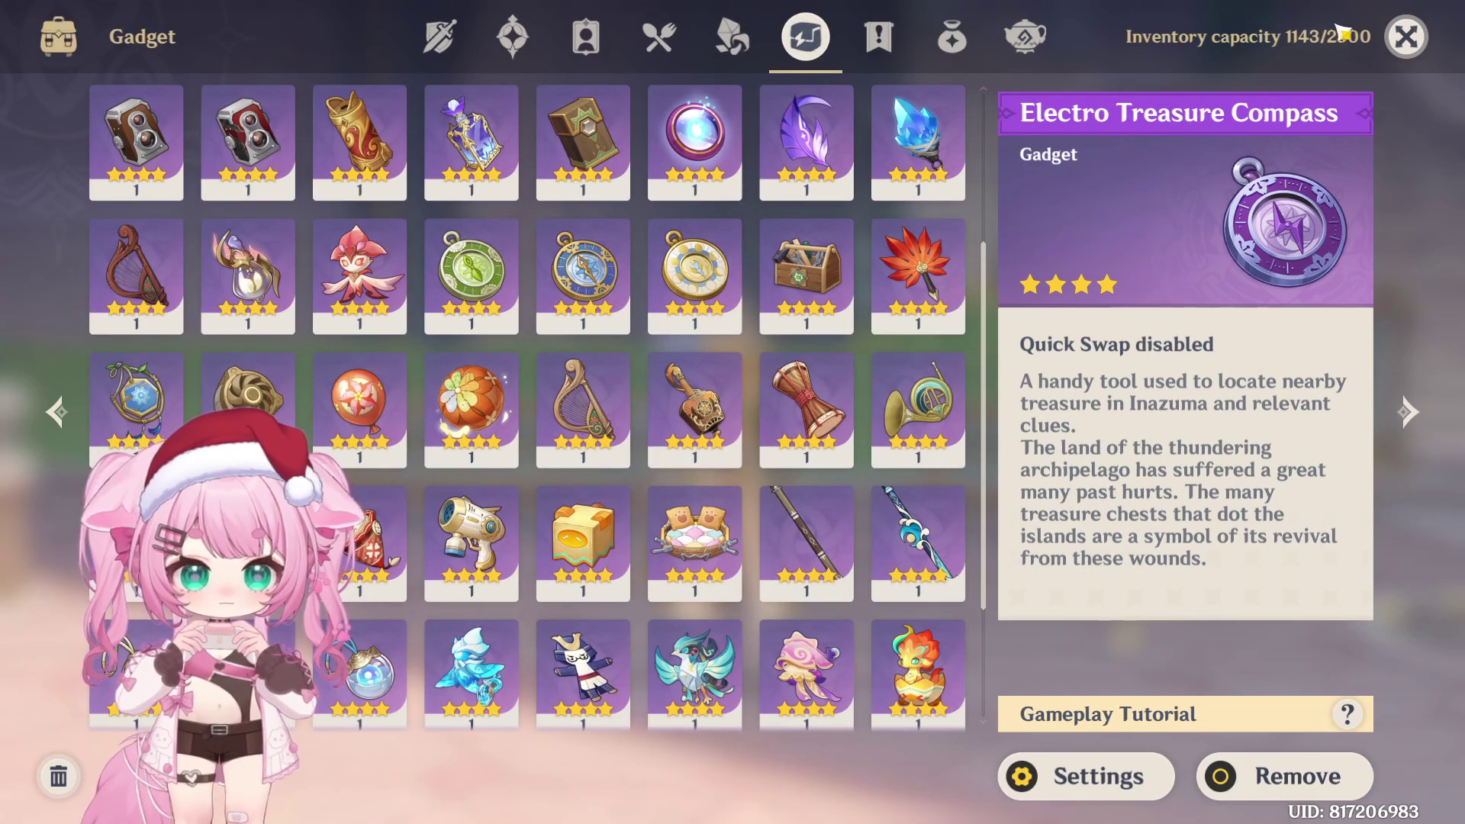
{"action": "scroll", "coordinate": [824, 321], "scroll_direction": "down", "scroll_amount": 2}
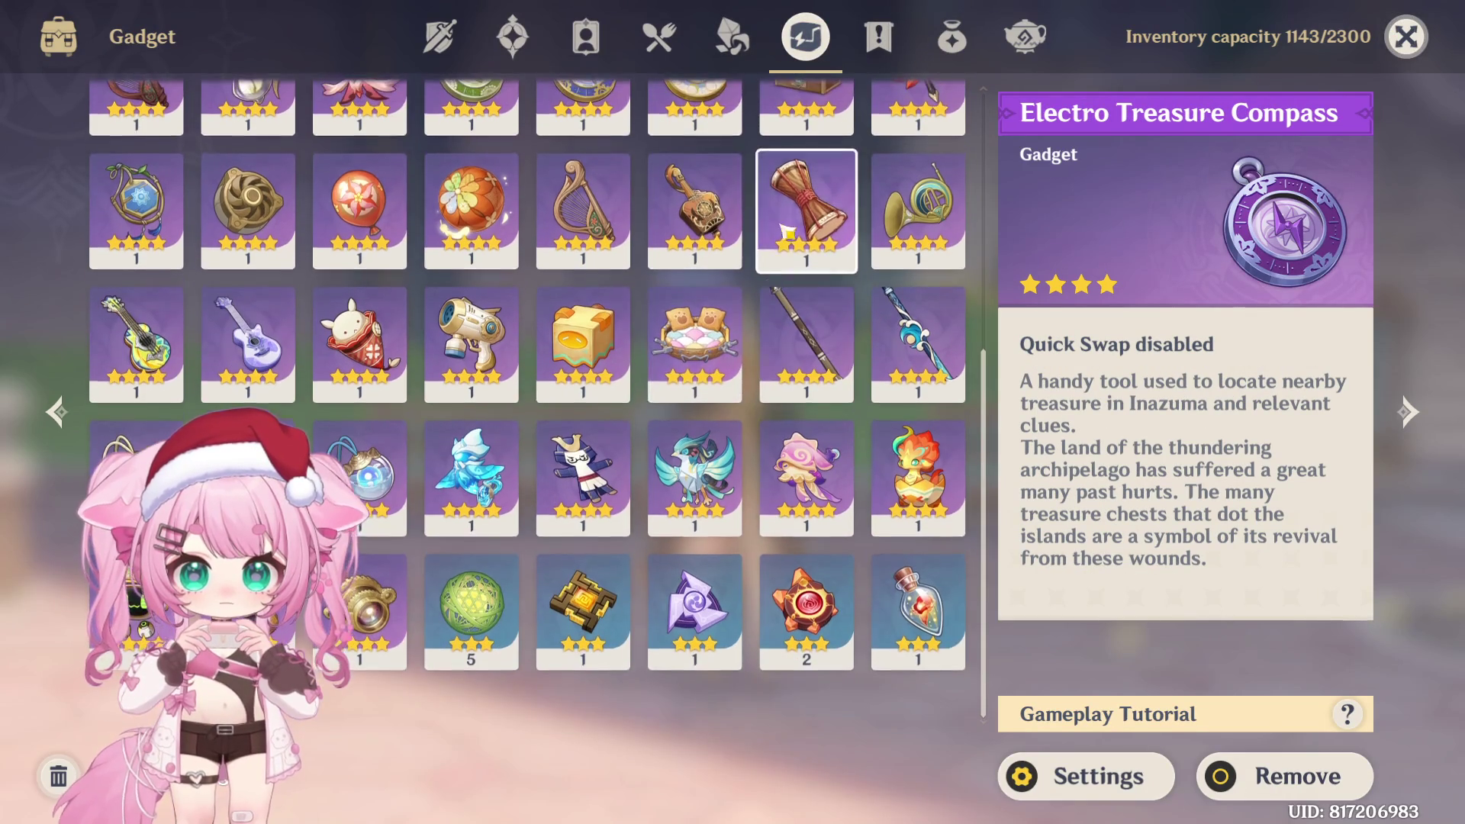
{"action": "scroll", "coordinate": [803, 241], "scroll_direction": "up", "scroll_amount": 5}
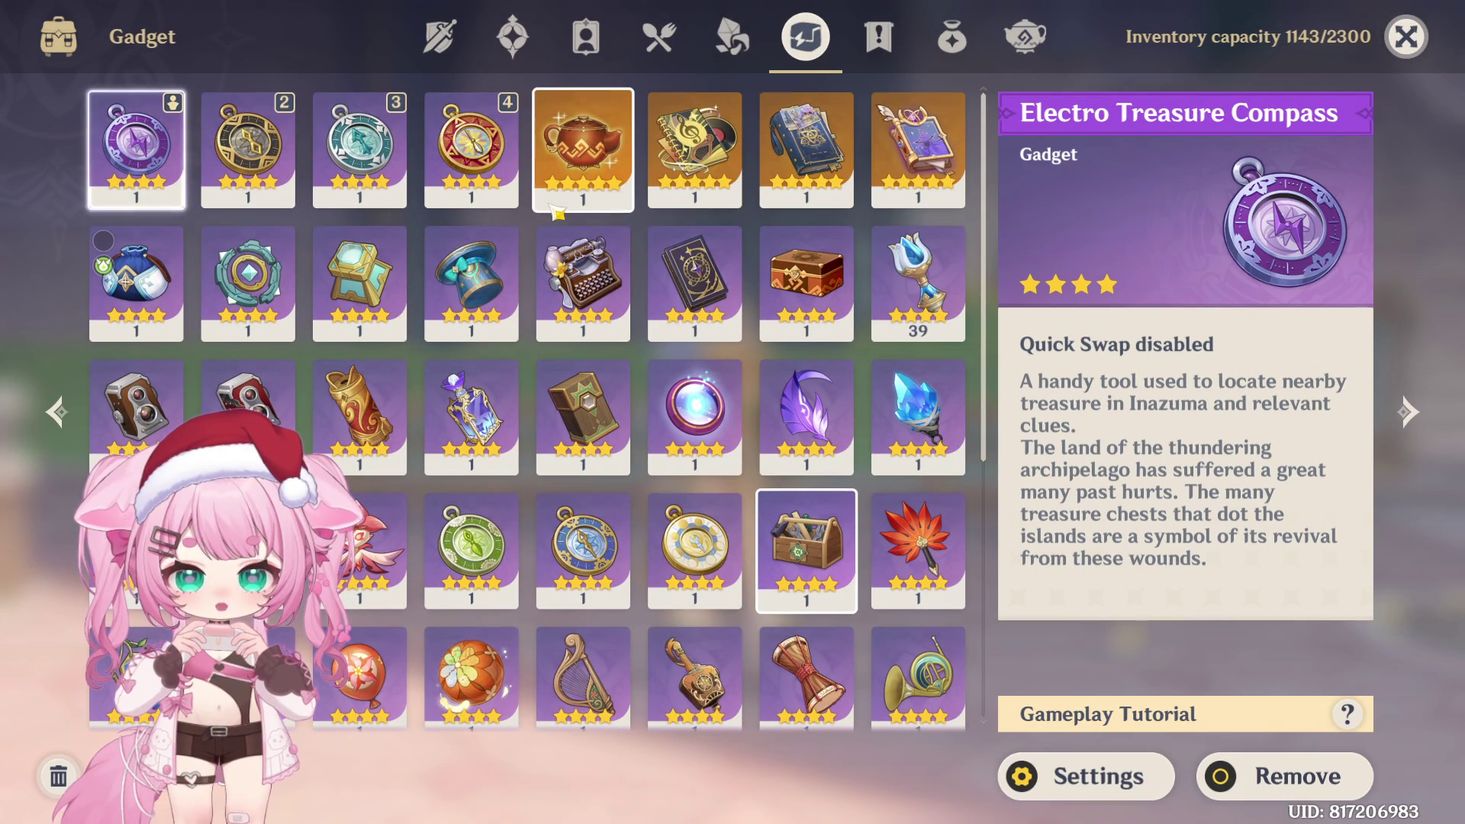
{"action": "left_click", "coordinate": [493, 288]}
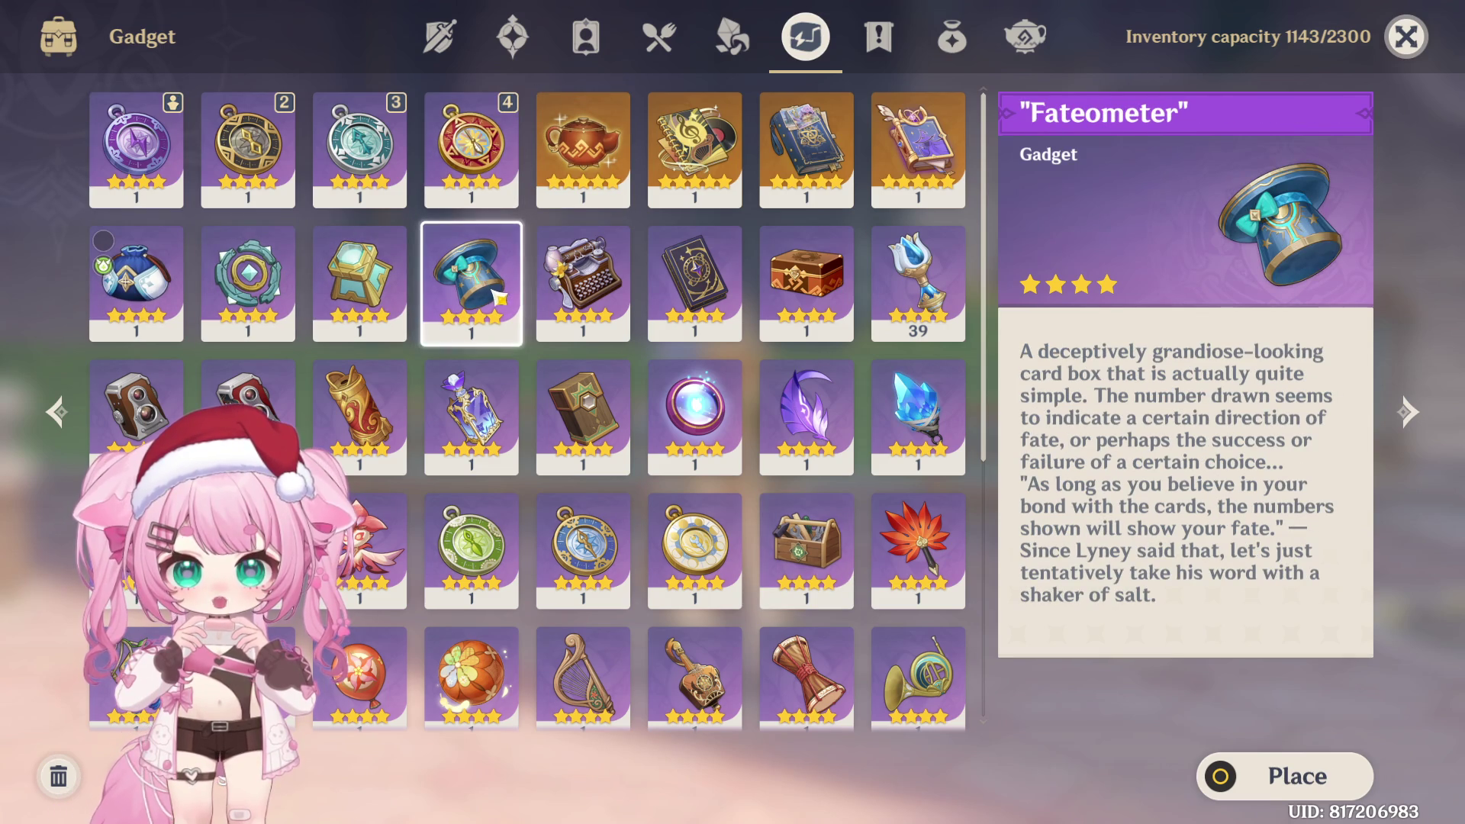
{"action": "left_click", "coordinate": [1389, 47]}
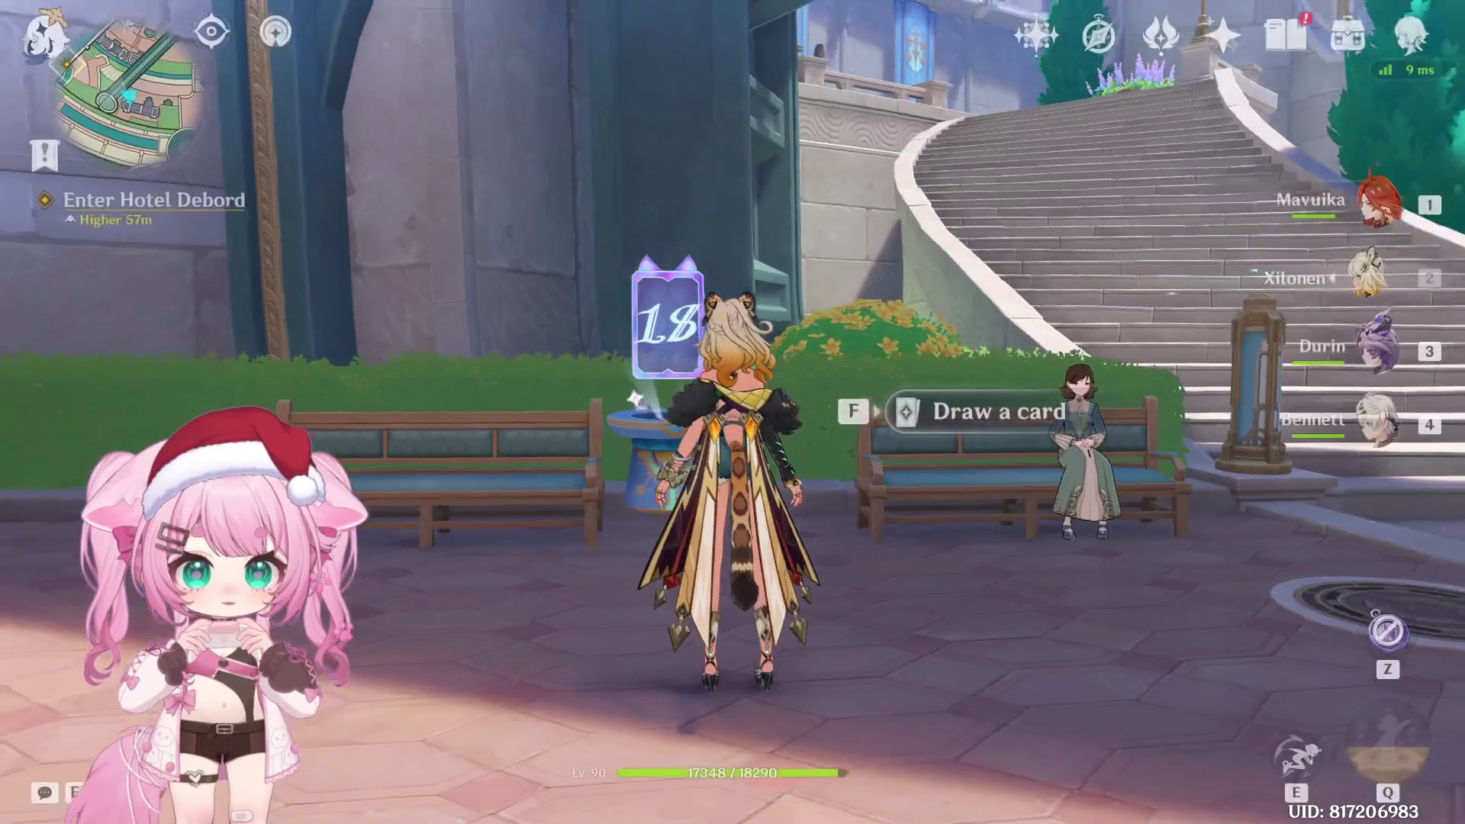
Run across the plaza and up the steps, then enter Hotel Debord to meet hostess Argalia
{"action": "key", "text": "w"}
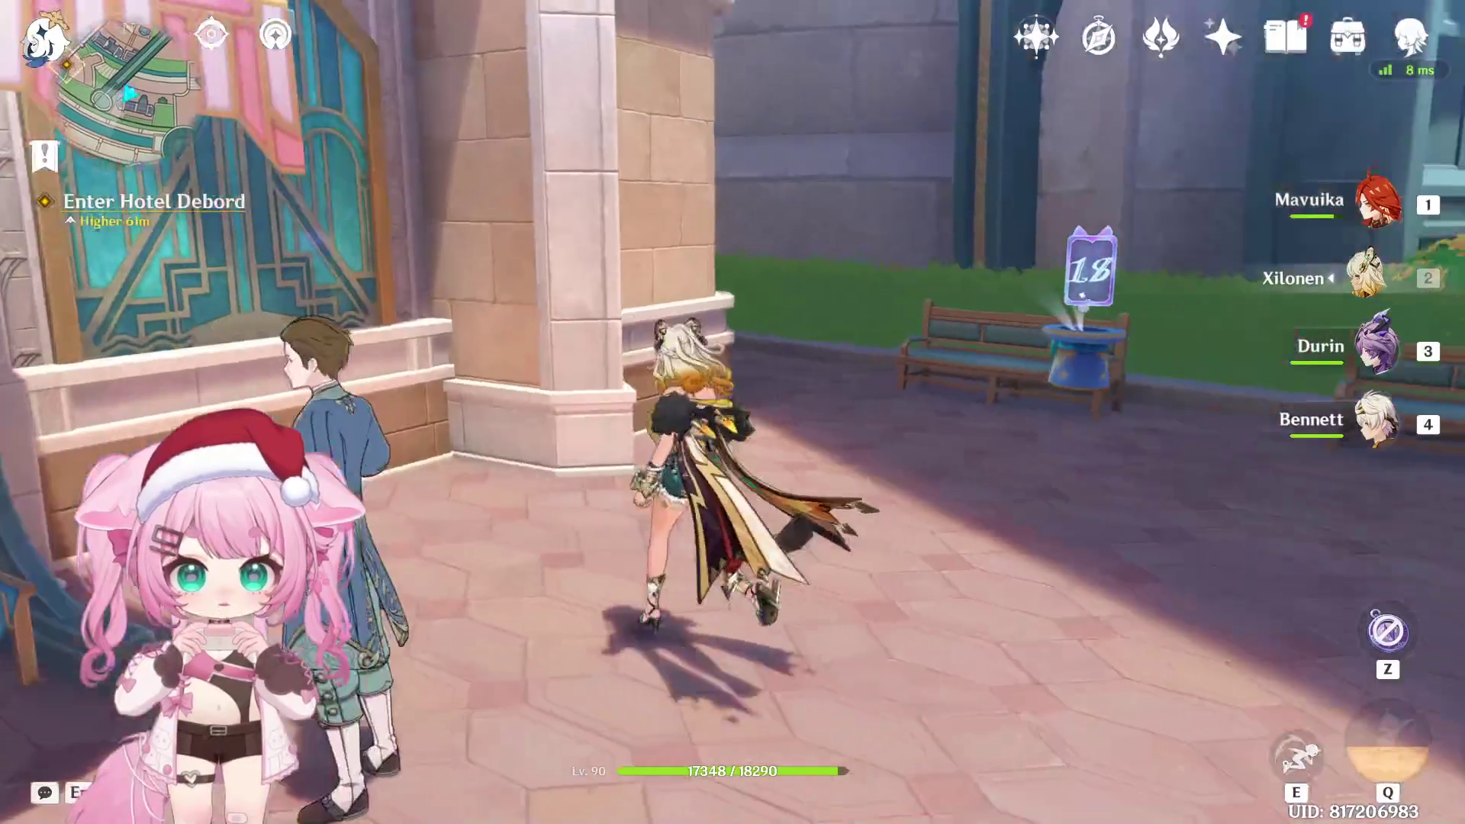
{"action": "key", "text": "b"}
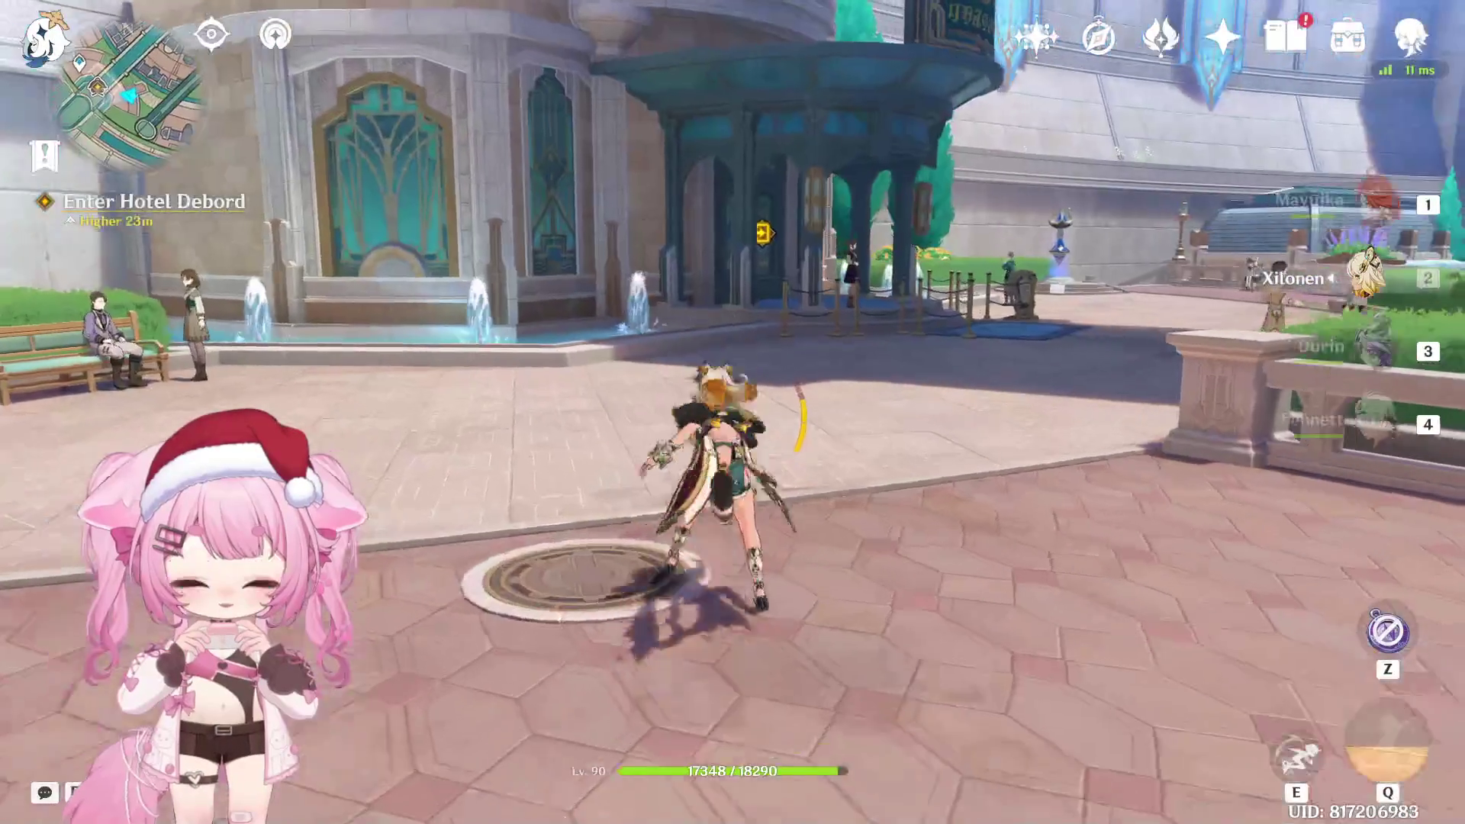
{"action": "key", "text": "w"}
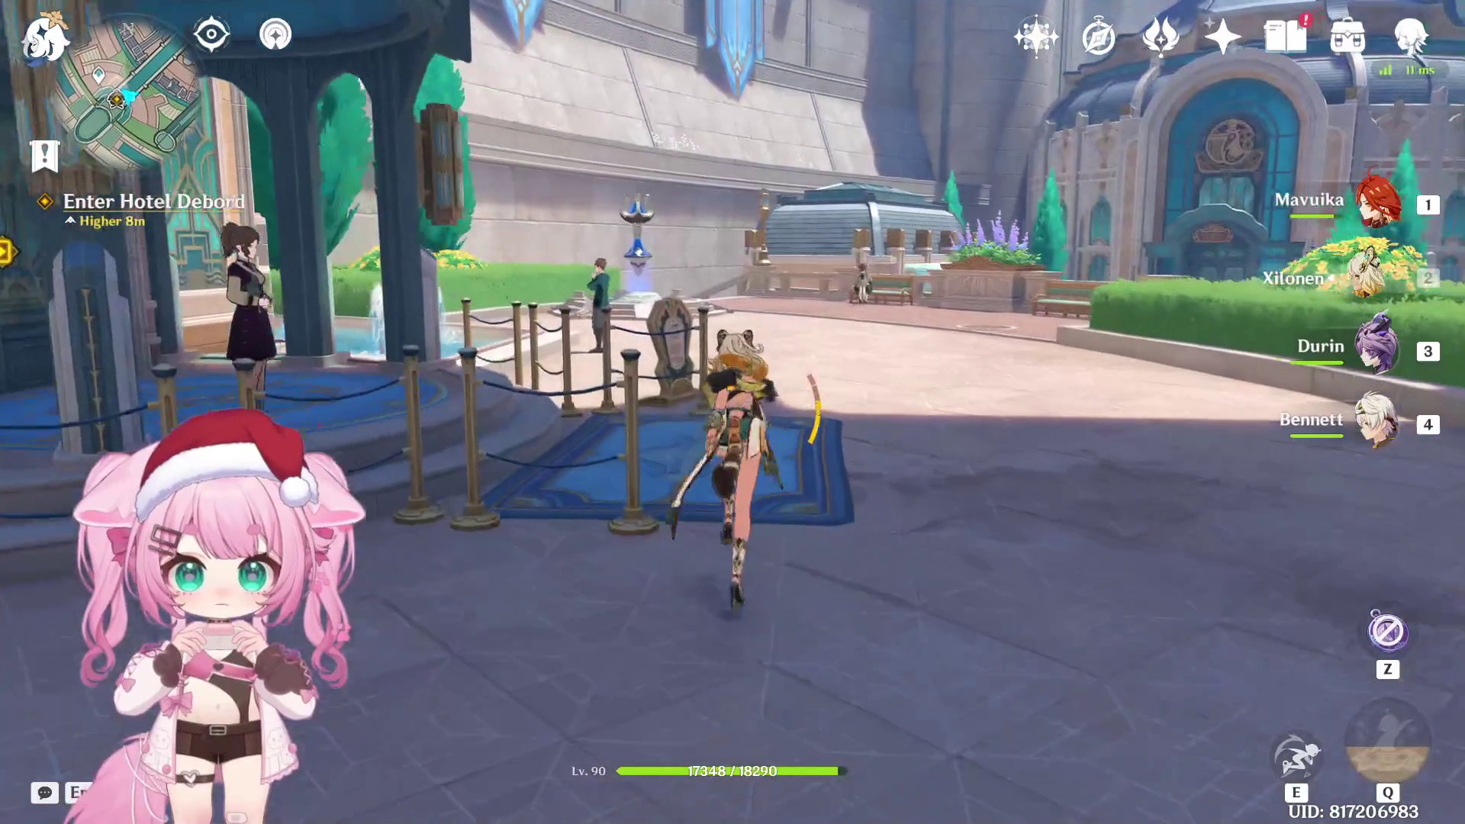
{"action": "key", "text": "f"}
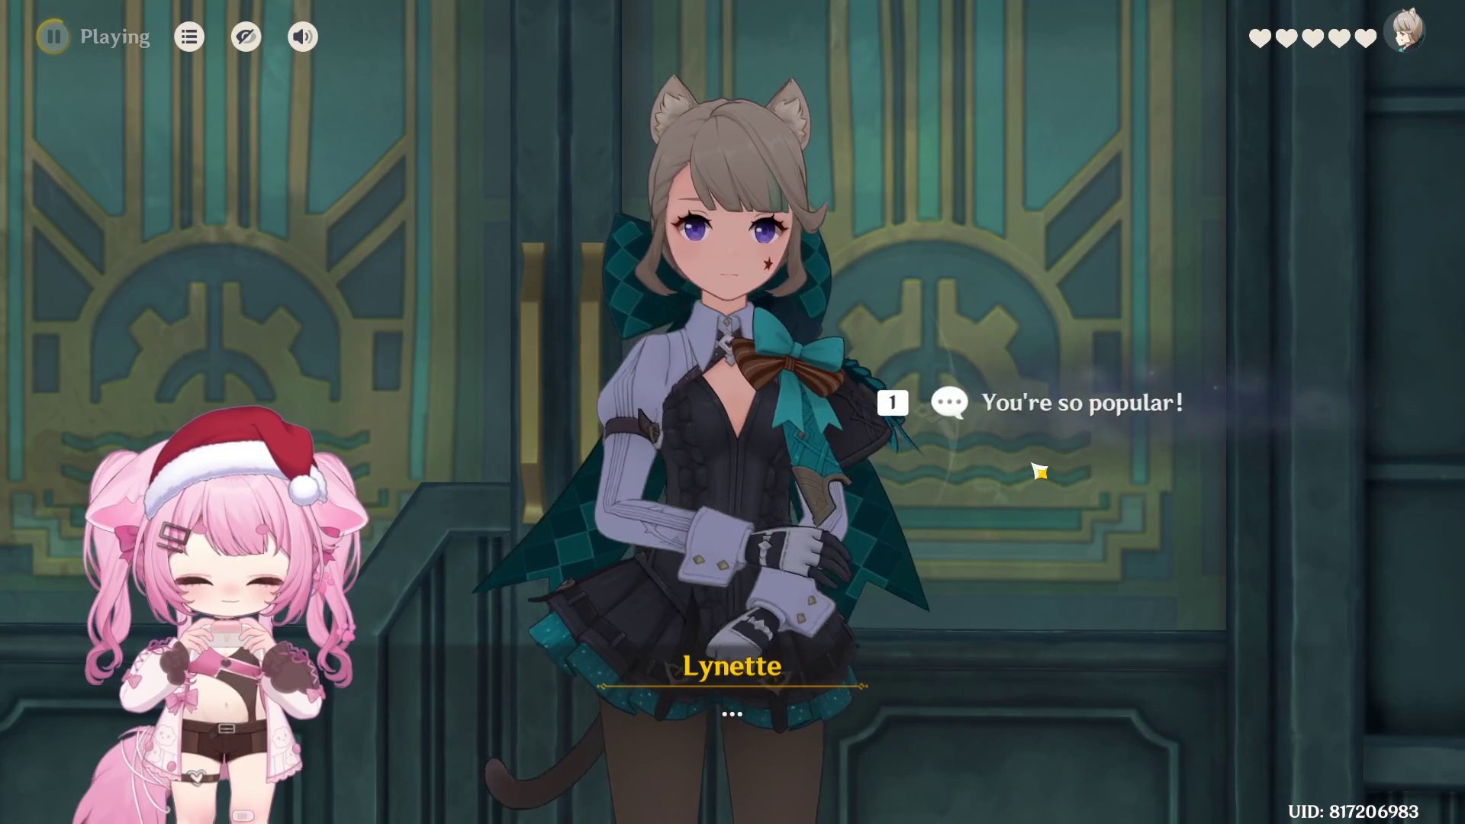
Answer Lynette with the reply 'You're so popular!'
{"action": "left_click", "coordinate": [1040, 416]}
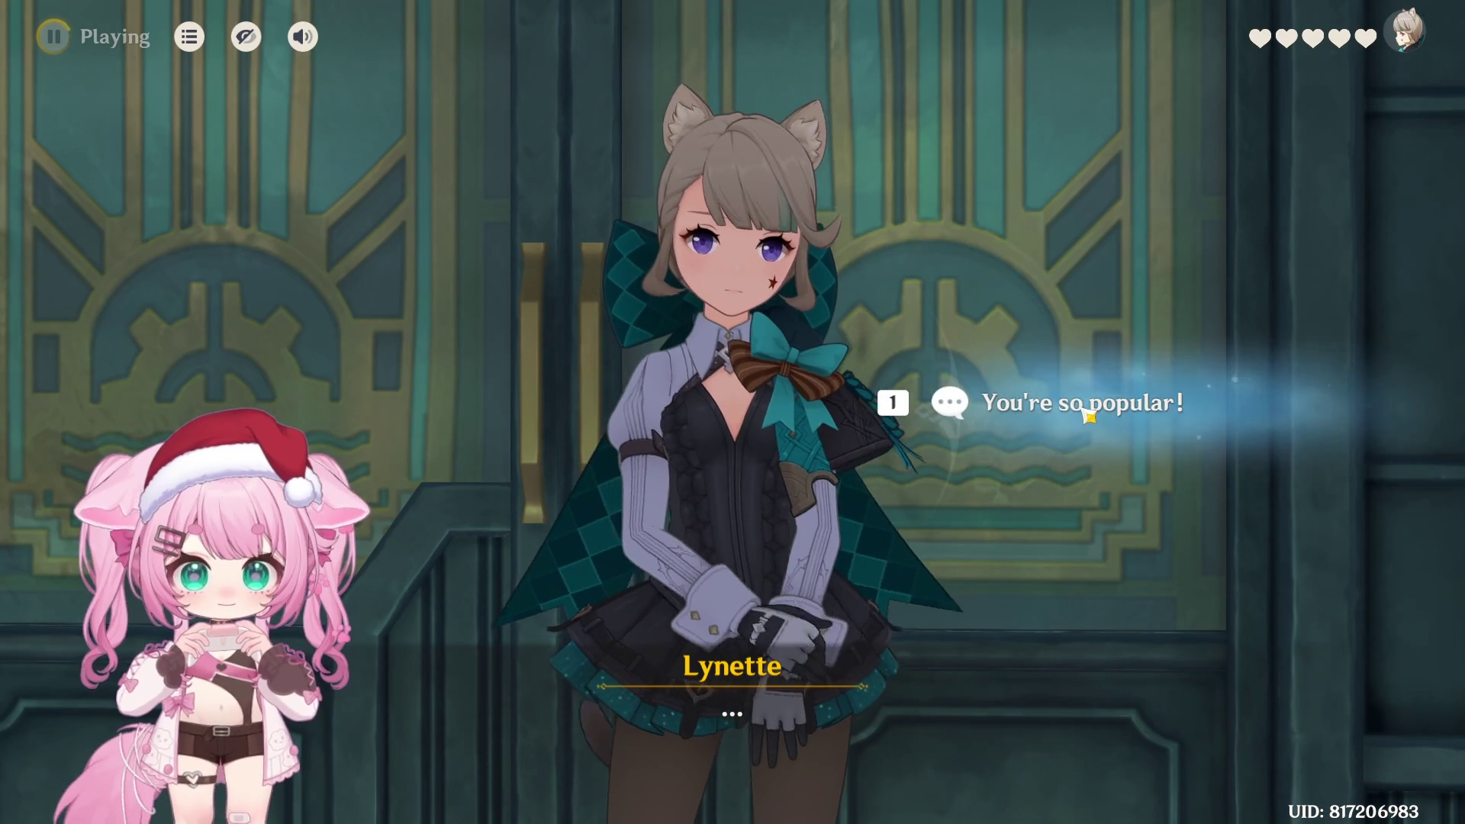
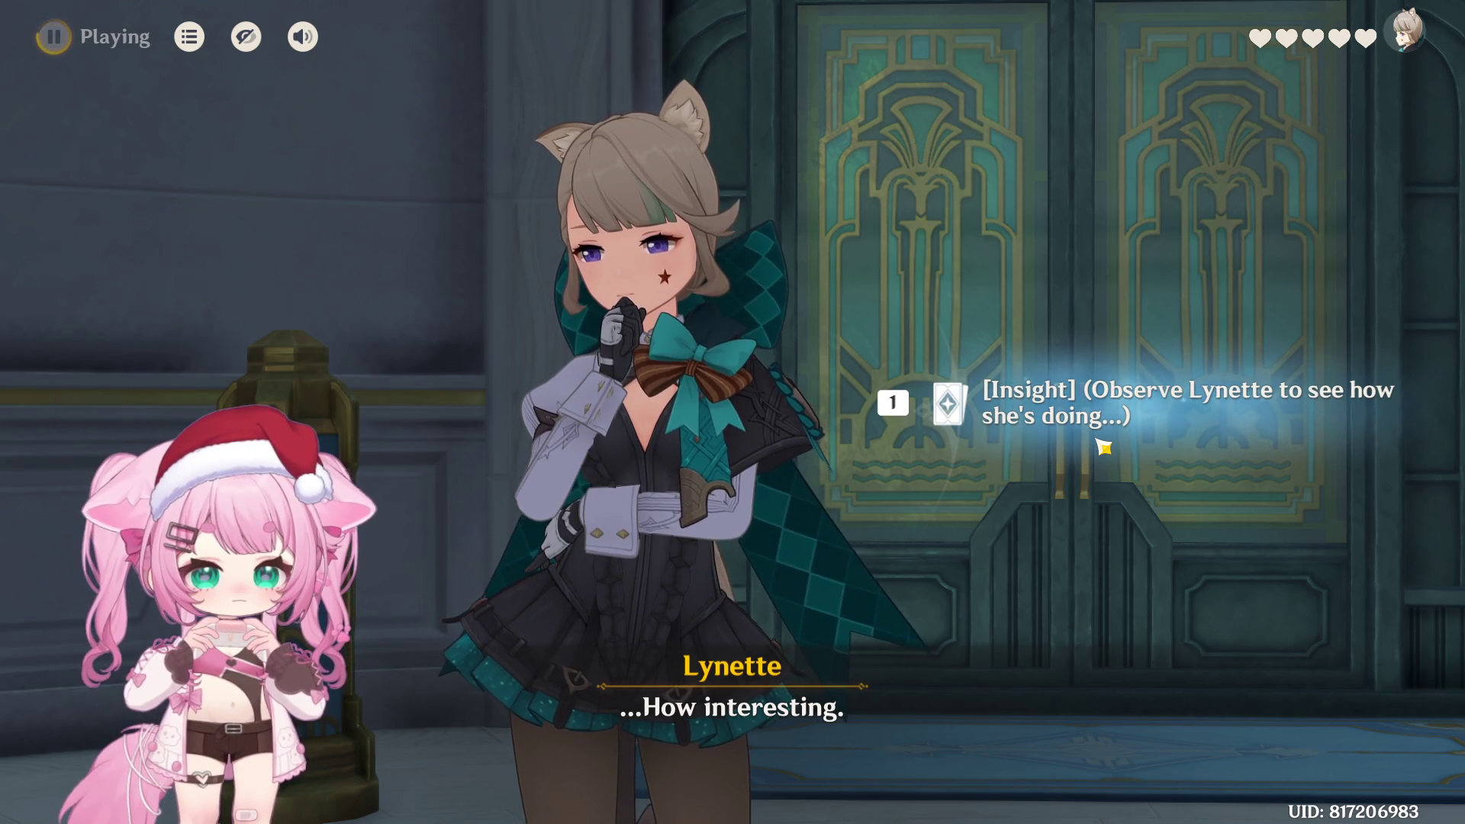
Choose the Insight check on Lynette and read through the Fateometer explanation to the card deck
{"action": "left_click", "coordinate": [1109, 418]}
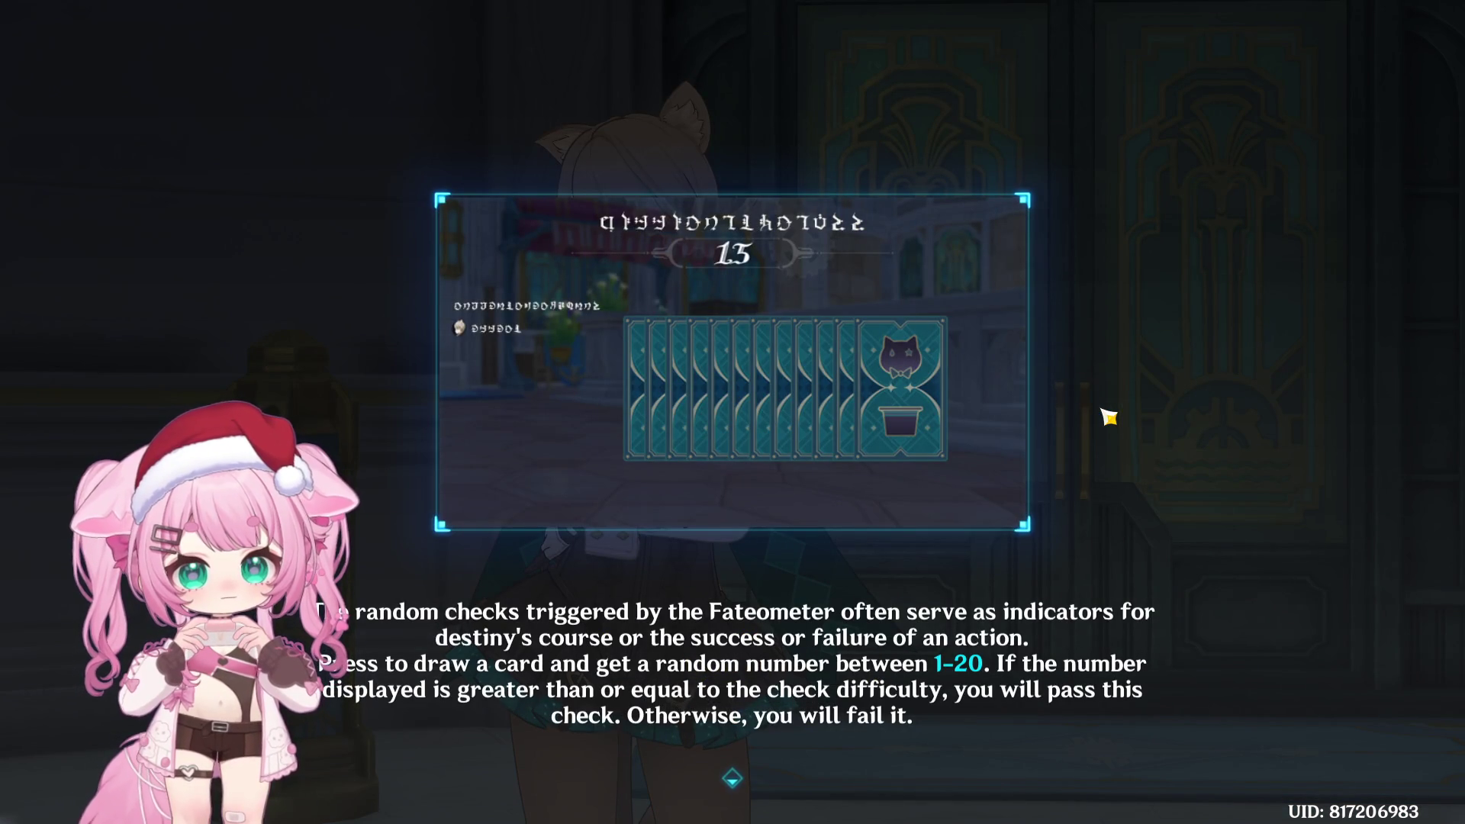
{"action": "left_click", "coordinate": [1119, 403]}
{"action": "left_click", "coordinate": [1121, 418]}
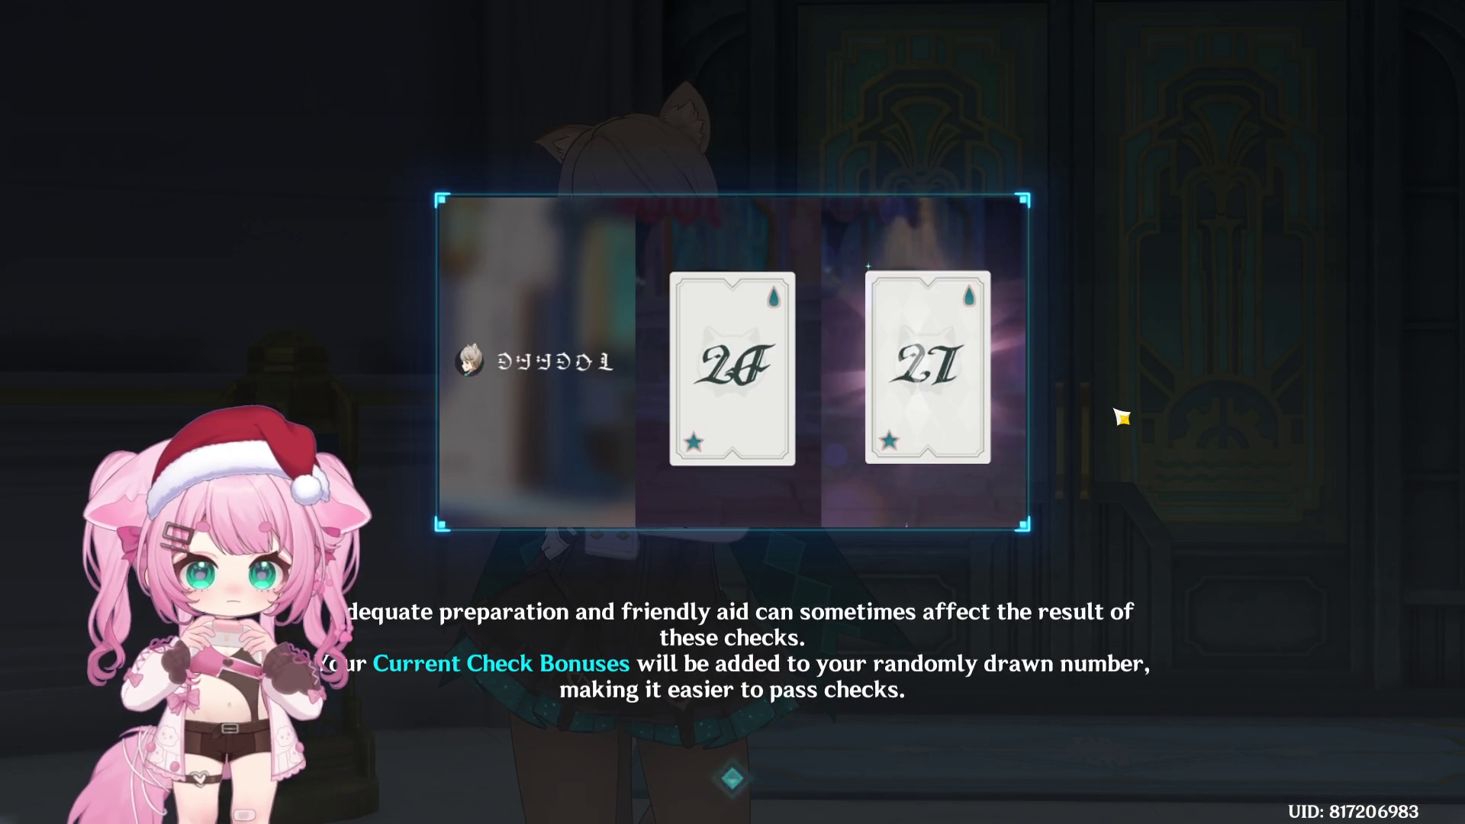
{"action": "left_click", "coordinate": [1156, 462]}
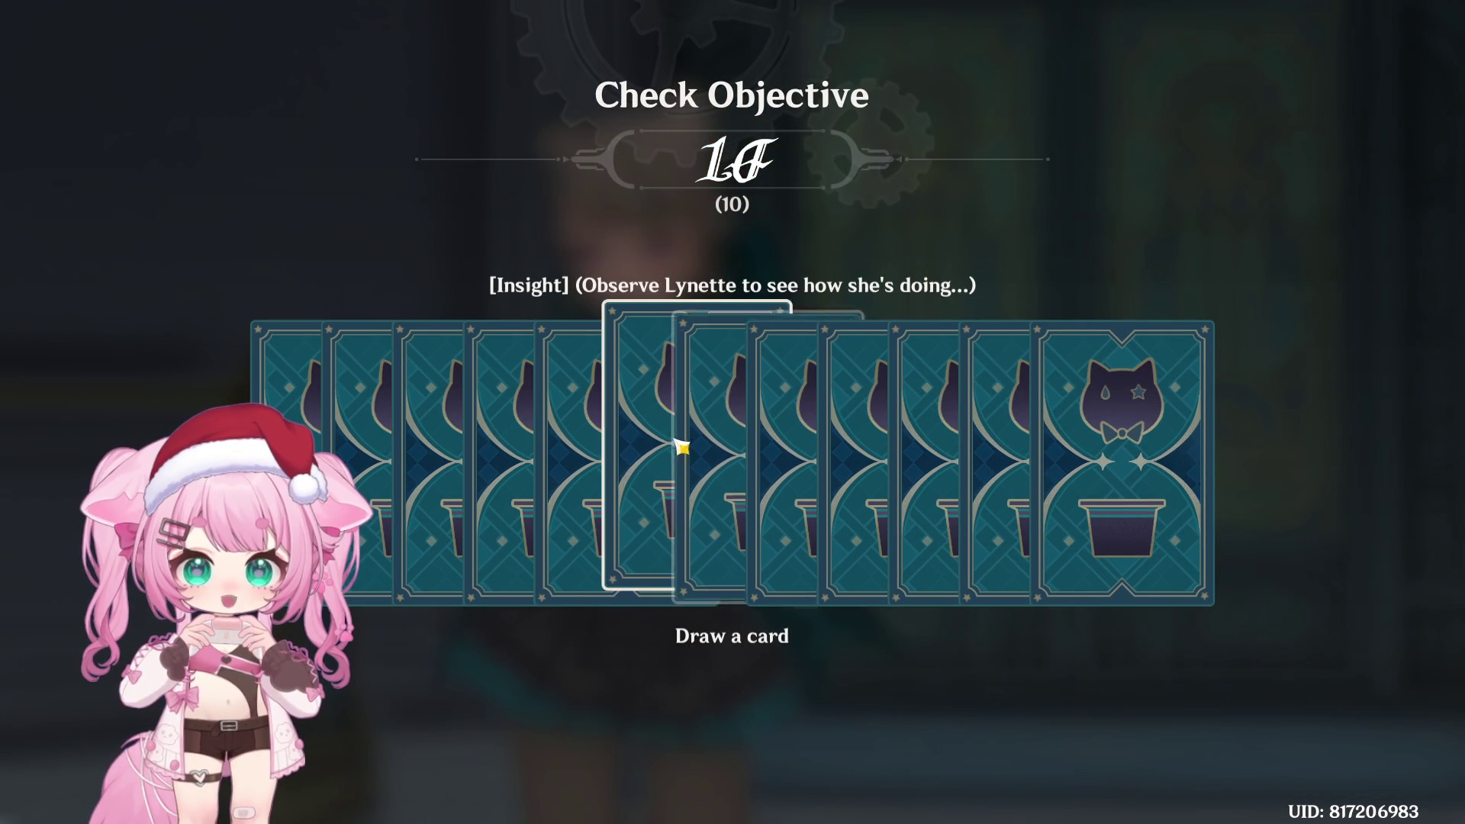
Draw a card for the Insight check and dismiss the Check Failed result
{"action": "left_click", "coordinate": [509, 413]}
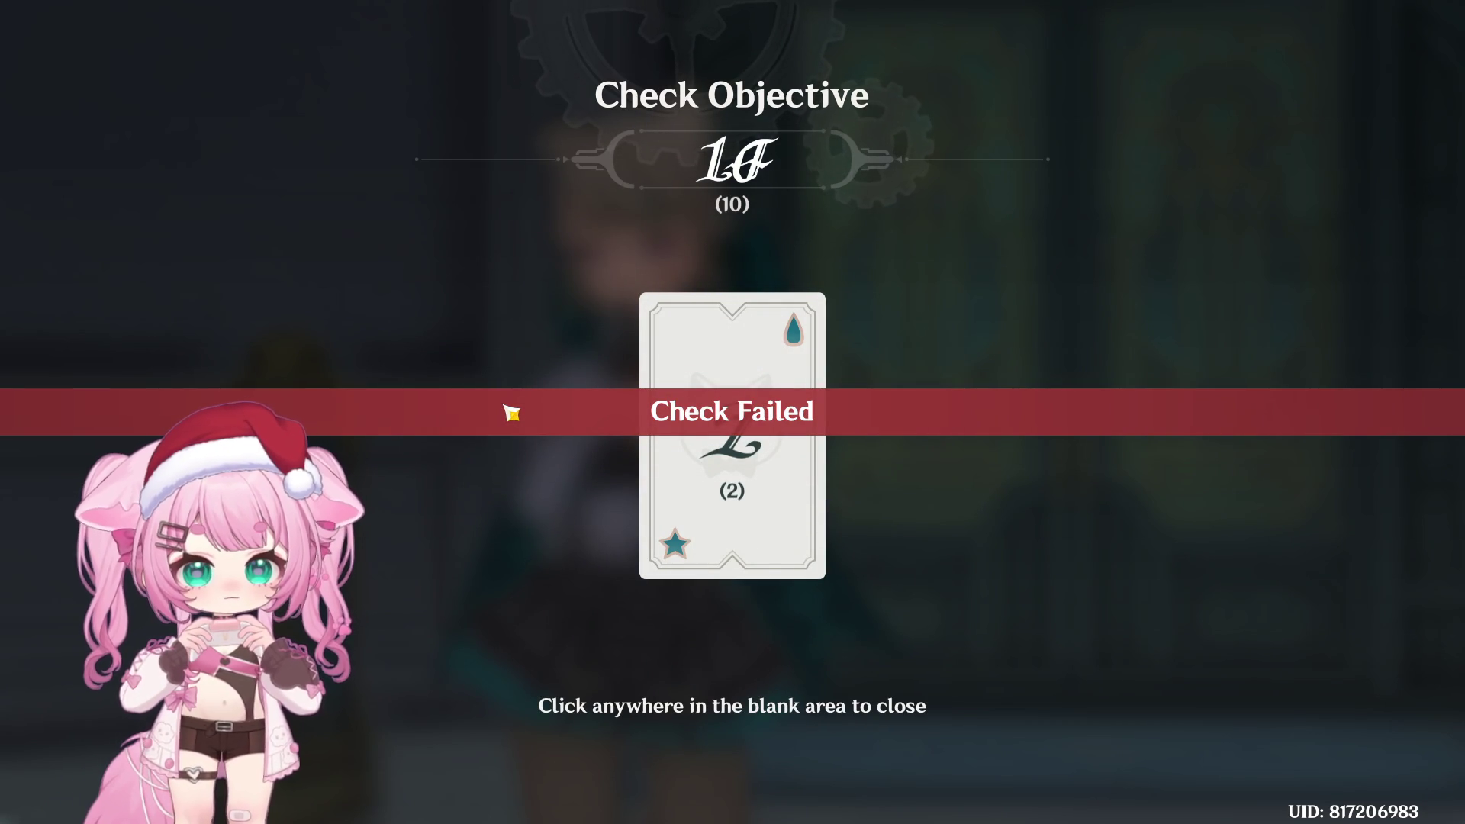
{"action": "left_click", "coordinate": [479, 519]}
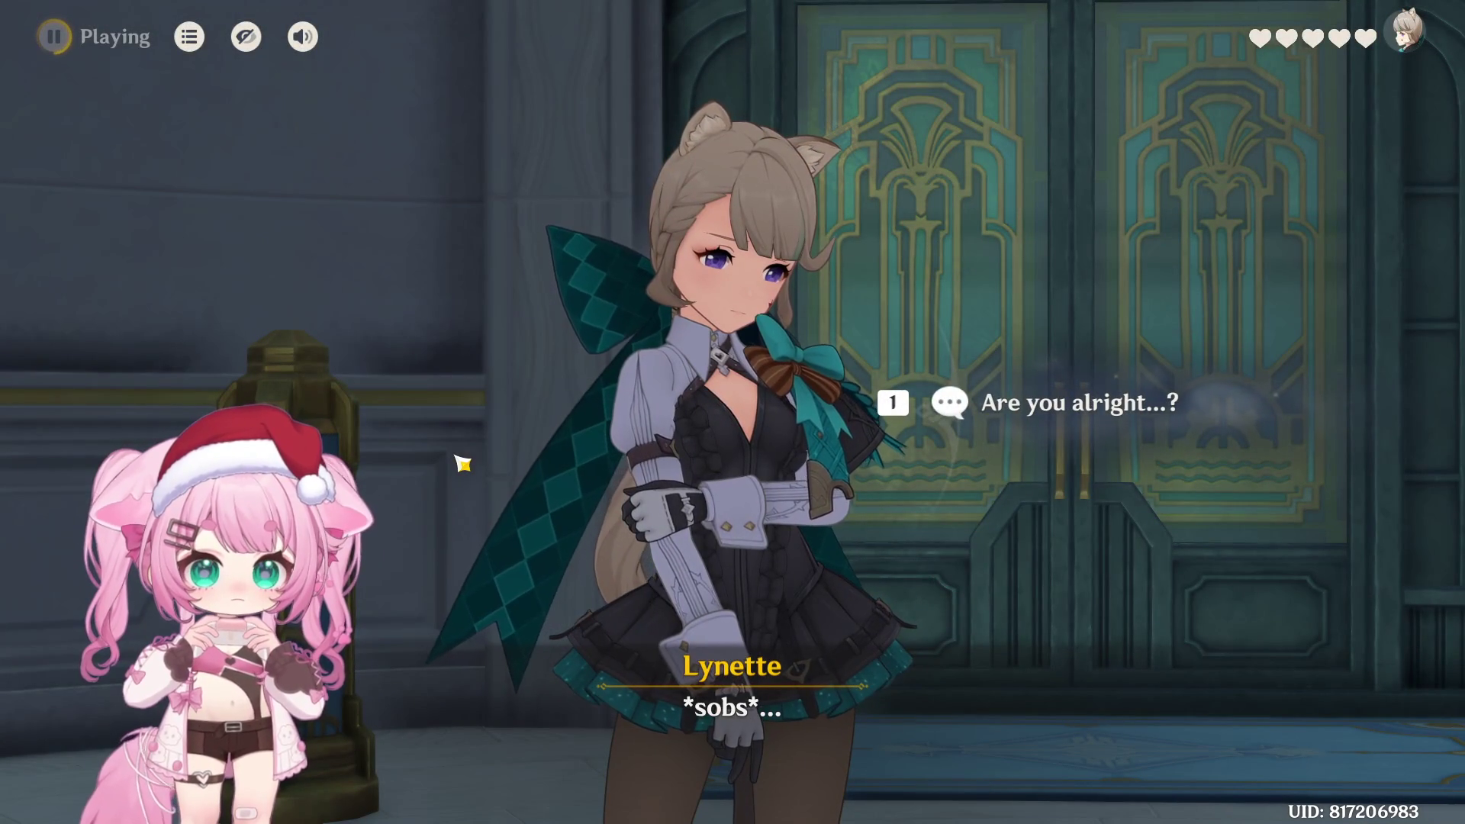
Ask Lynette if she's alright and about tea party mode, then suggest she'll get used to interviews
{"action": "left_click", "coordinate": [1023, 402]}
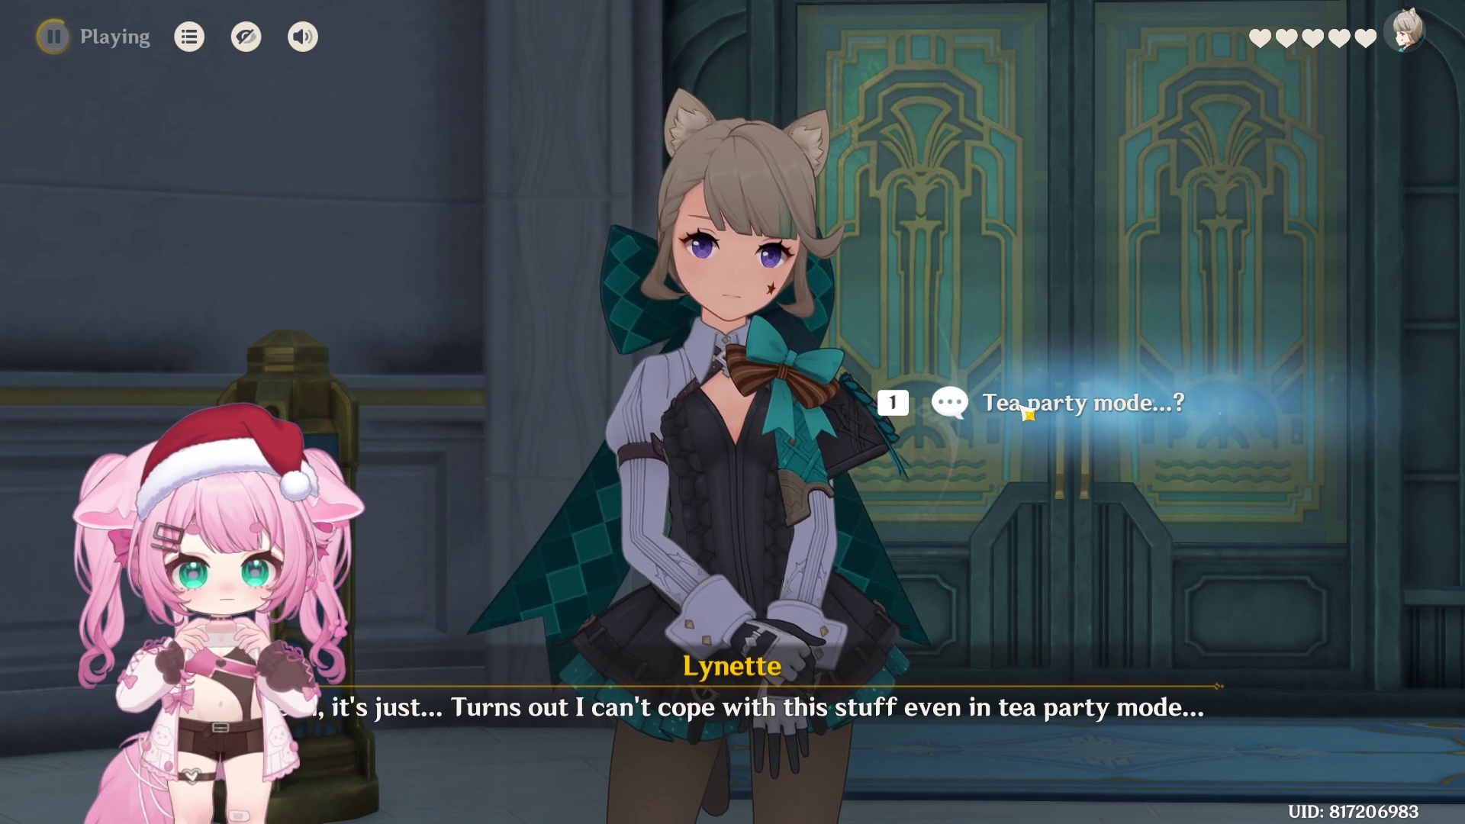
{"action": "left_click", "coordinate": [1026, 412]}
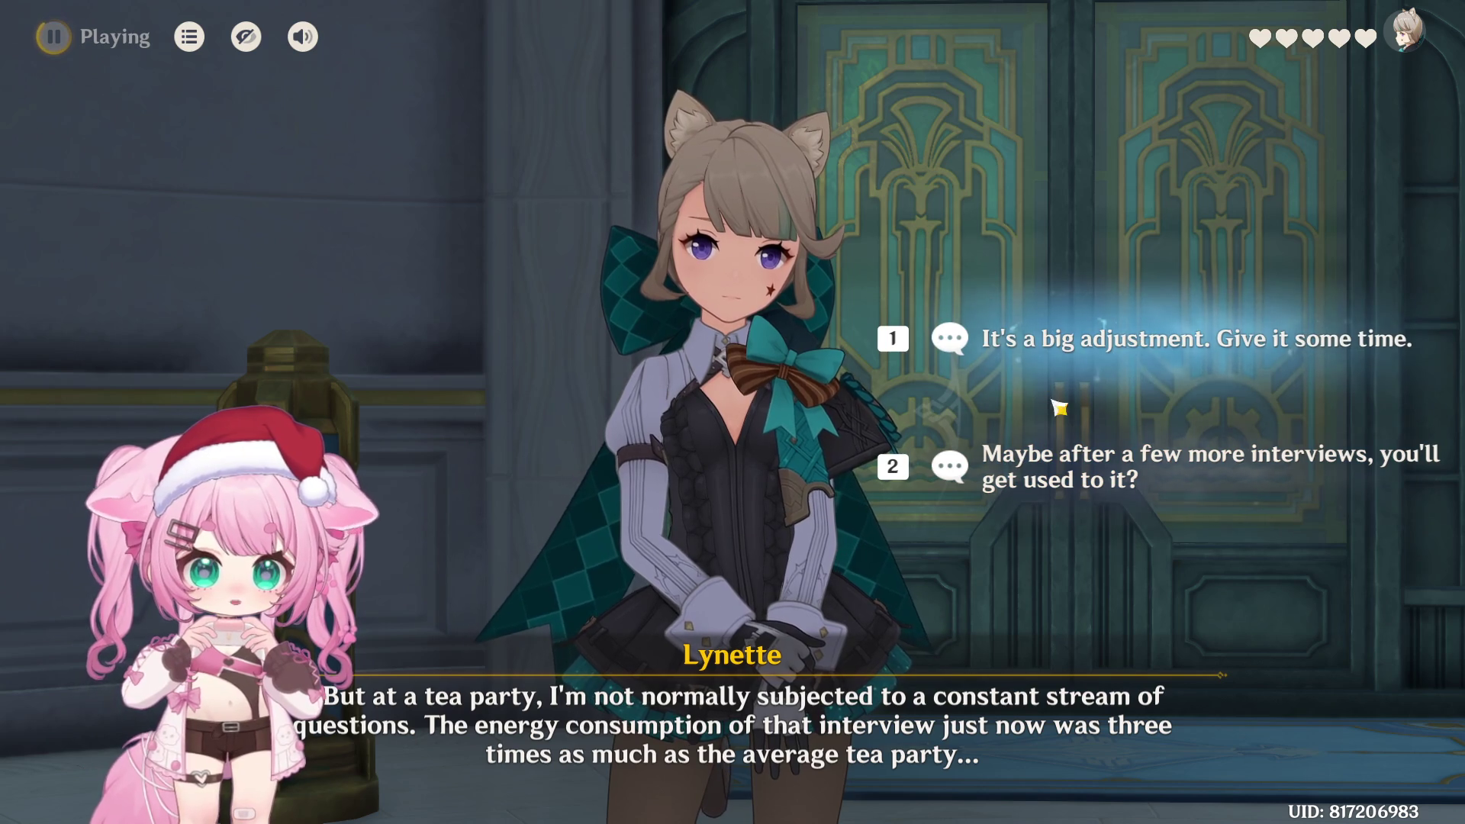
{"action": "left_click", "coordinate": [1054, 464]}
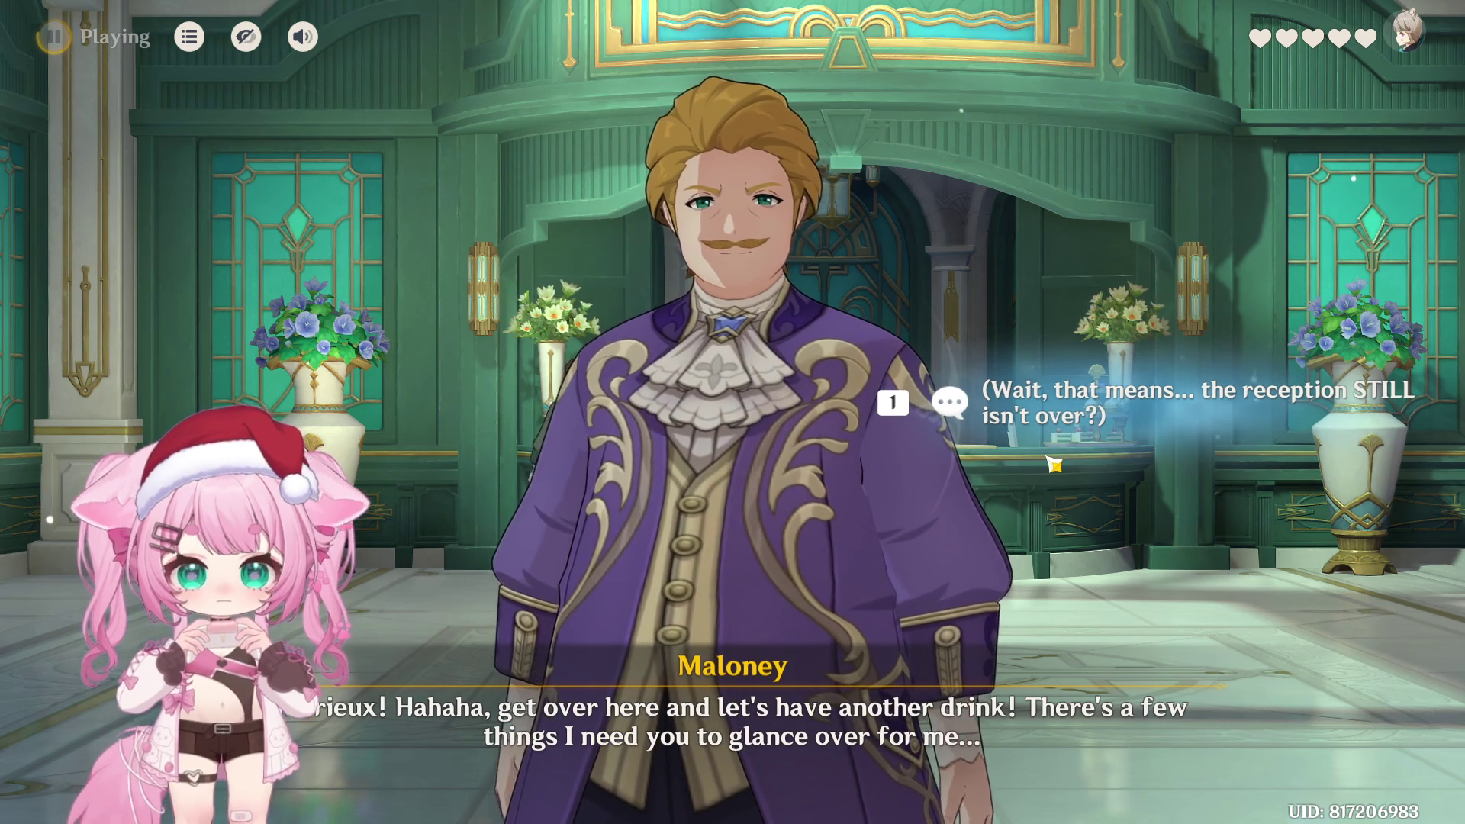
React that the reception still isn't over, then run across the hotel hall
{"action": "left_click", "coordinate": [1120, 400]}
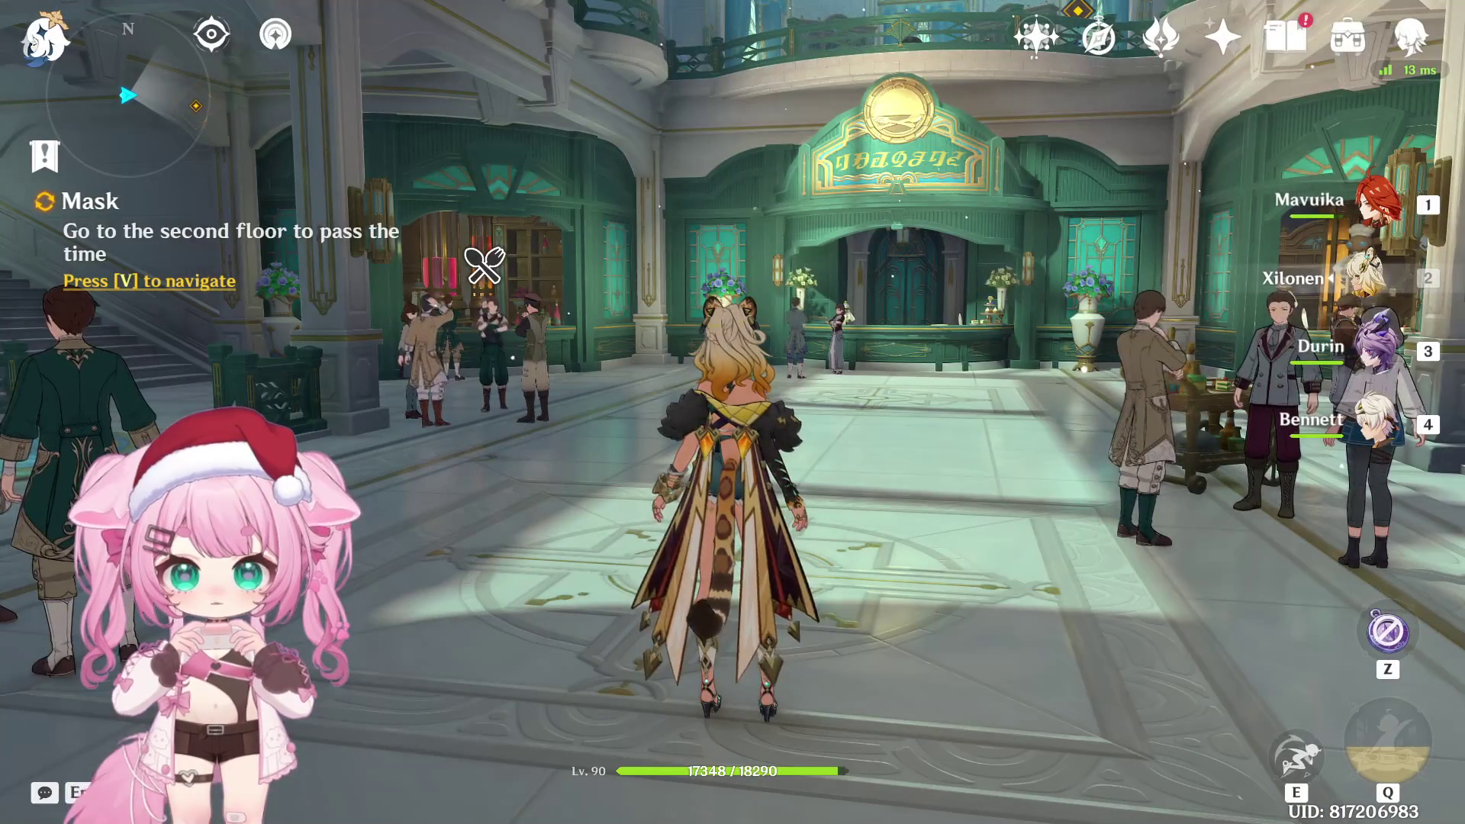
{"action": "key", "text": "s"}
{"action": "key", "text": "a"}
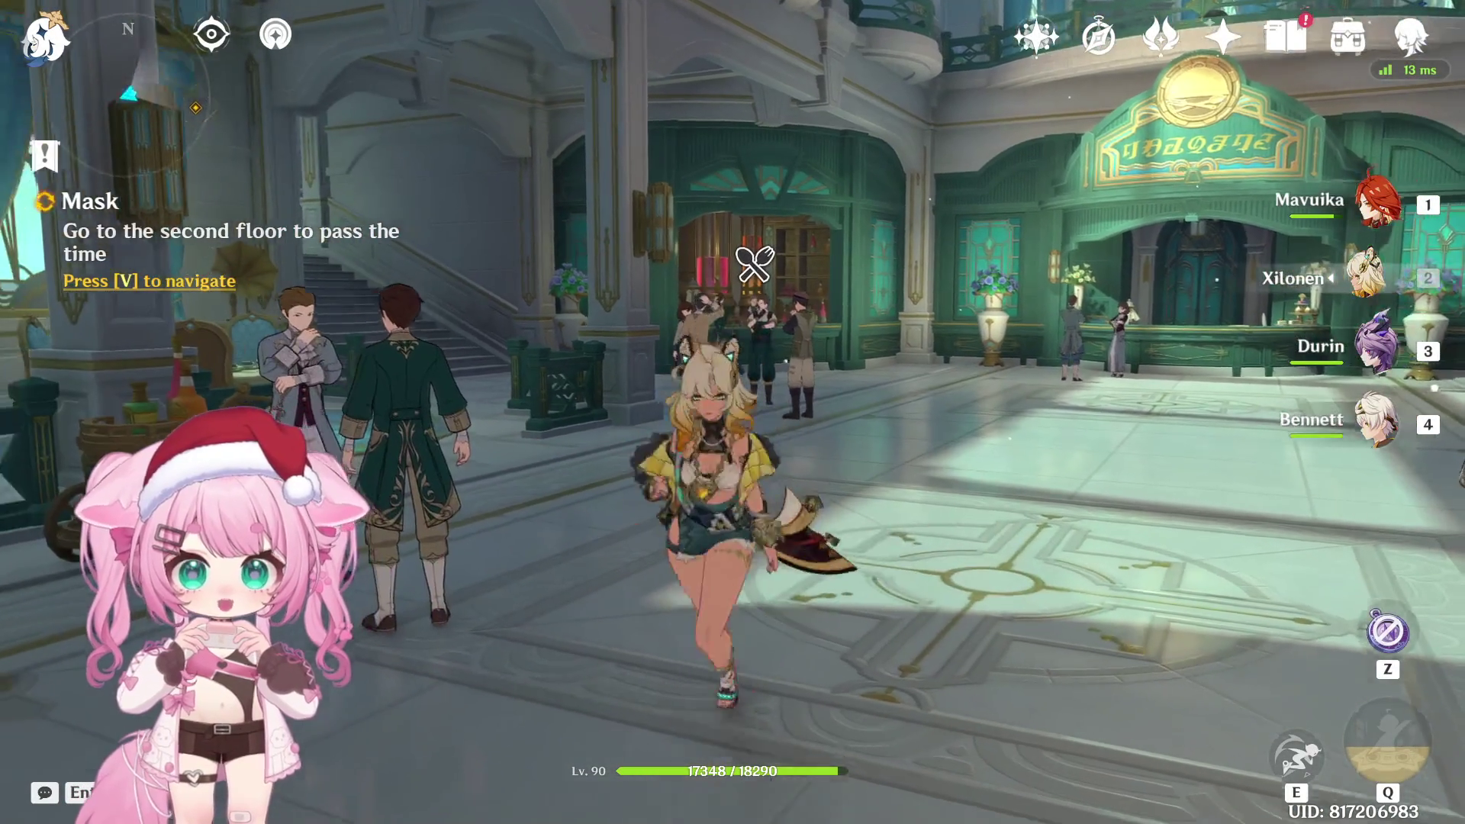
{"action": "key", "text": "w"}
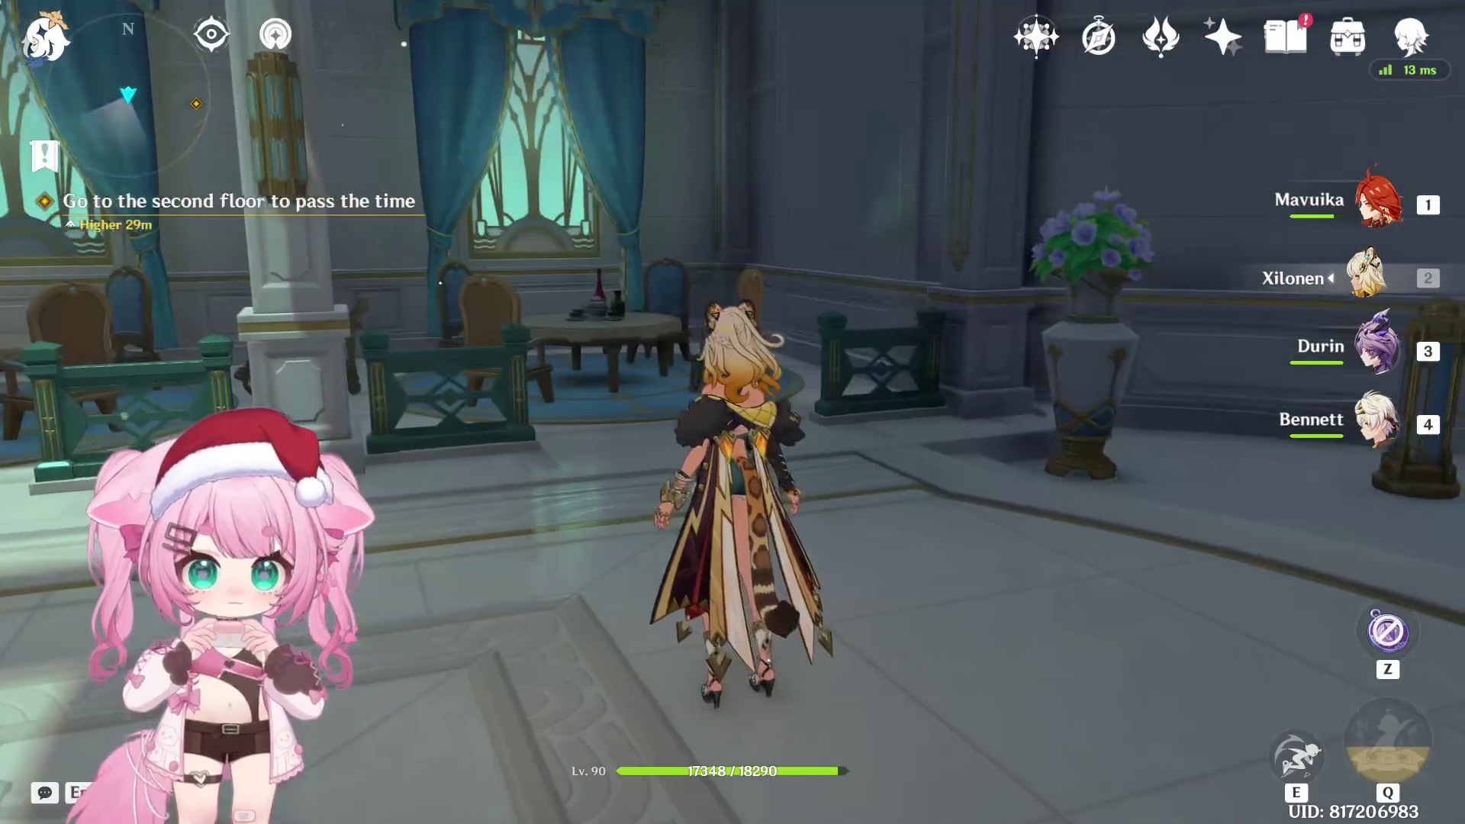
{"action": "key", "text": "w"}
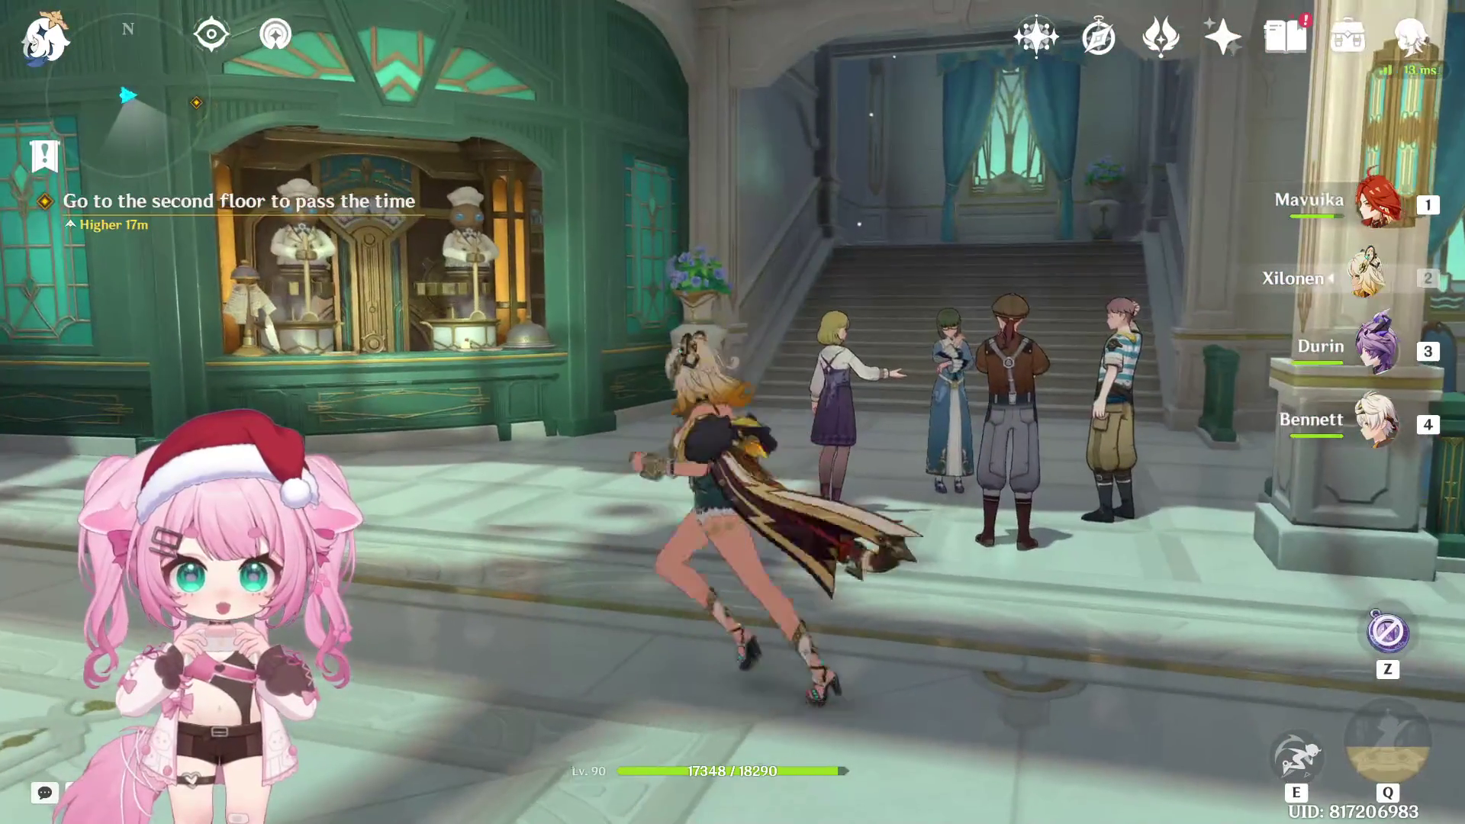
Skate with Xilonen up the stairs to Furina on the second floor
{"action": "key", "text": "w"}
{"action": "key", "text": "e"}
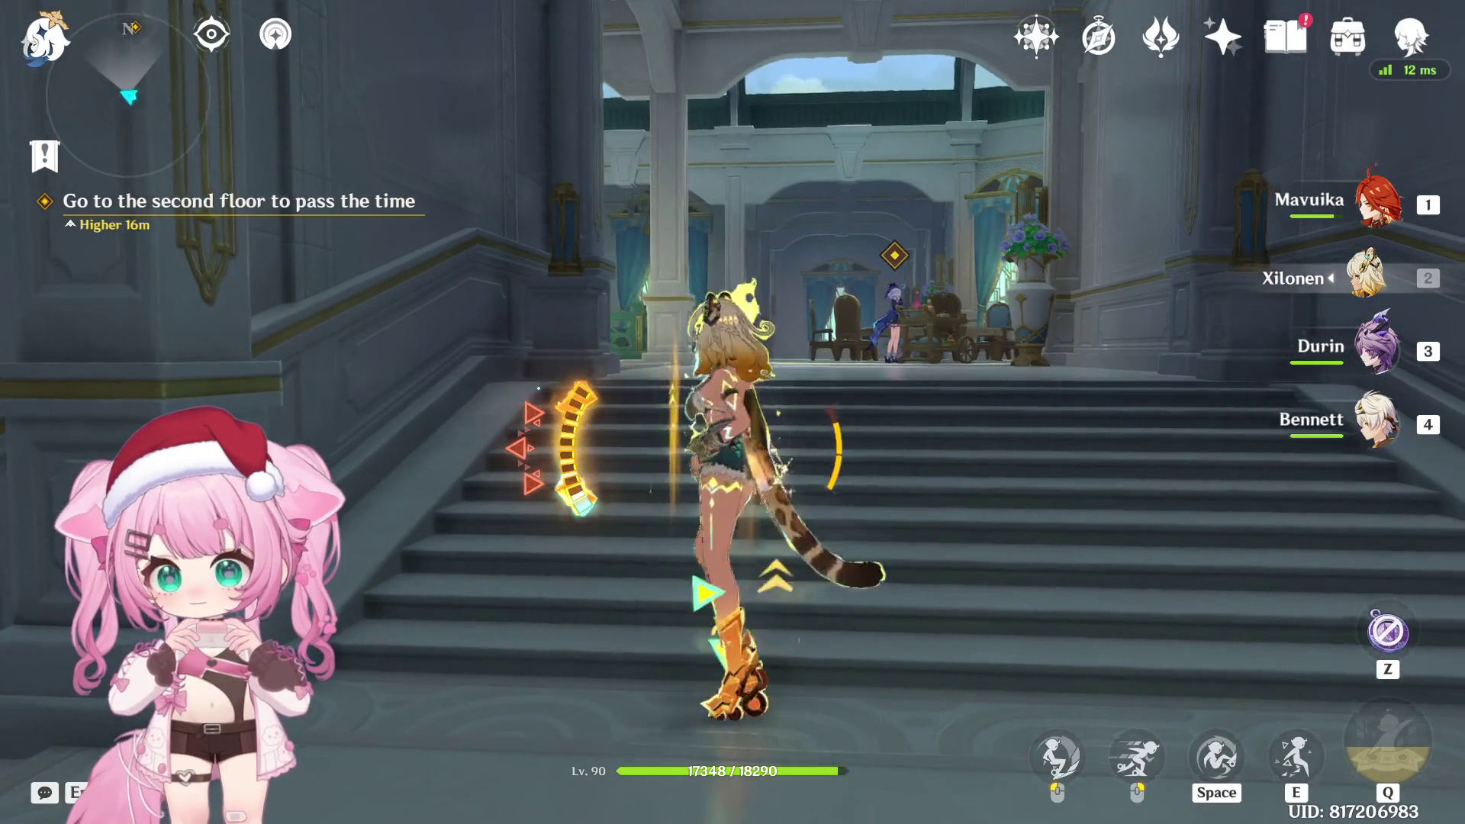
{"action": "key", "text": "w"}
{"action": "key", "text": "e"}
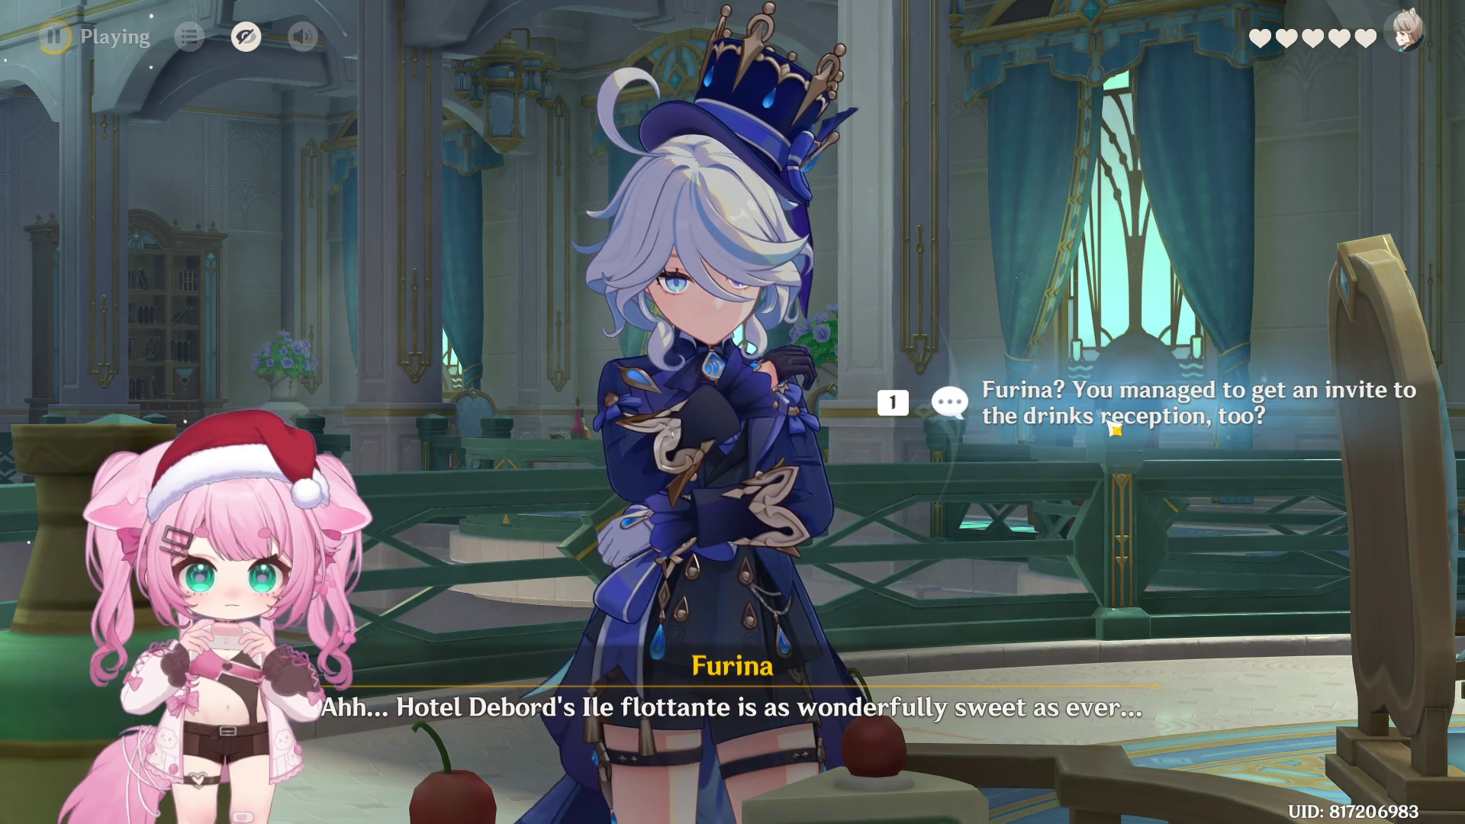
Ask Furina how she got an invite and what she thought of the mime show
{"action": "left_click", "coordinate": [1225, 416]}
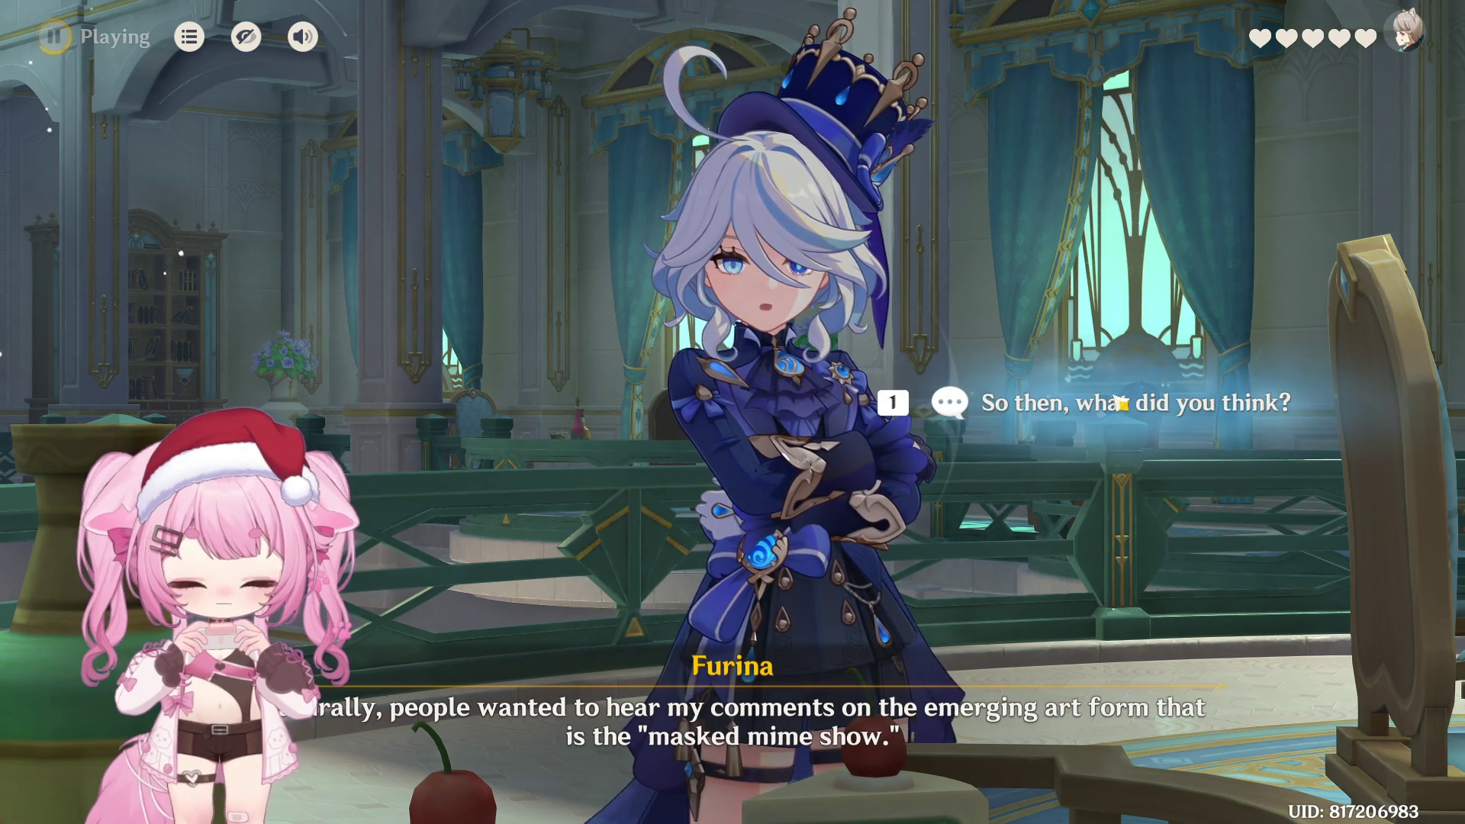
{"action": "left_click", "coordinate": [1164, 416]}
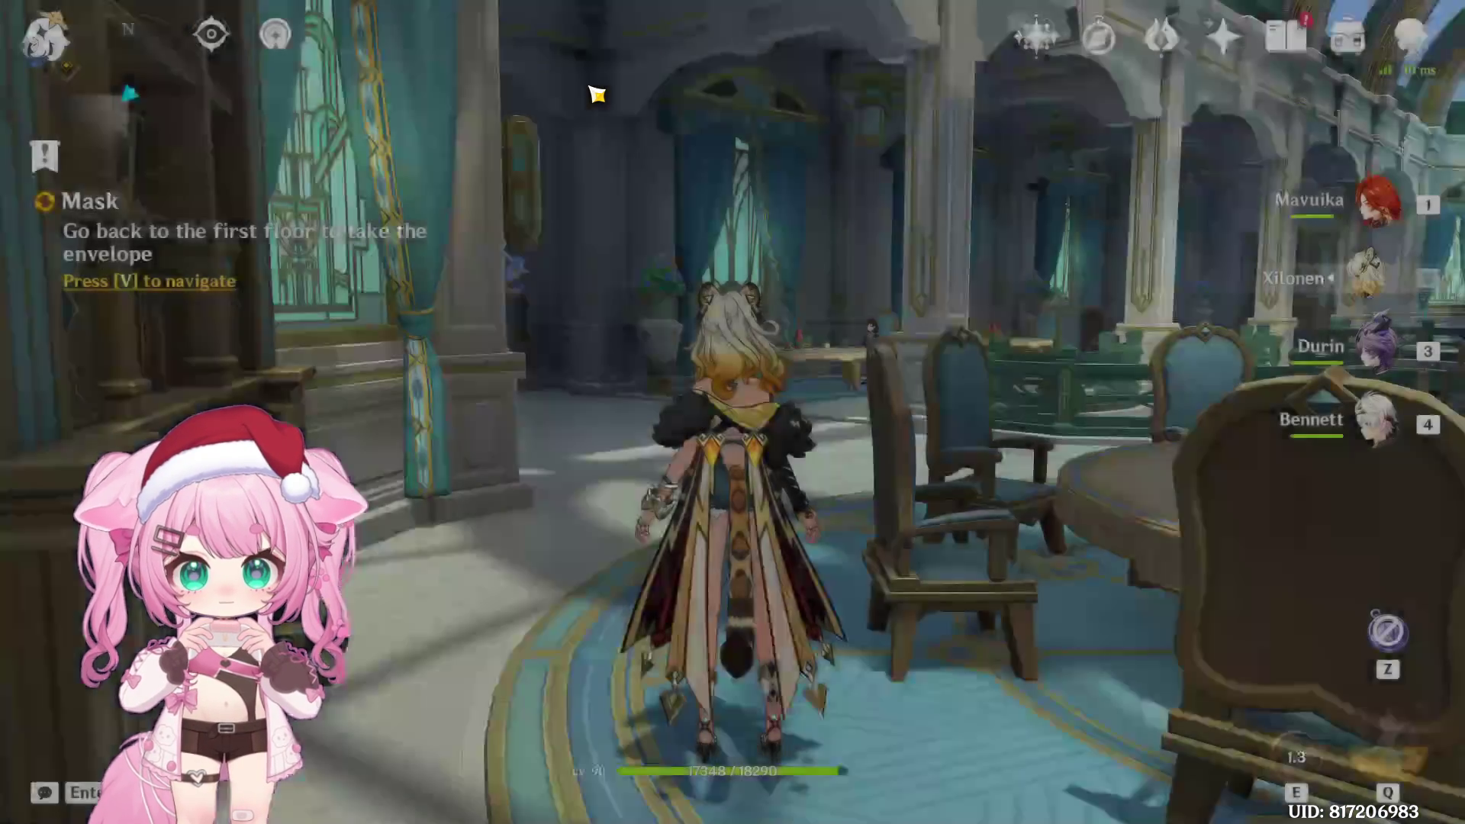
Run from the second-floor tables through the gallery toward the stairs down
{"action": "key", "text": "d"}
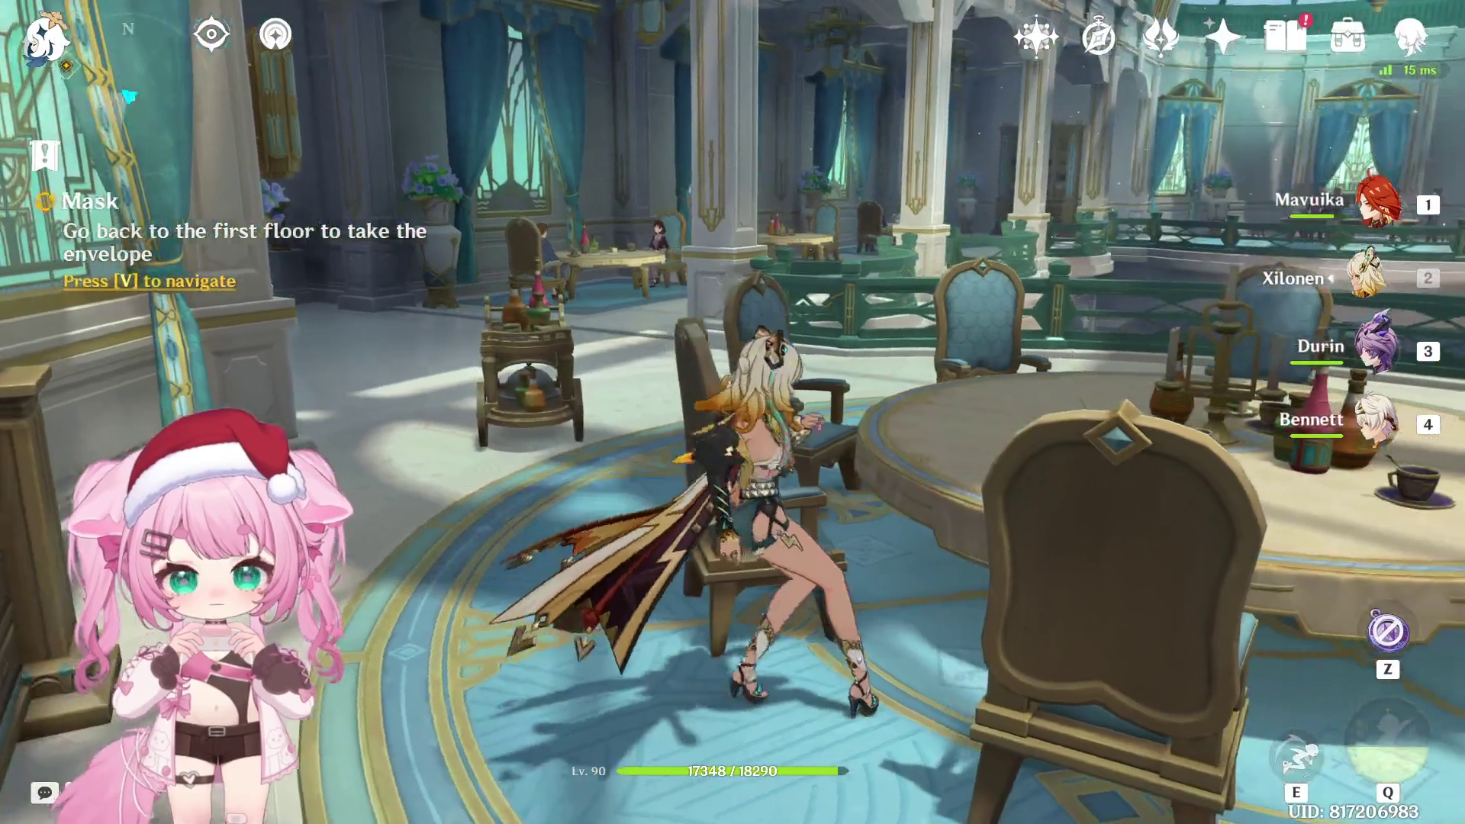
{"action": "key", "text": "w"}
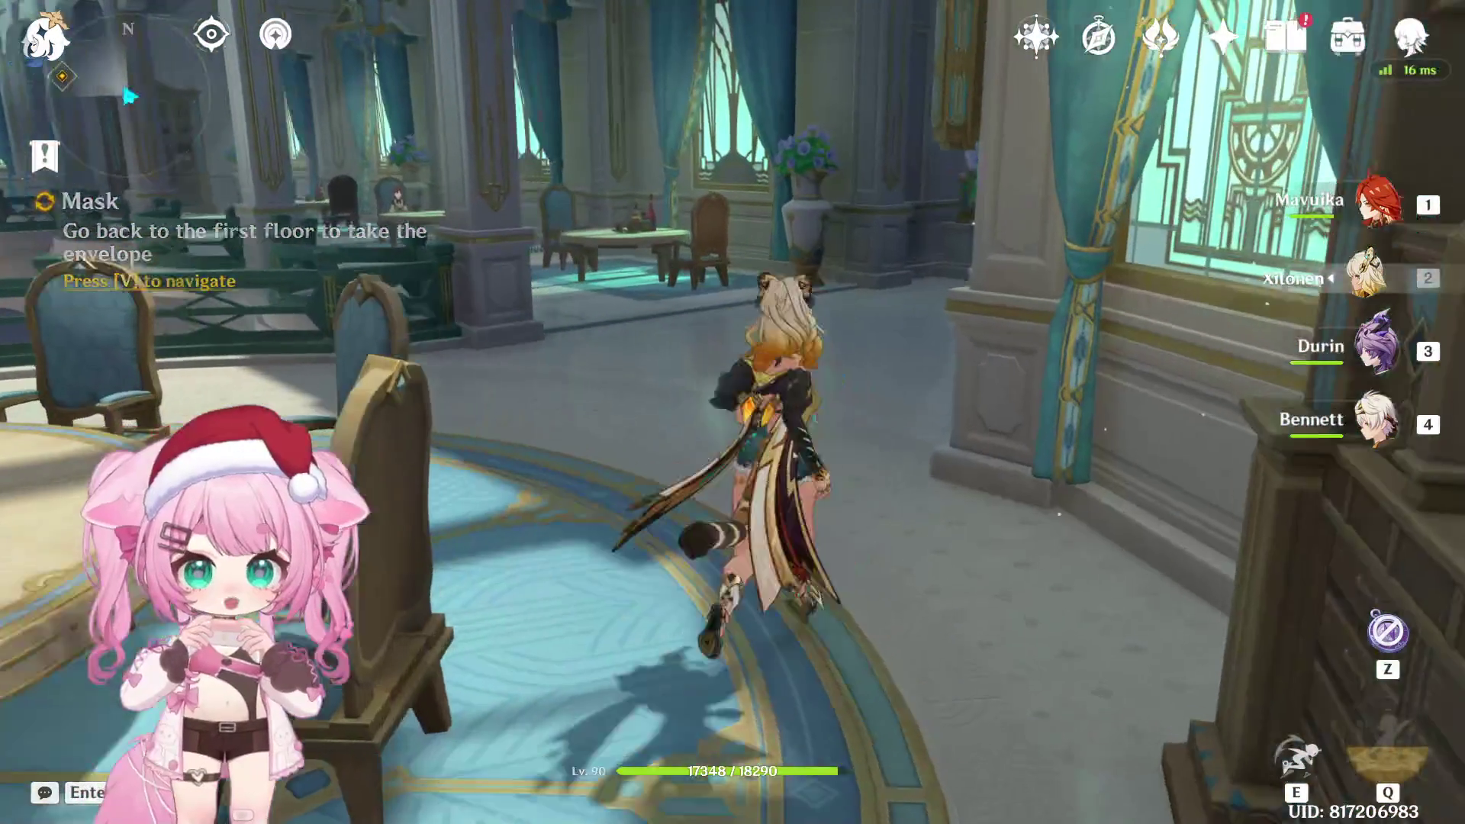